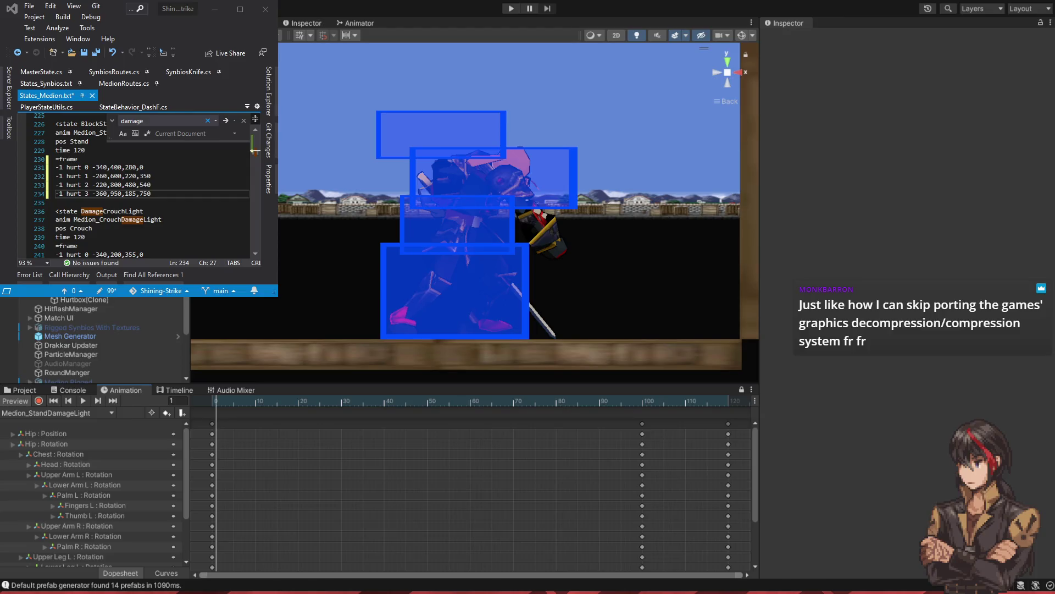
# - Copy the Crouch state's three hurt lines and select DamageCrouchLight's hurt lines 241–243
pyautogui.scroll(-1, 114, 200)
pyautogui.scroll(-1, 116, 199)
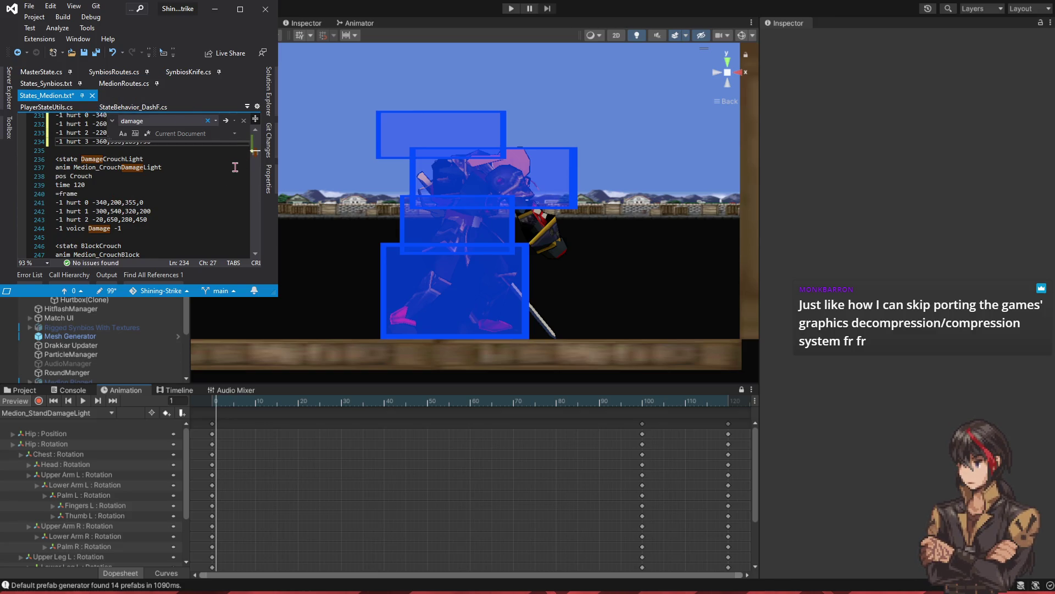
pyautogui.moveTo(258, 157); pyautogui.dragTo(258, 132)
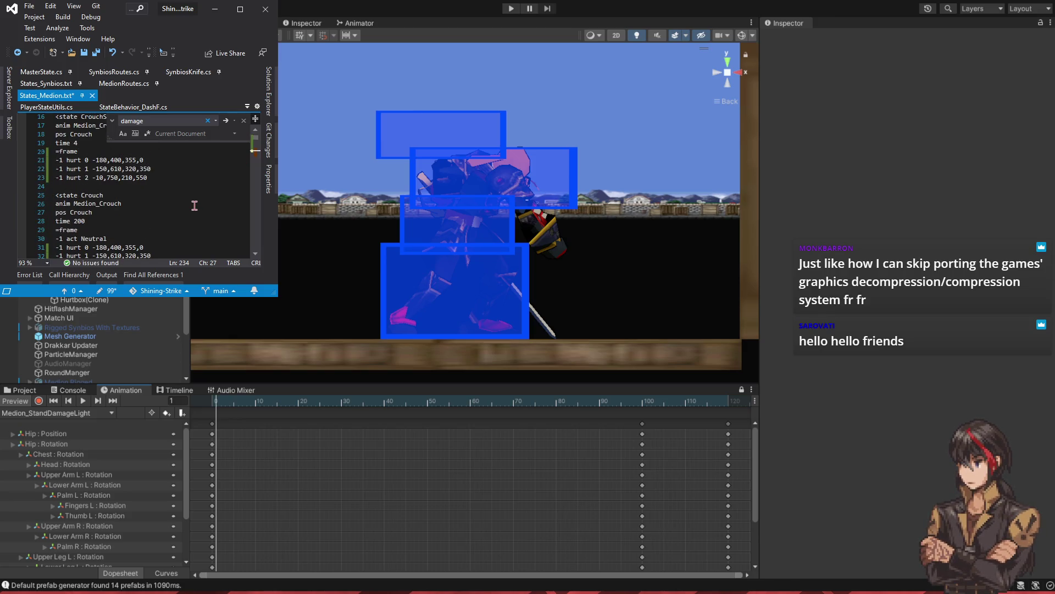
pyautogui.scroll(-1, 194, 206)
pyautogui.moveTo(185, 238); pyautogui.dragTo(185, 214)
pyautogui.hotkey('ctrl', 'c')
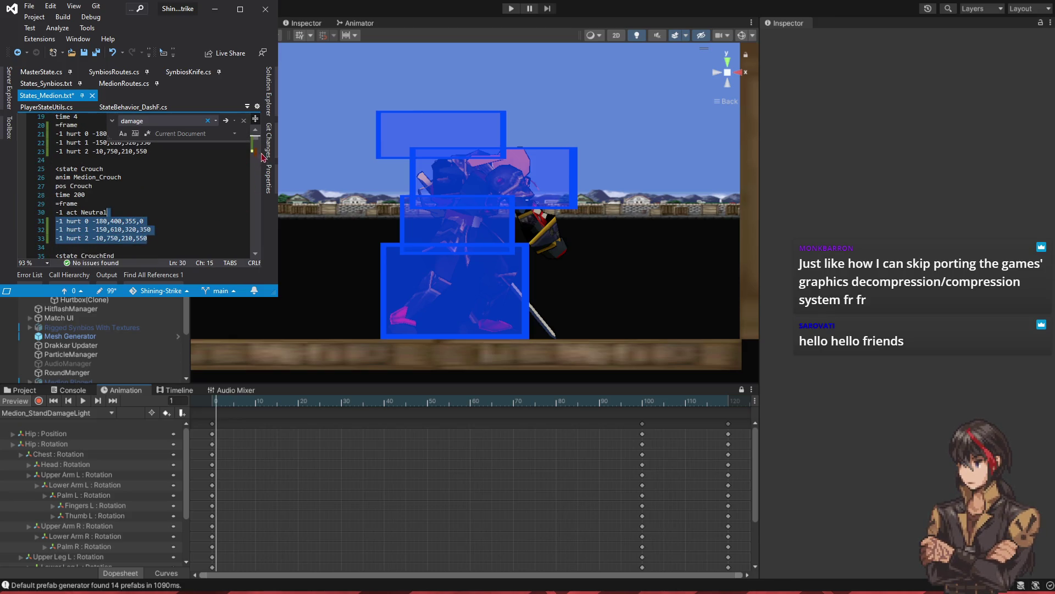
pyautogui.moveTo(257, 140)
pyautogui.mouseDown()
pyautogui.moveTo(224, 198)
pyautogui.moveTo(174, 218)
pyautogui.moveTo(167, 197)
pyautogui.mouseUp()
# - Paste them into DamageCrouchLight, change x offsets to -280, -250 and -110, and save
pyautogui.scroll(2, 225, 195)
pyautogui.hotkey('ctrl', 'v')
pyautogui.click(102, 204)
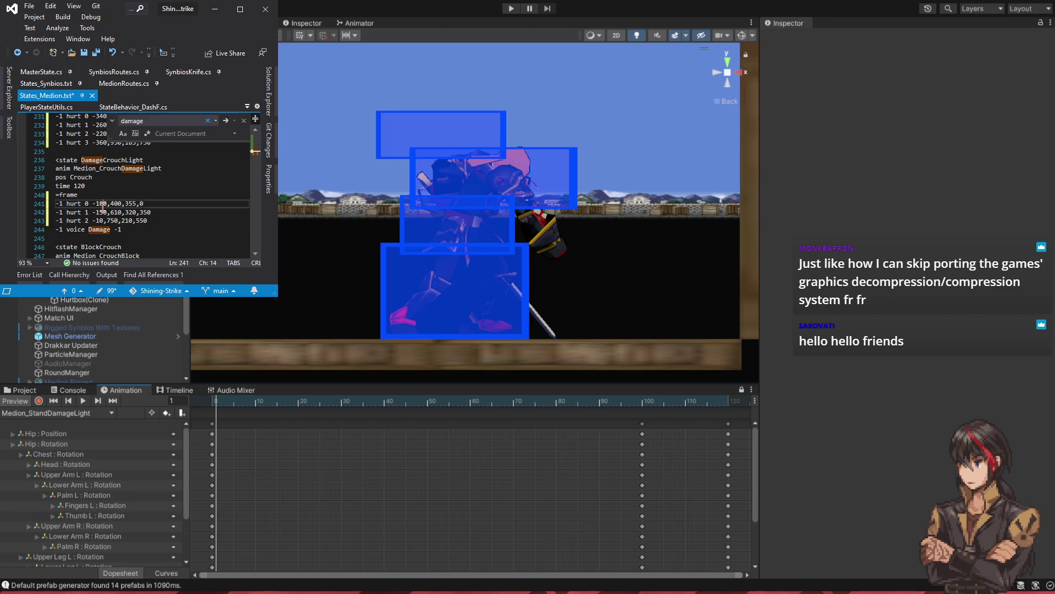
pyautogui.press('BackSpace')
pyautogui.write('2')
pyautogui.press('Down')
pyautogui.press('BackSpace')
pyautogui.write('2')
pyautogui.press('Down')
pyautogui.write('1')
pyautogui.hotkey('ctrl', 's')
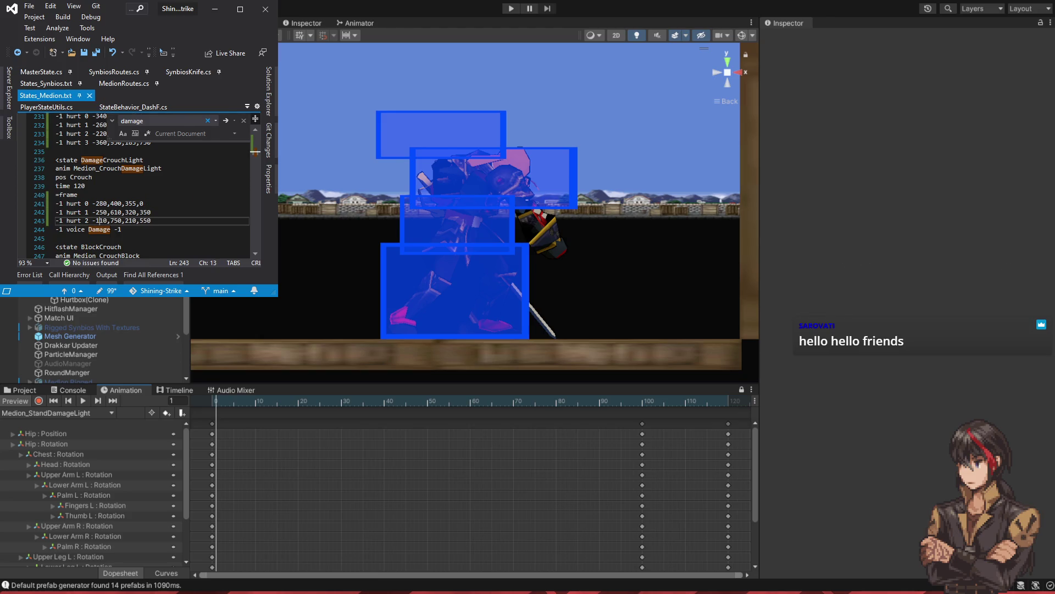
pyautogui.click(69, 400)
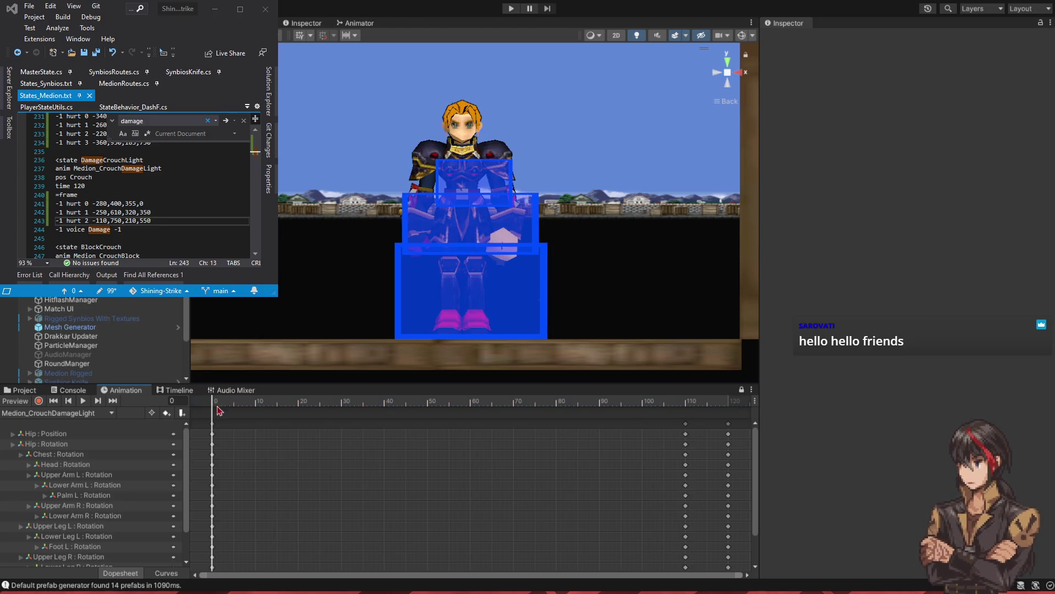
# - Scrub and play the Medion_CrouchDamageLight preview, stopping at frame 27
pyautogui.moveTo(254, 406)
pyautogui.mouseDown()
pyautogui.moveTo(605, 431)
pyautogui.moveTo(499, 448)
pyautogui.moveTo(46, 413)
pyautogui.mouseUp()
pyautogui.click(83, 405)
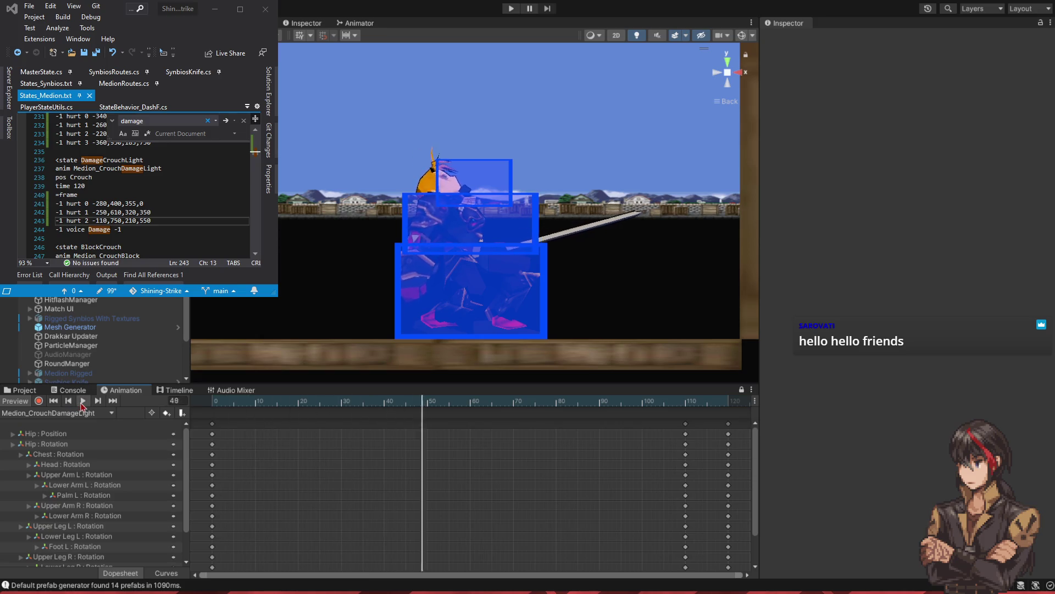
pyautogui.click(82, 401)
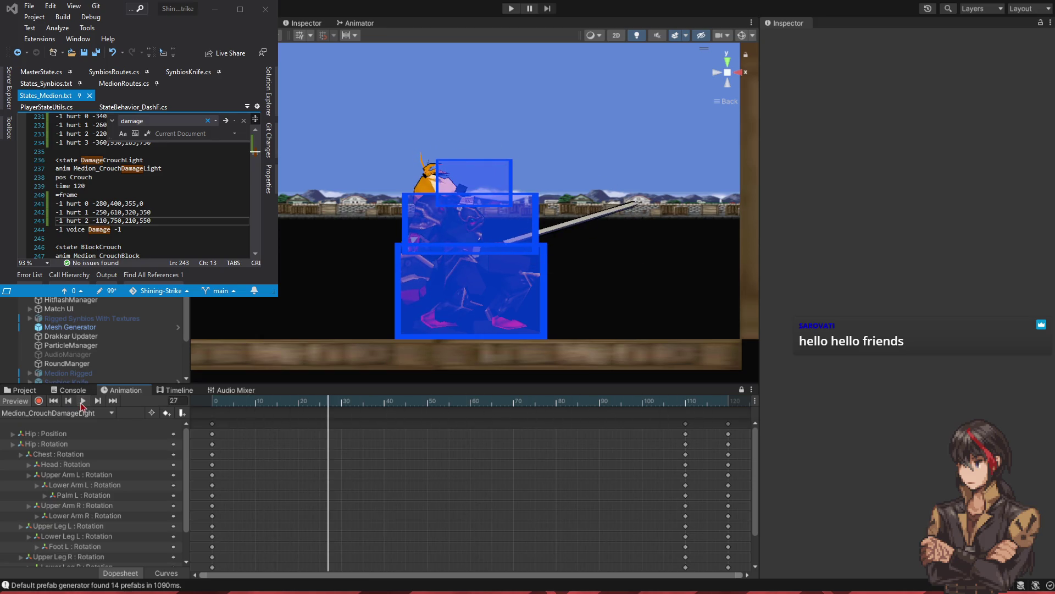
# - Paste DamageCrouchLight's three hurt lines over BlockCrouch's and save States_Medion.txt
pyautogui.scroll(-2, 165, 182)
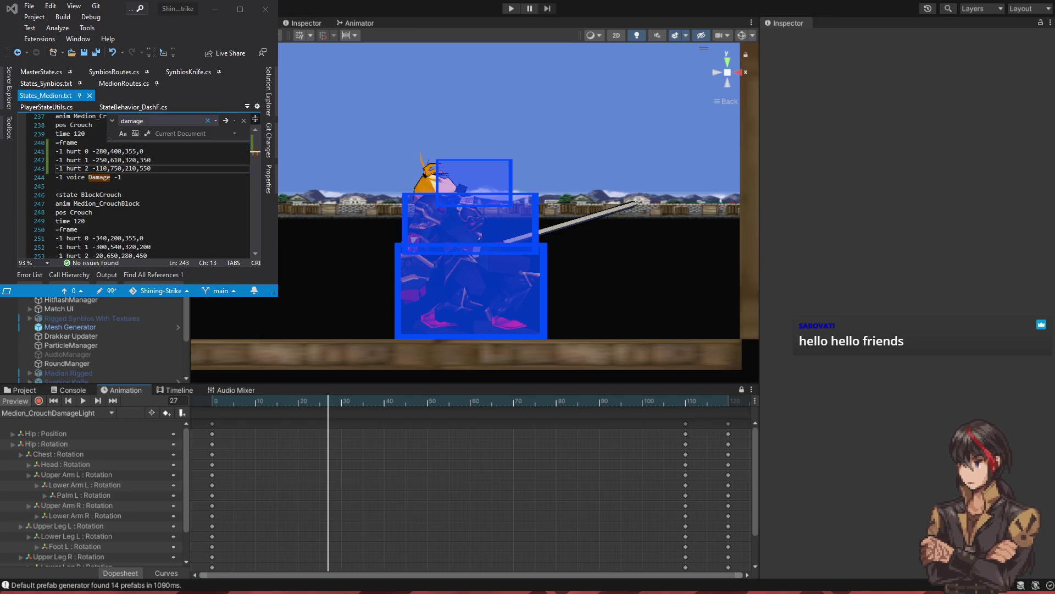
pyautogui.moveTo(159, 169); pyautogui.dragTo(171, 149)
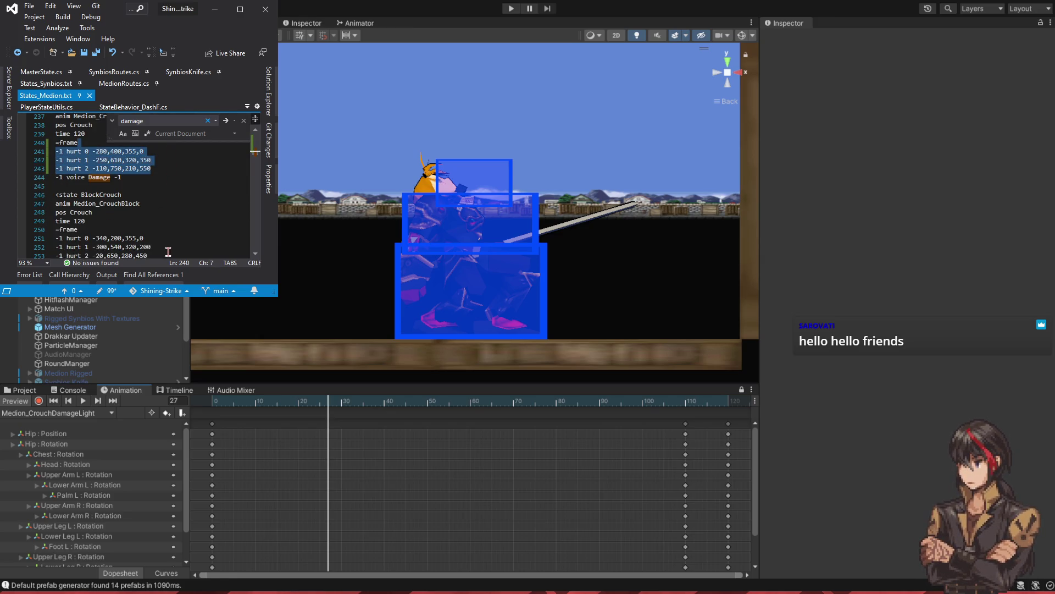
pyautogui.scroll(-1, 168, 228)
pyautogui.click(172, 228)
pyautogui.moveTo(172, 228); pyautogui.dragTo(175, 207)
pyautogui.write('-1 hurt 0 -280,400,355,0 -1 hurt 1 -250,610,320,350 -1 hurt 2 -110,750,210,550')
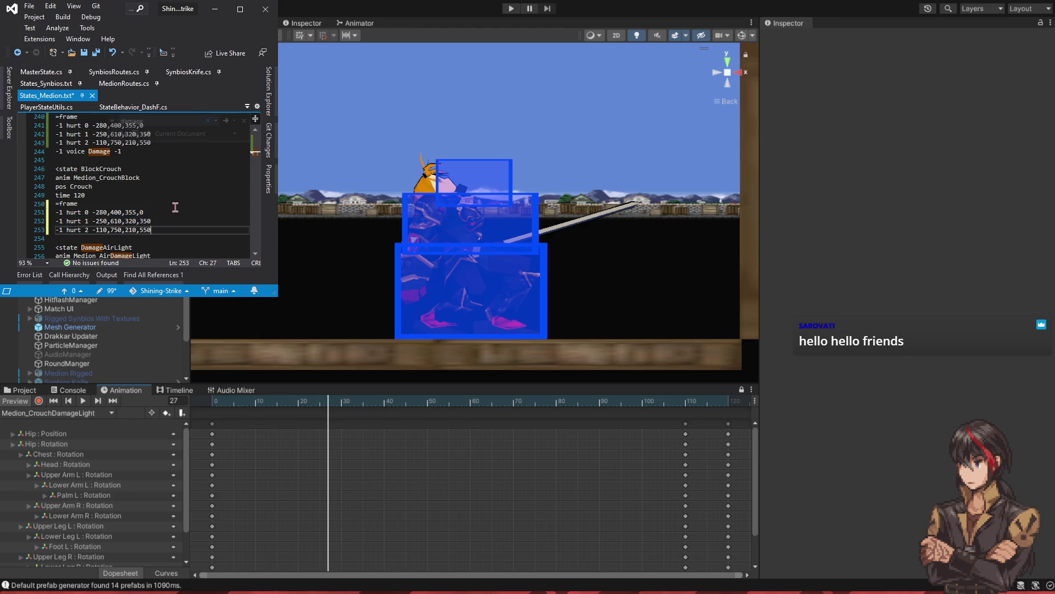
pyautogui.scroll(-3, 175, 207)
pyautogui.scroll(-1, 176, 207)
pyautogui.click(175, 207)
pyautogui.hotkey('ctrl', 's')
pyautogui.hotkey('alt', 'Tab')
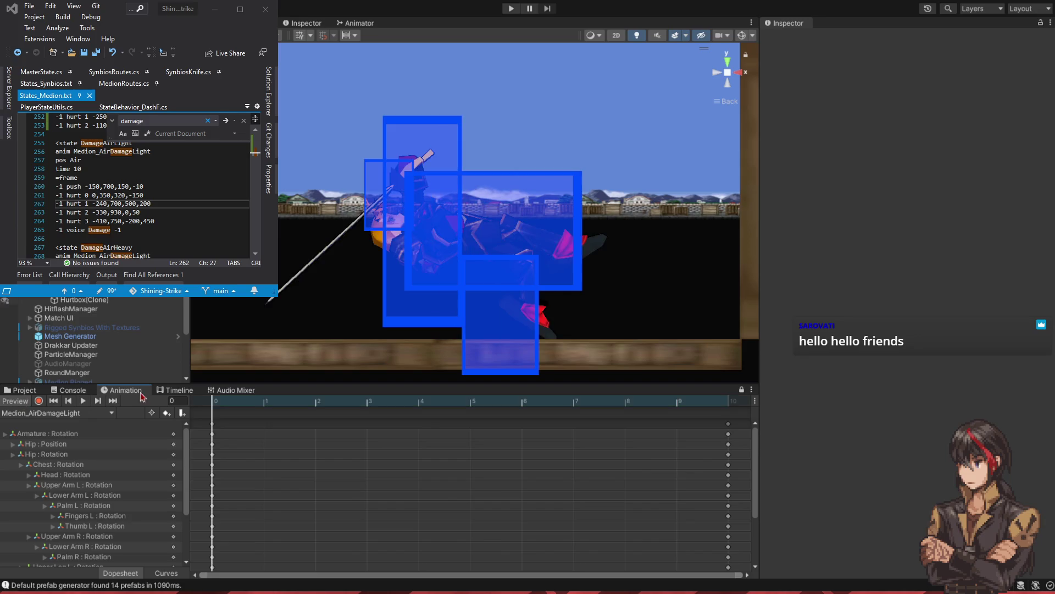
# - Scrub the air damage clip to frame 8, and try hurt 1's last value at 600 before reverting to 200
pyautogui.moveTo(217, 401)
pyautogui.mouseDown()
pyautogui.moveTo(794, 424)
pyautogui.moveTo(480, 431)
pyautogui.moveTo(209, 415)
pyautogui.moveTo(706, 444)
pyautogui.moveTo(231, 436)
pyautogui.mouseUp()
pyautogui.click(93, 203)
pyautogui.click(144, 203)
pyautogui.press('BackSpace')
pyautogui.write('6')
pyautogui.hotkey('alt', 'Tab')
pyautogui.click(141, 203)
pyautogui.press('Delete')
pyautogui.write('2')
pyautogui.hotkey('alt', 'Tab')
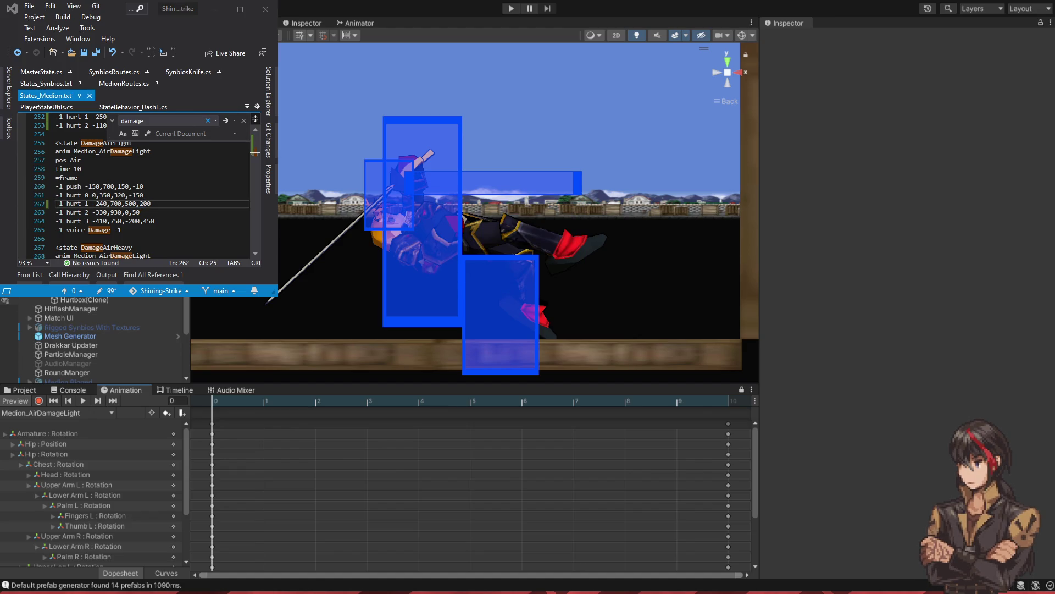
pyautogui.hotkey('alt', 'Tab')
# - Make hurt 1 -140,700,580,200 by raising 500 to 580 and shifting -240 to -140
pyautogui.click(133, 204)
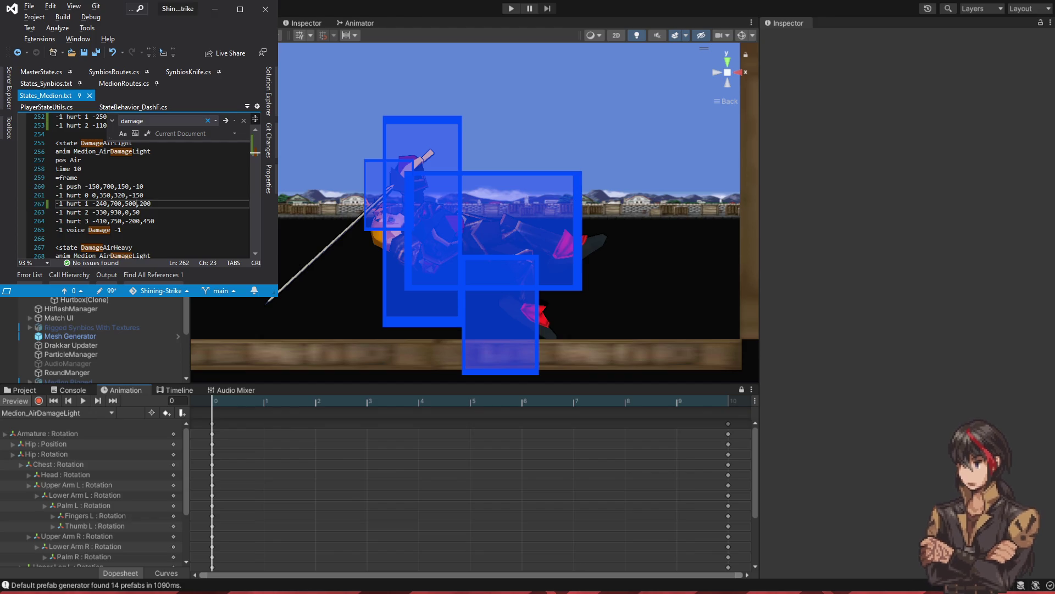
pyautogui.press('BackSpace')
pyautogui.write('8')
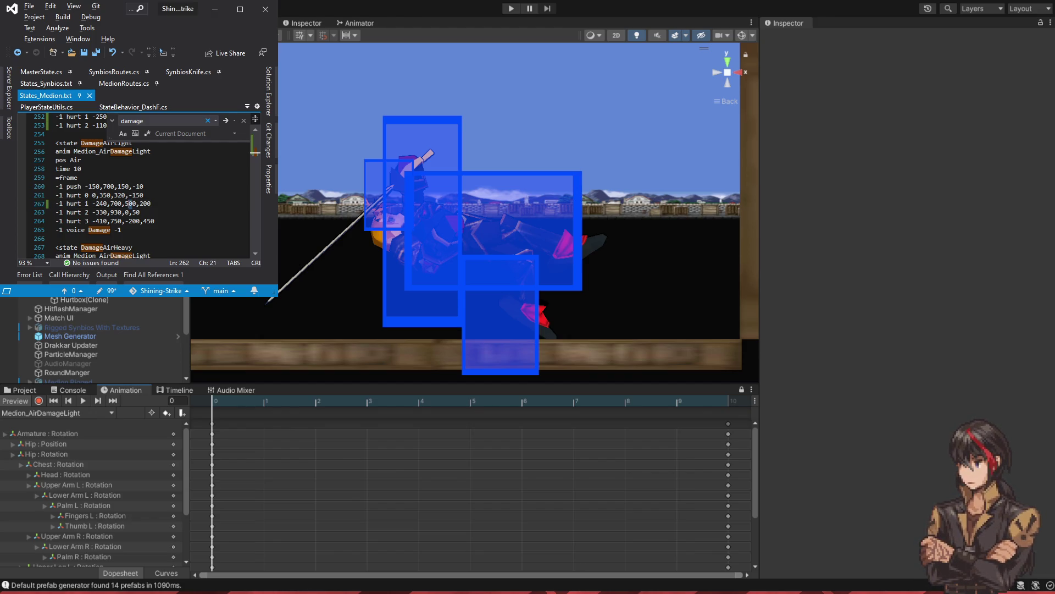
pyautogui.hotkey('alt', 'Tab')
pyautogui.hotkey('alt', 'Tab')
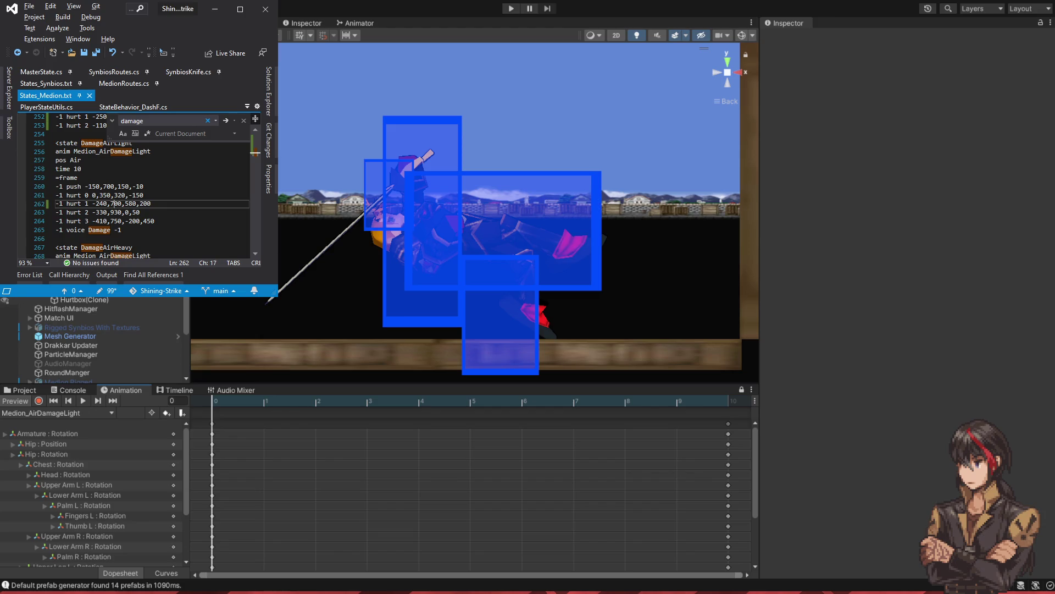
pyautogui.press('BackSpace')
pyautogui.write('1')
pyautogui.hotkey('alt', 'Tab')
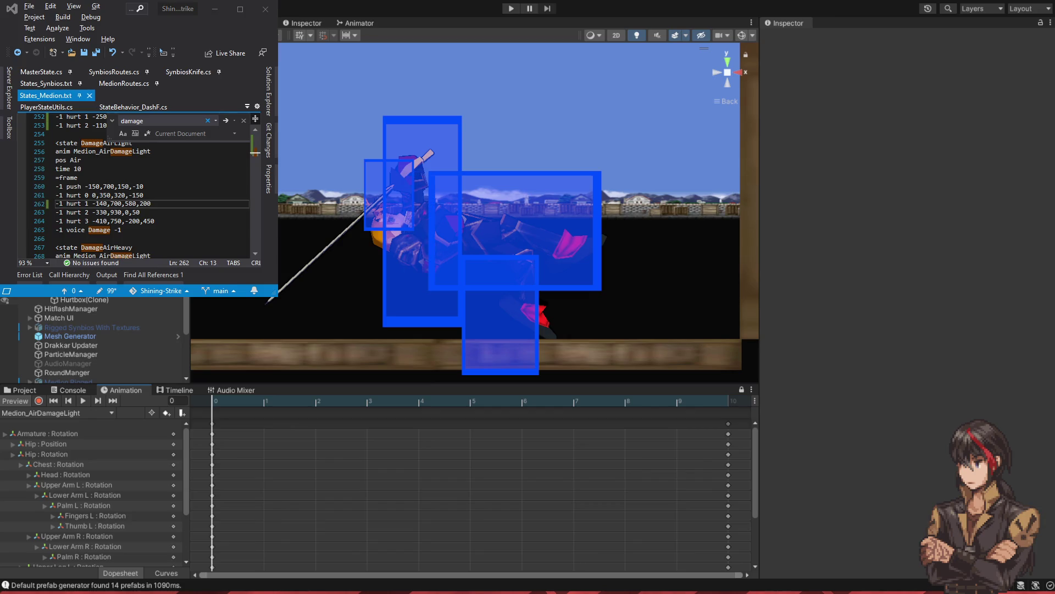
pyautogui.hotkey('alt', 'Tab')
# - Change hurt 0's last value from -150 to -250 and preview it in Unity
pyautogui.click(99, 186)
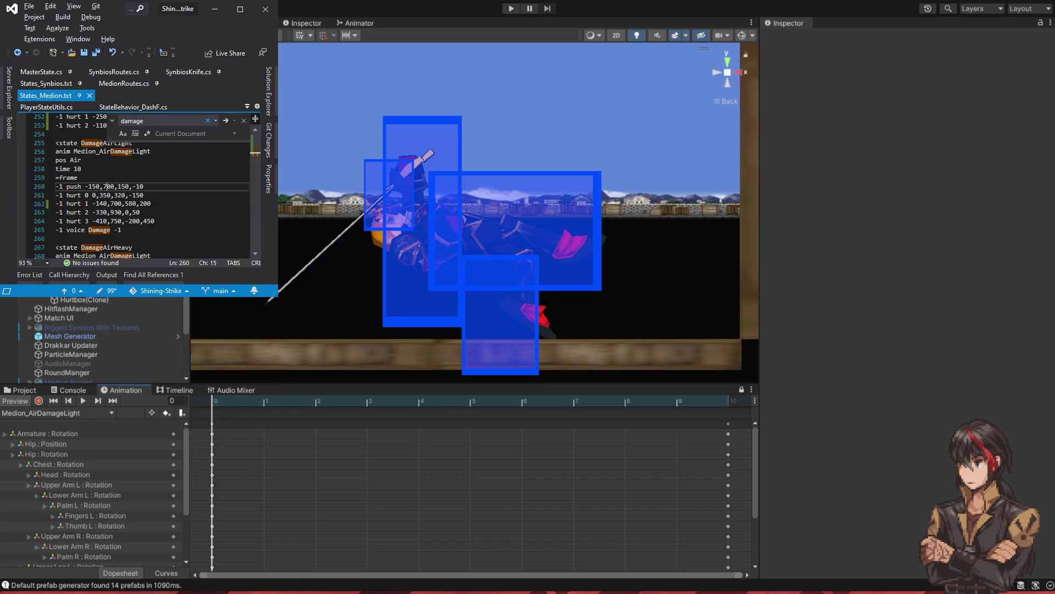
pyautogui.click(136, 195)
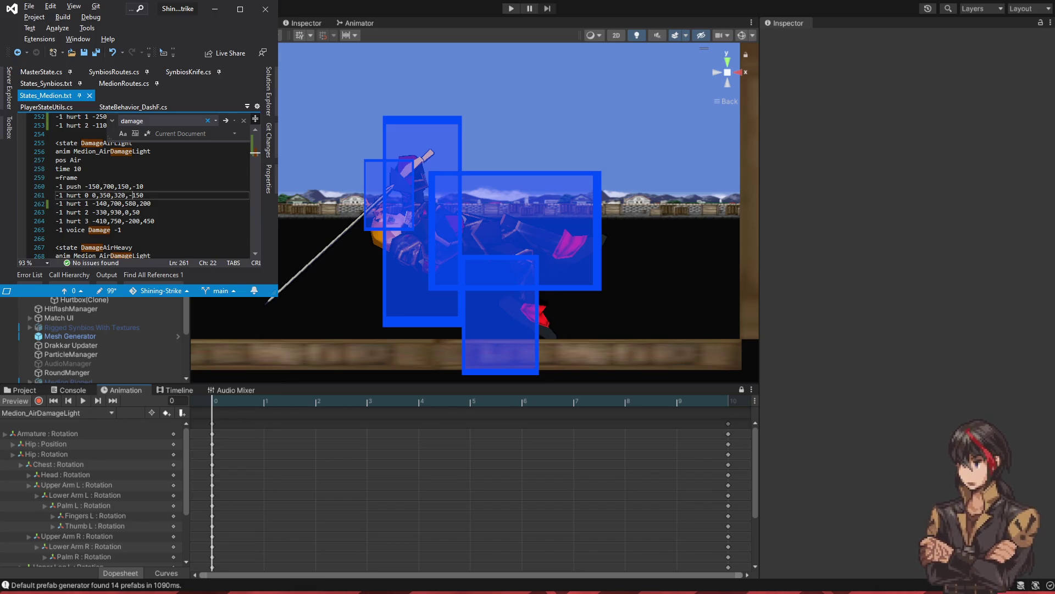
pyautogui.hotkey('shift', 'Left')
pyautogui.write('2')
pyautogui.hotkey('ctrl', 's')
pyautogui.click(136, 195)
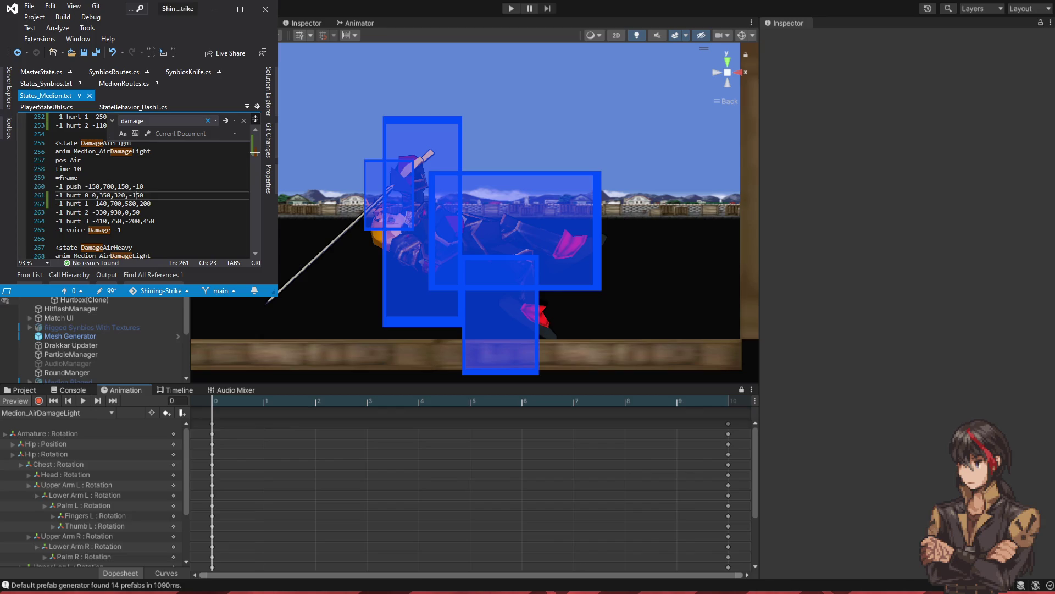
pyautogui.press('Left')
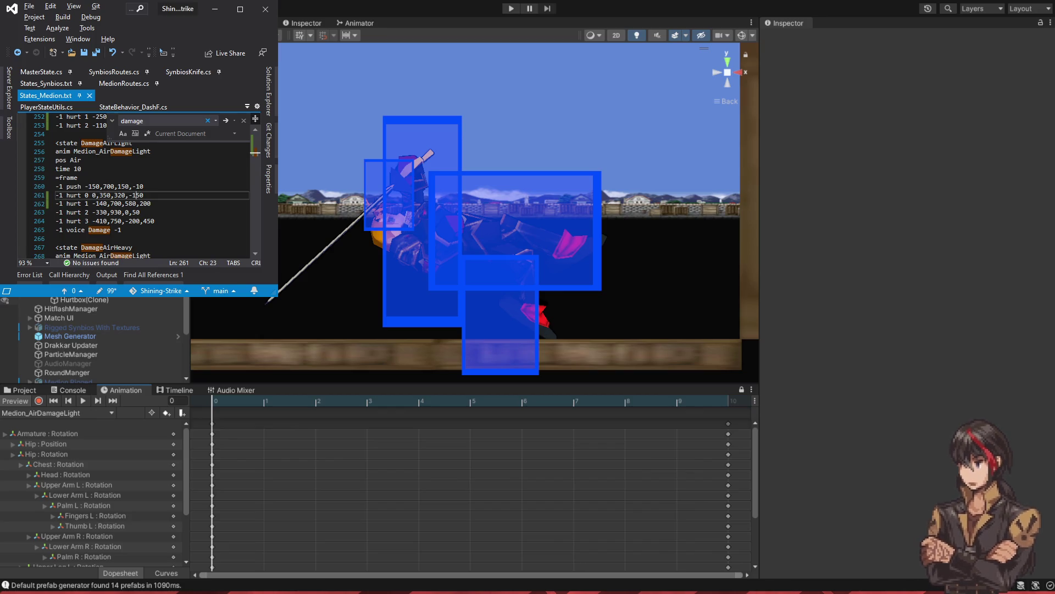
pyautogui.press('BackSpace')
# - Try hurt 0's last value at -180, then settle on -100, previewing in Unity
pyautogui.write('8')
pyautogui.hotkey('ctrl', 's')
pyautogui.hotkey('alt', 'Tab')
pyautogui.hotkey('alt', 'Tab')
pyautogui.press('BackSpace')
pyautogui.write('0')
pyautogui.hotkey('ctrl', 's')
pyautogui.hotkey('alt', 'Tab')
# - Widen hurt 0 from 320 to 420 and shift its x offset to 80
pyautogui.hotkey('alt', 'Tab')
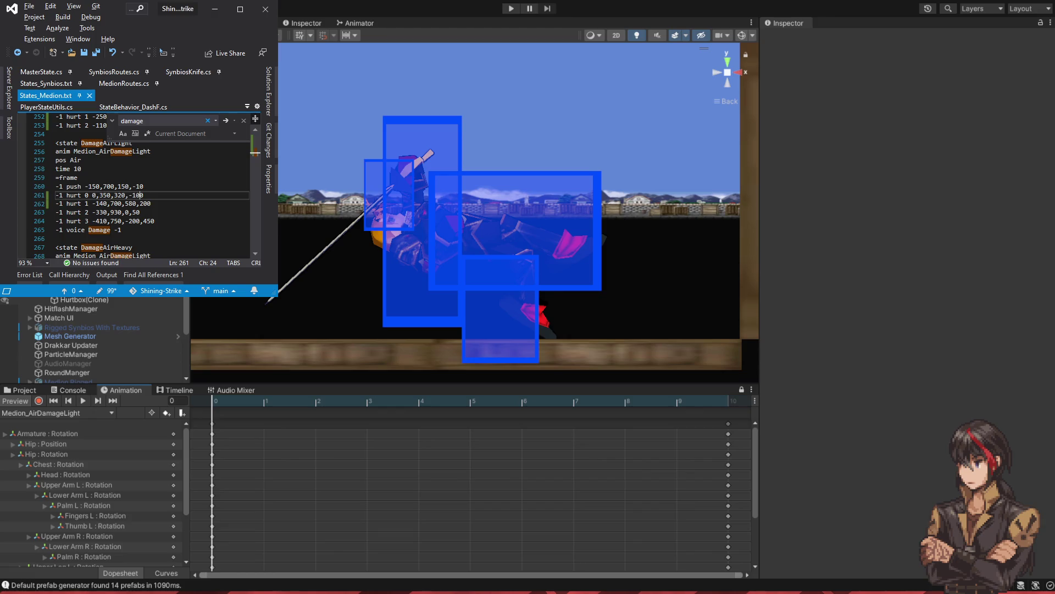
pyautogui.press('BackSpace')
pyautogui.write('4')
pyautogui.hotkey('ctrl', 's')
pyautogui.hotkey('alt', 'Tab')
pyautogui.hotkey('alt', 'Tab')
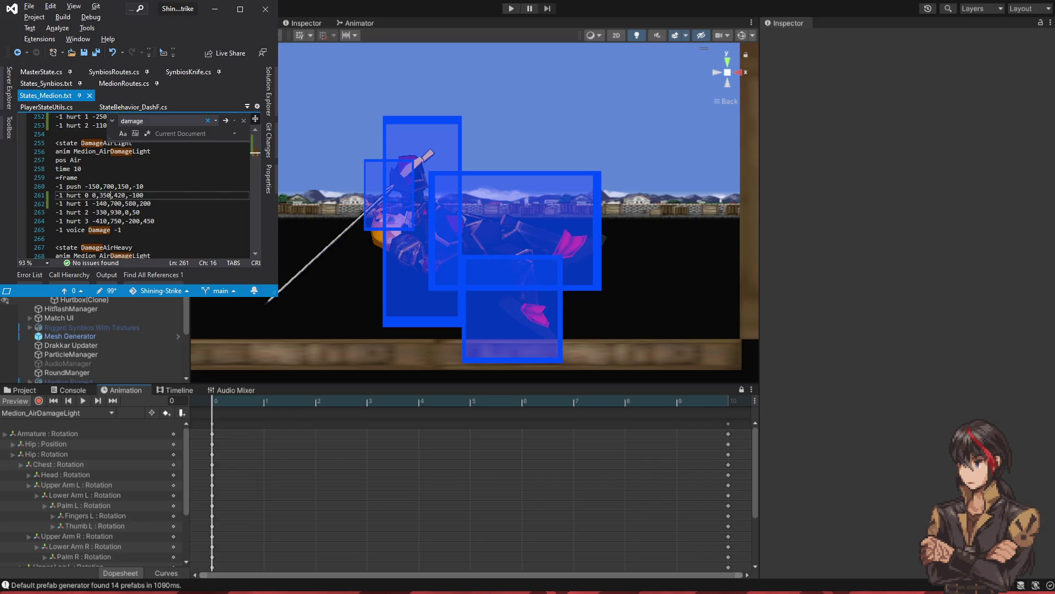
pyautogui.press('Left')
pyautogui.write('8')
pyautogui.hotkey('ctrl', 's')
pyautogui.hotkey('alt', 'Tab')
pyautogui.hotkey('alt', 'Tab')
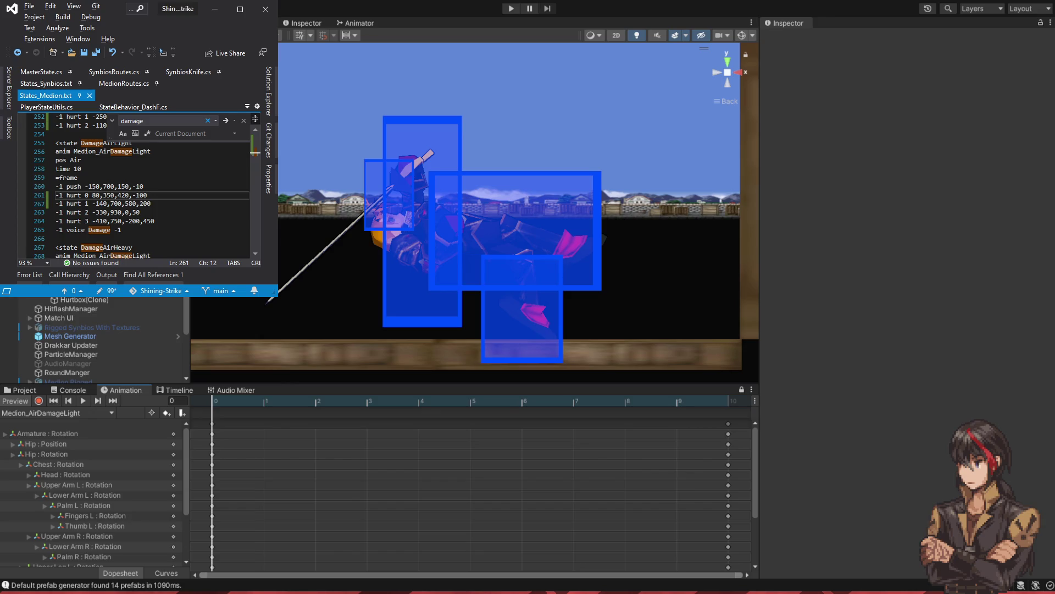
# - Shorten hurt 3's value from 450 to 350 and save
pyautogui.press('Down')
pyautogui.press('Down')
pyautogui.press('Down')
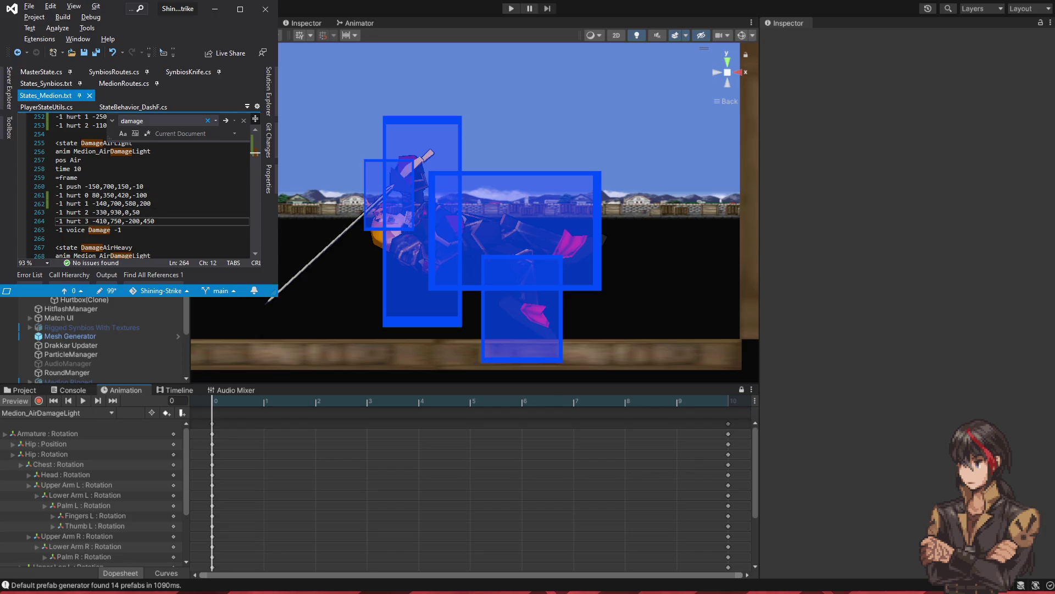
pyautogui.press('Delete')
pyautogui.write('3')
pyautogui.hotkey('ctrl', 's')
pyautogui.hotkey('alt', 'Tab')
pyautogui.hotkey('alt', 'Tab')
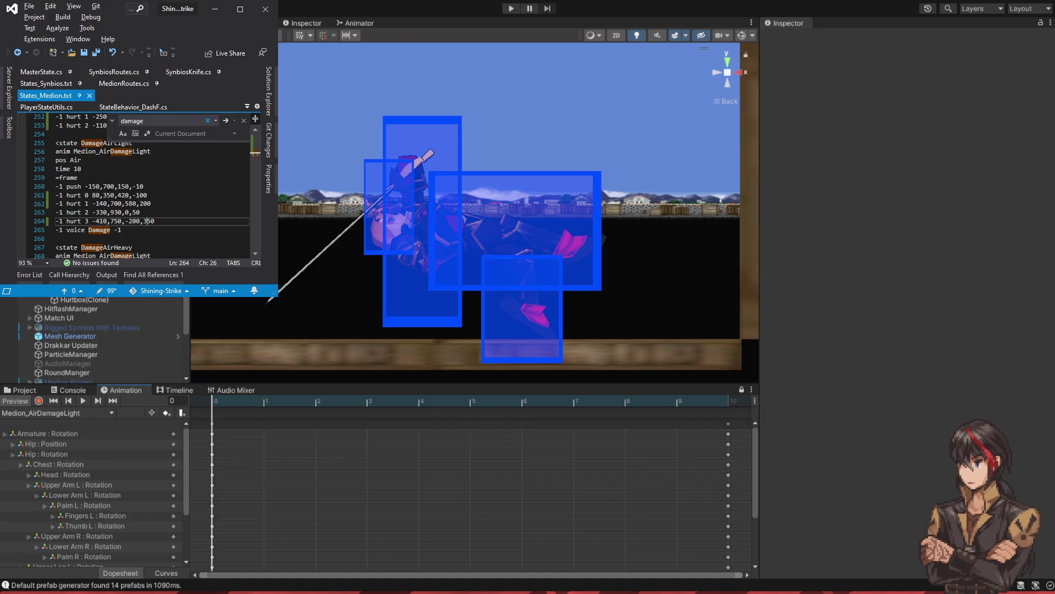
# - Set hurt 2's last value to 200 and save
pyautogui.click(128, 212)
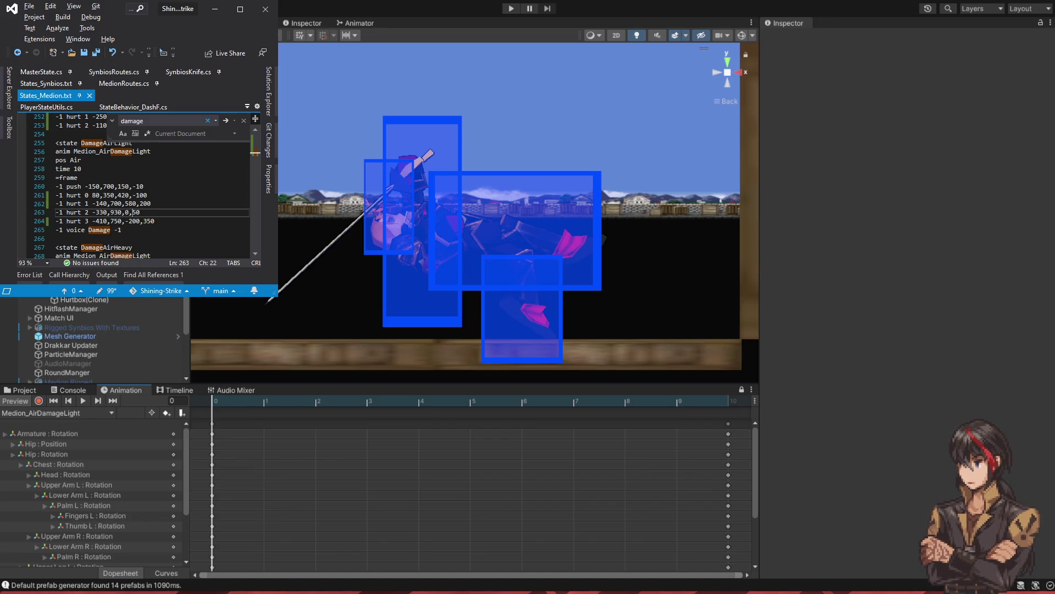
pyautogui.click(139, 213)
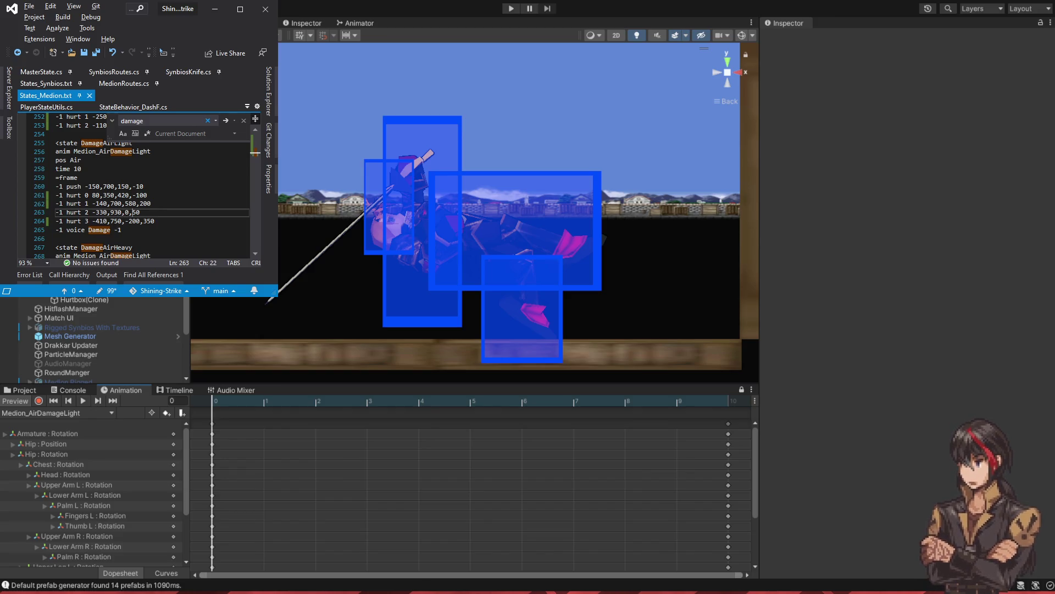
pyautogui.hotkey('shift', 'Left')
pyautogui.write('20')
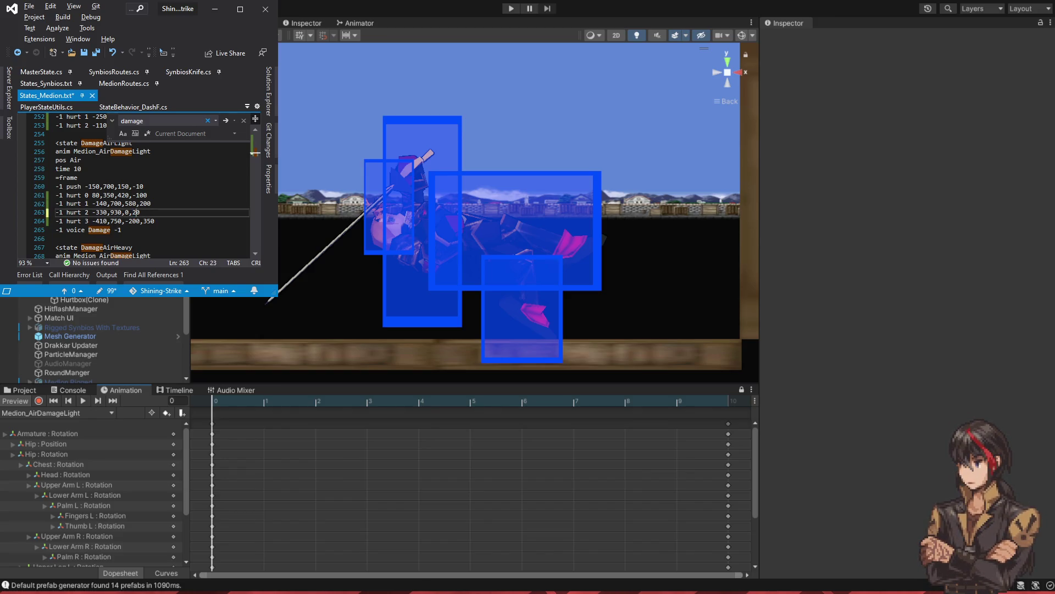
pyautogui.hotkey('ctrl', 's')
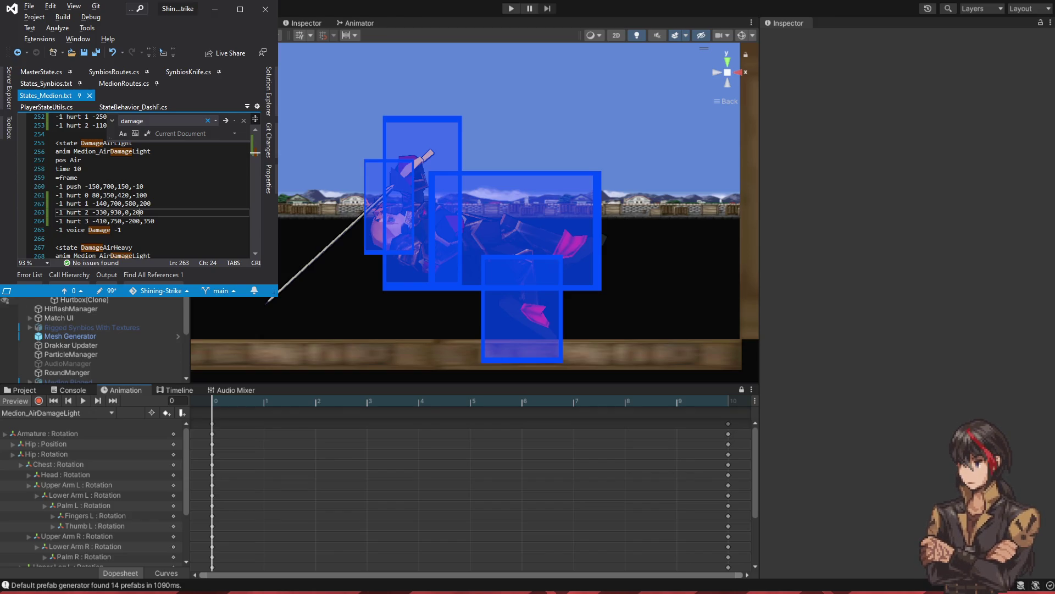
# - Select DamageAirLight's push and four hurt lines for reuse in DamageAirHeavy
pyautogui.scroll(-1, 98, 224)
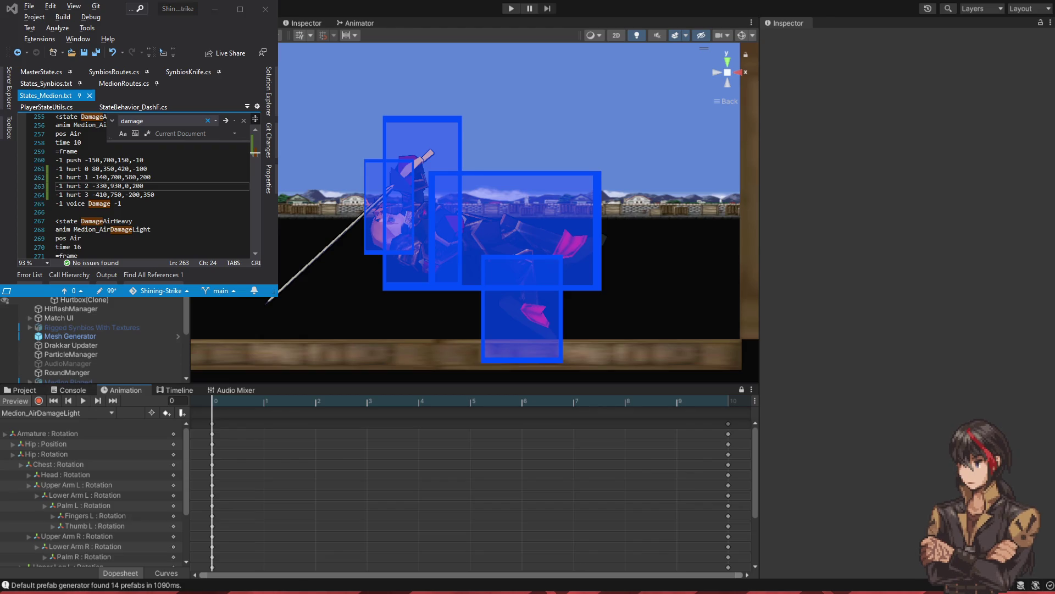
pyautogui.click(193, 191)
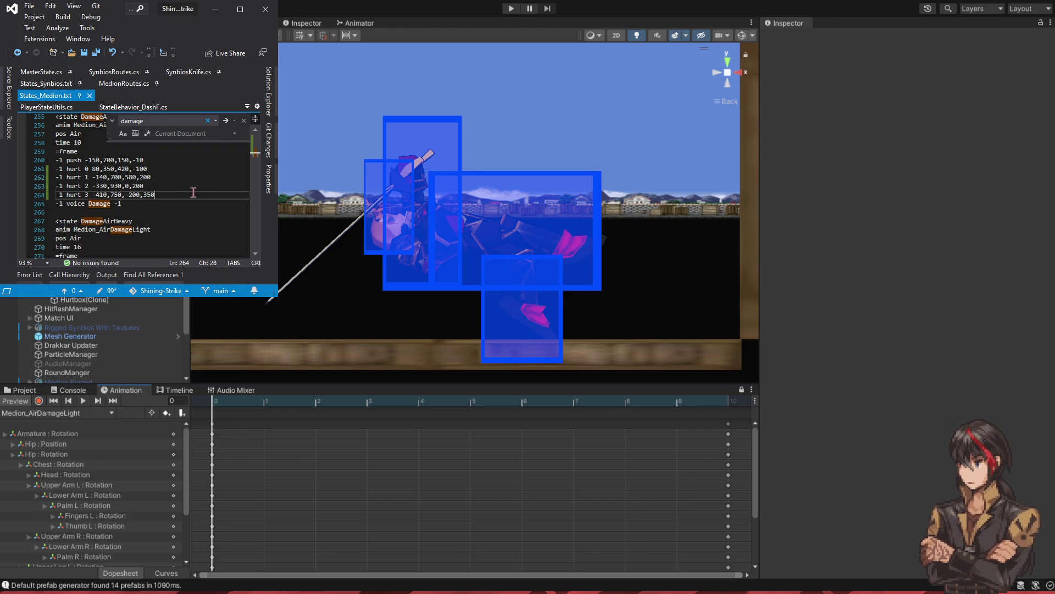
pyautogui.keyDown('shift'); pyautogui.click(181, 159); pyautogui.keyUp('shift')
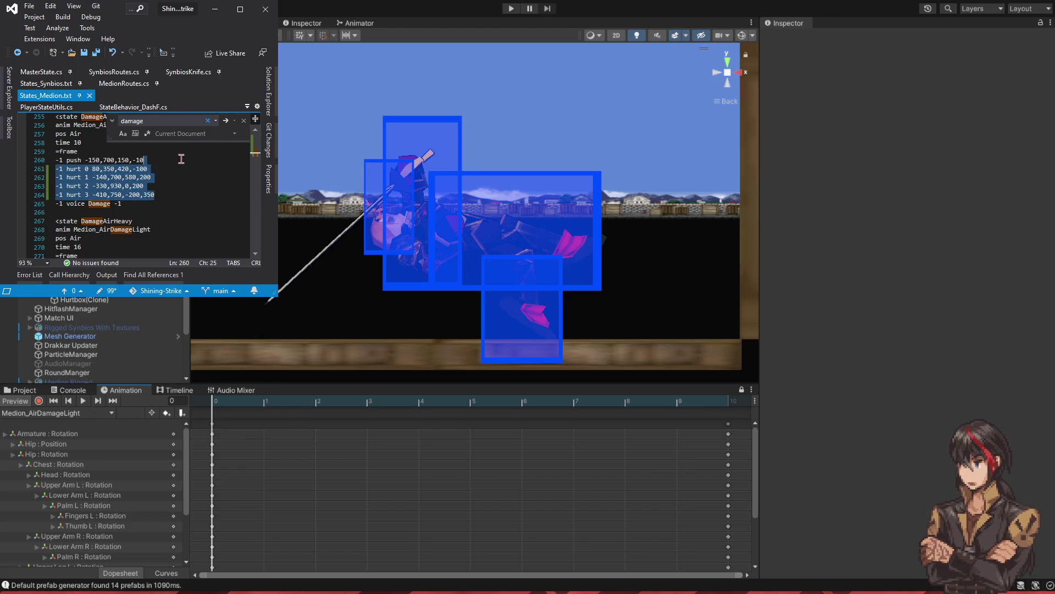
pyautogui.scroll(-3, 181, 181)
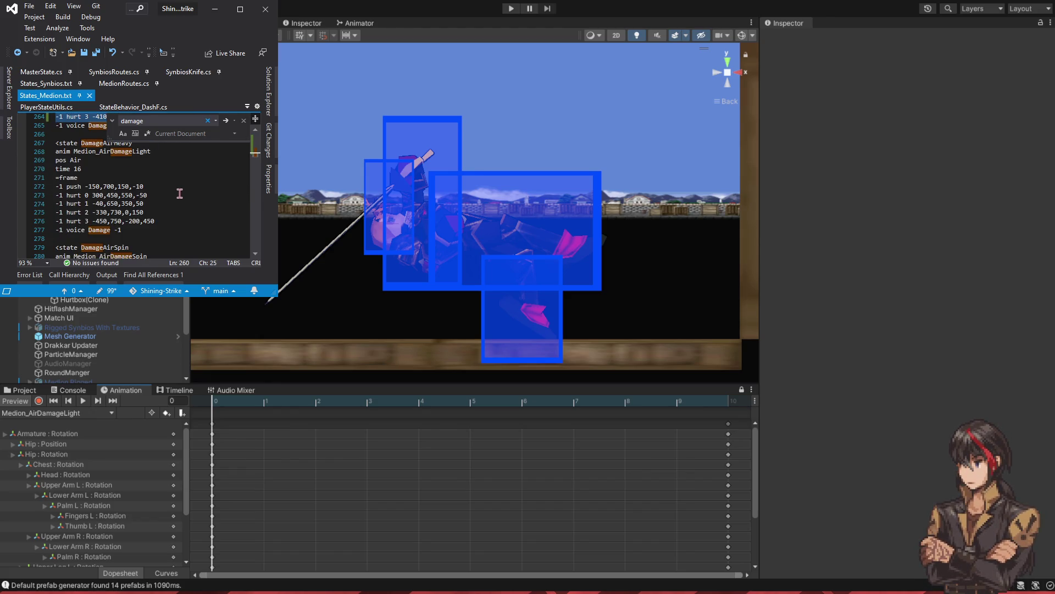
# - Paste the copied lines over DamageAirHeavy's push and hurt lines, and change the push to 180,-20
pyautogui.moveTo(168, 218); pyautogui.dragTo(177, 188)
pyautogui.write('-1 hurt 0 80,350,420,-100 -1 hurt 1 -140,700,580,200 -1 hurt 2 -330,930,0,200 -1 hurt 3 -410,750,-200,350')
pyautogui.click(142, 187)
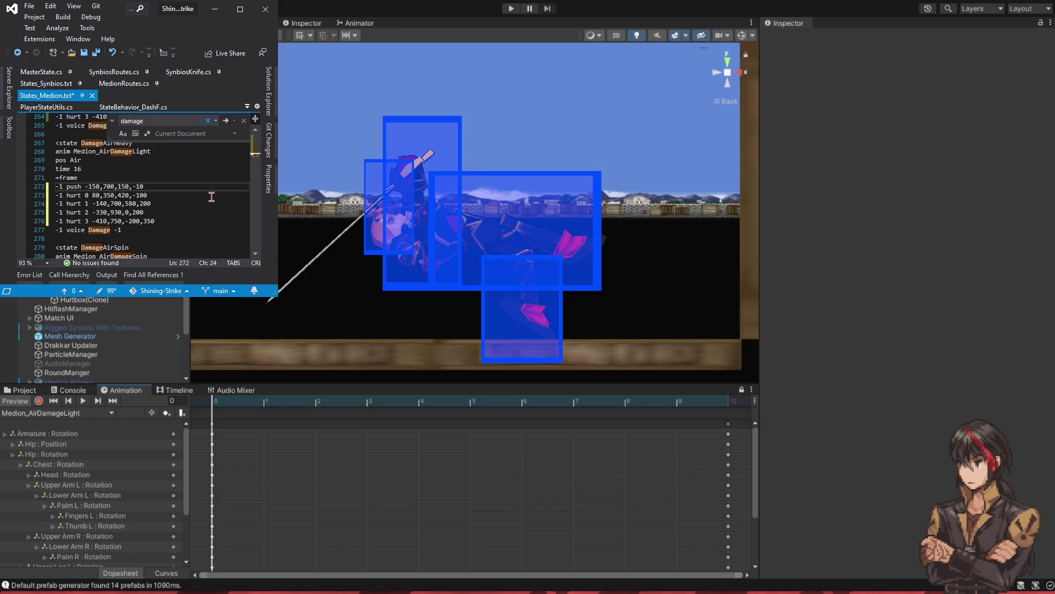
pyautogui.scroll(4, 215, 195)
pyautogui.click(137, 187)
pyautogui.press('Delete')
pyautogui.write('2')
pyautogui.press('Delete')
pyautogui.write('8')
# - Give DamageAirSpin the same 180,-20 push and save States_Medion.txt
pyautogui.scroll(-3, 211, 204)
pyautogui.press('Down')
pyautogui.press('Down')
pyautogui.press('Down')
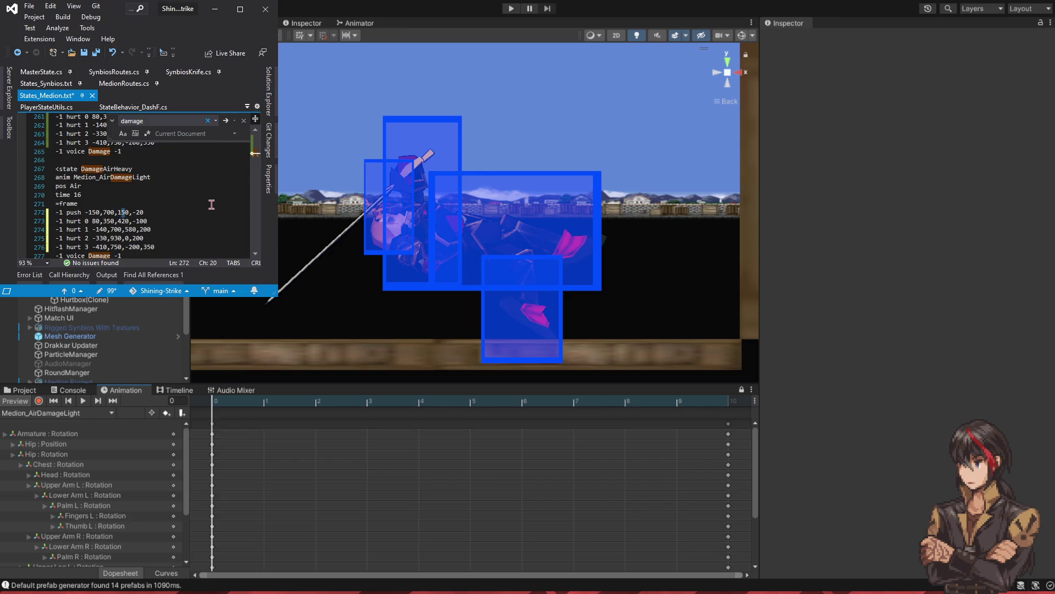
pyautogui.scroll(-3, 211, 204)
pyautogui.scroll(2, 211, 204)
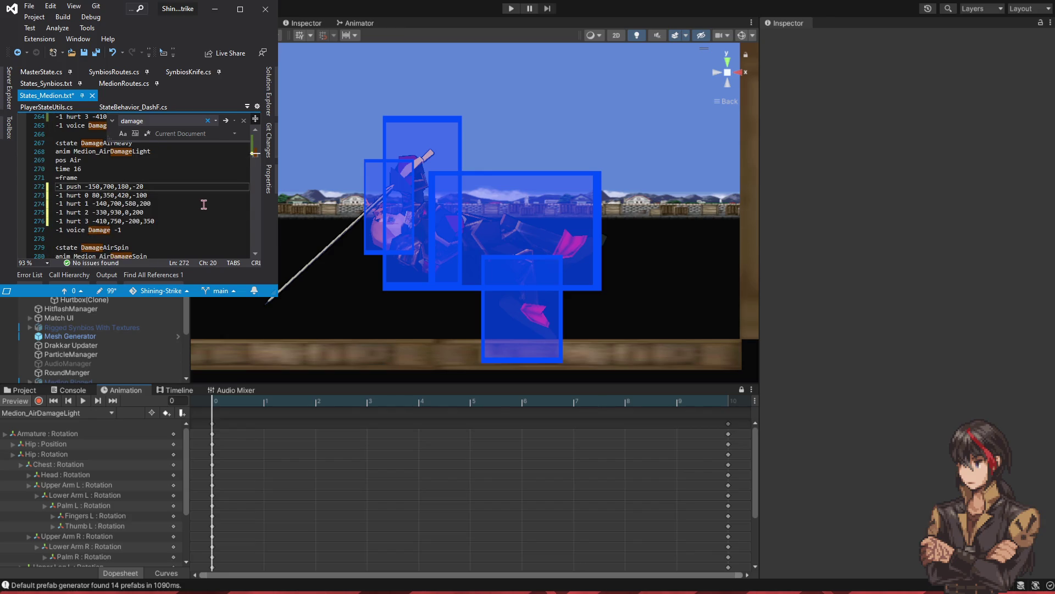
pyautogui.hotkey('shift', 'Up')
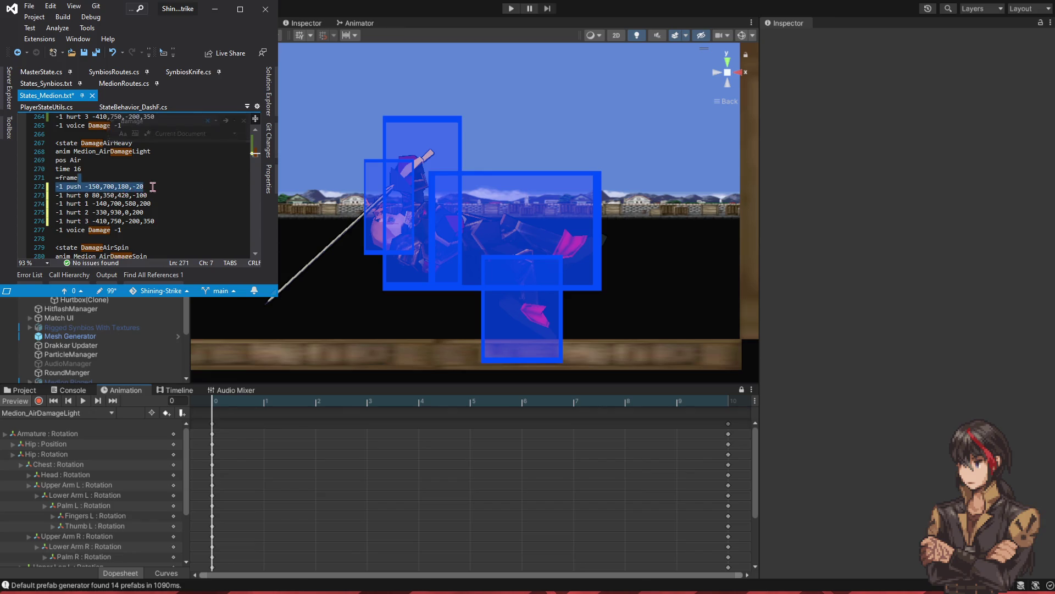
pyautogui.scroll(-3, 176, 193)
pyautogui.click(159, 212)
pyautogui.press('BackSpace')
pyautogui.press('BackSpace')
pyautogui.press('BackSpace')
pyautogui.write('80,-20')
pyautogui.hotkey('ctrl', 's')
pyautogui.scroll(1, 170, 212)
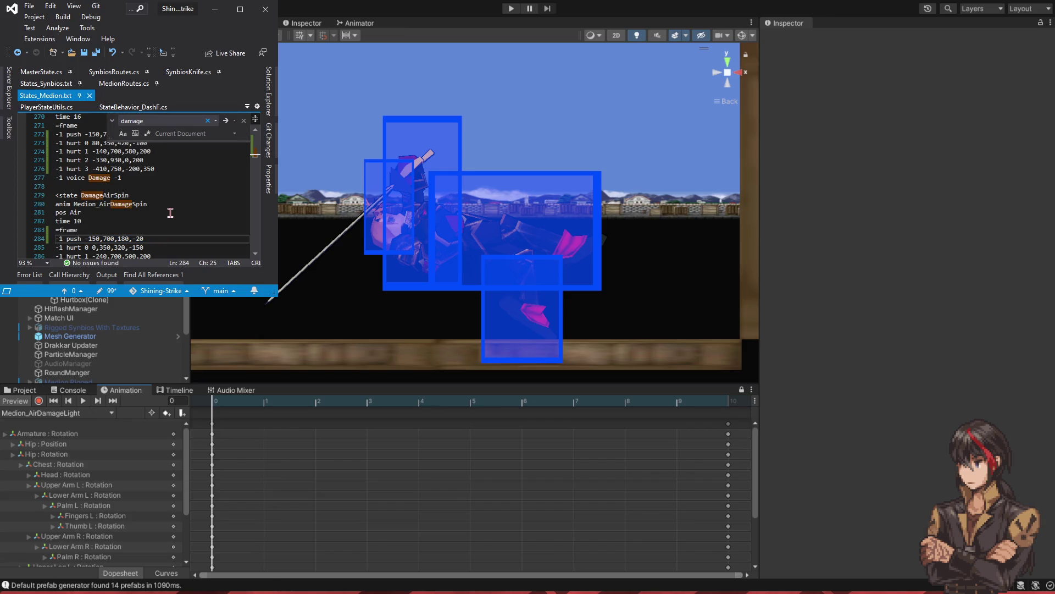
pyautogui.click(45, 84)
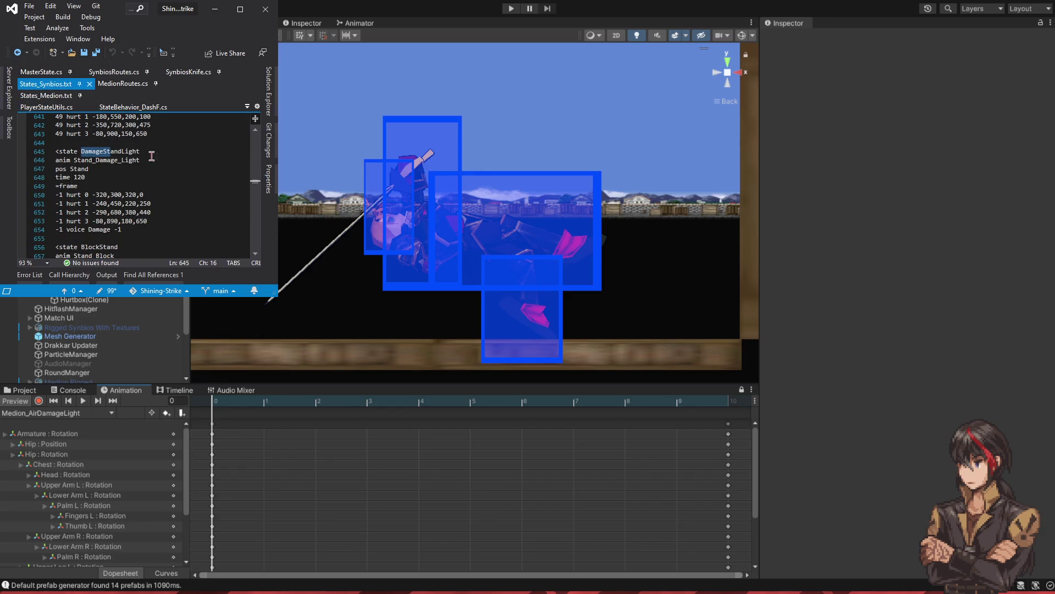
# - Look over Synbios's air damage values, then scrub the damage animation preview in Unity
pyautogui.scroll(-10, 181, 162)
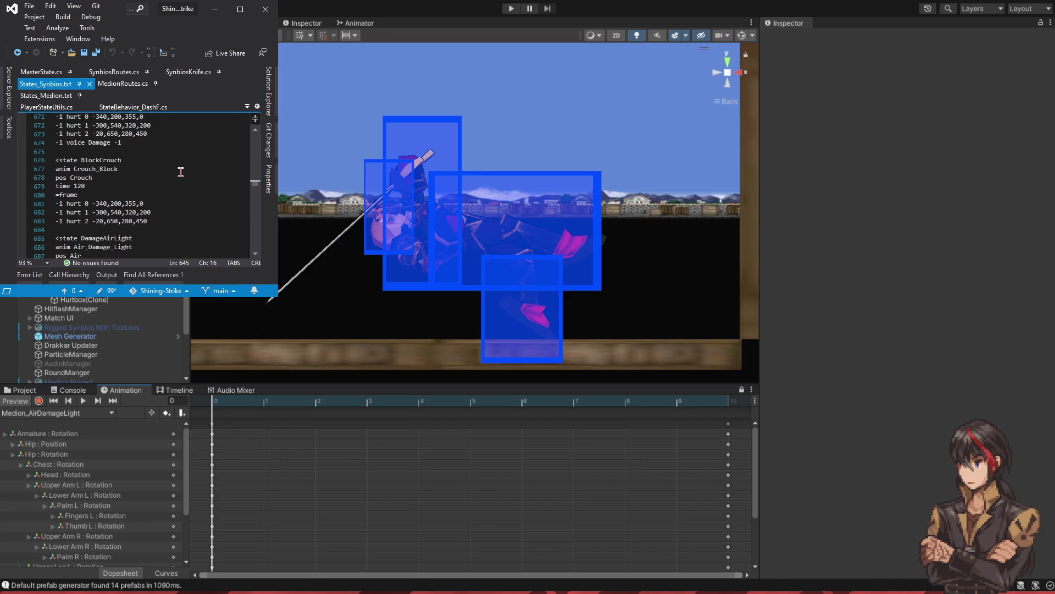
pyautogui.scroll(-10, 181, 172)
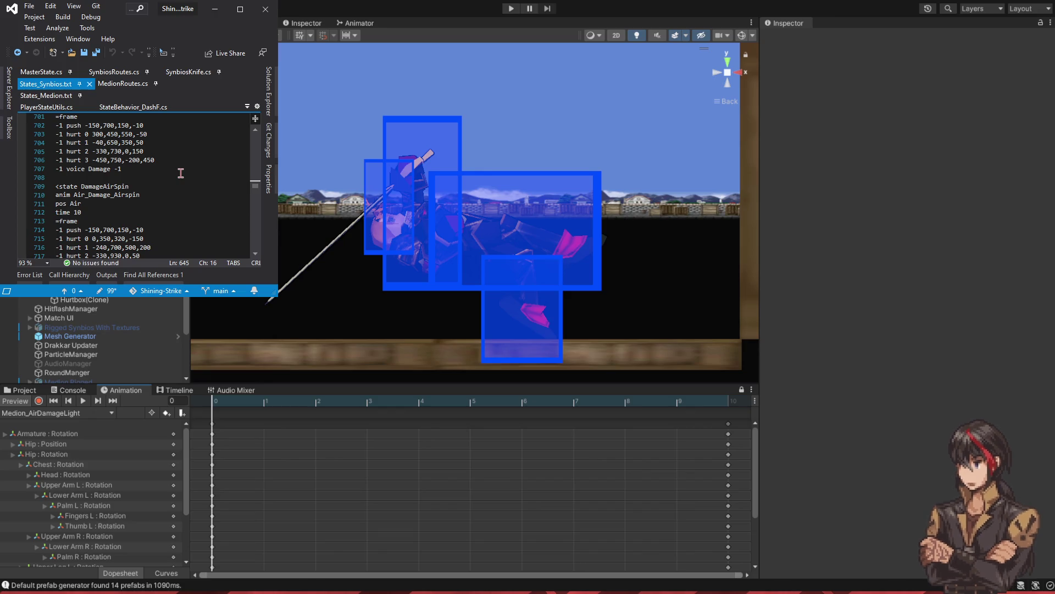
pyautogui.click(76, 96)
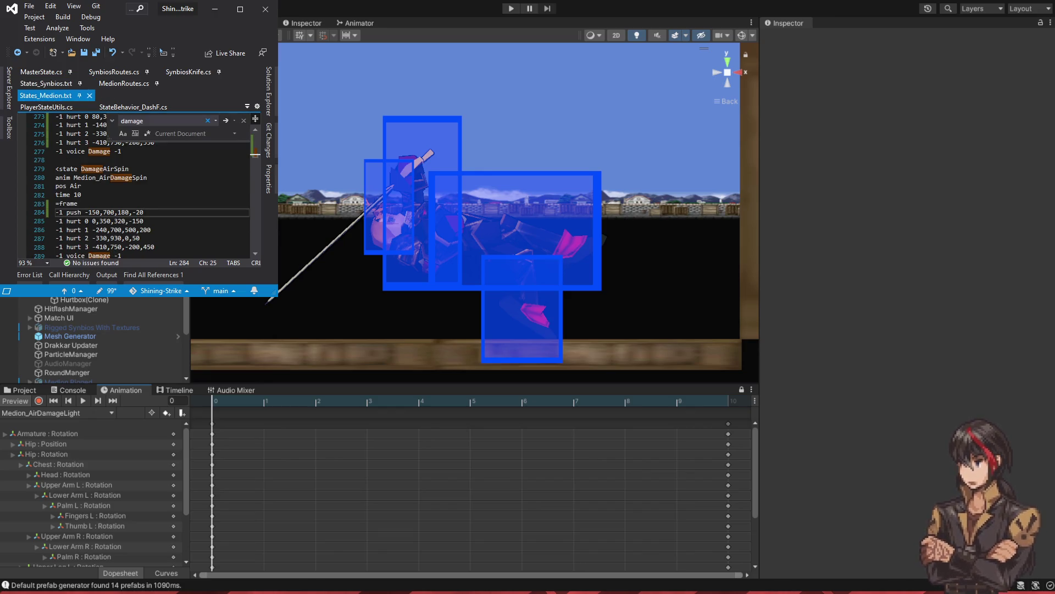
pyautogui.click(77, 336)
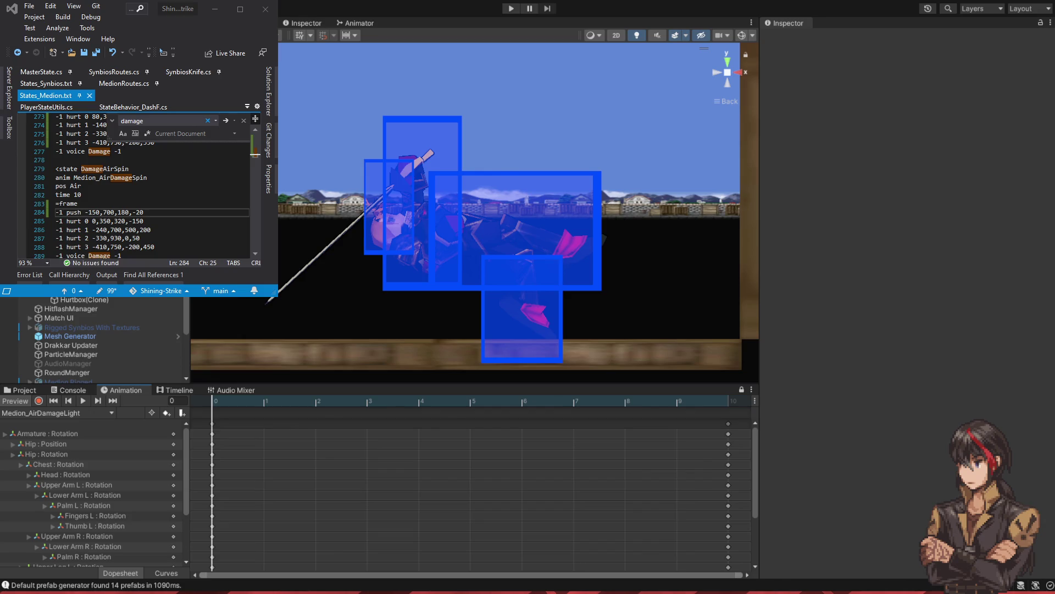
pyautogui.moveTo(529, 421)
pyautogui.mouseDown()
pyautogui.moveTo(220, 421)
pyautogui.moveTo(641, 438)
pyautogui.moveTo(203, 421)
pyautogui.moveTo(292, 431)
pyautogui.moveTo(193, 438)
pyautogui.mouseUp()
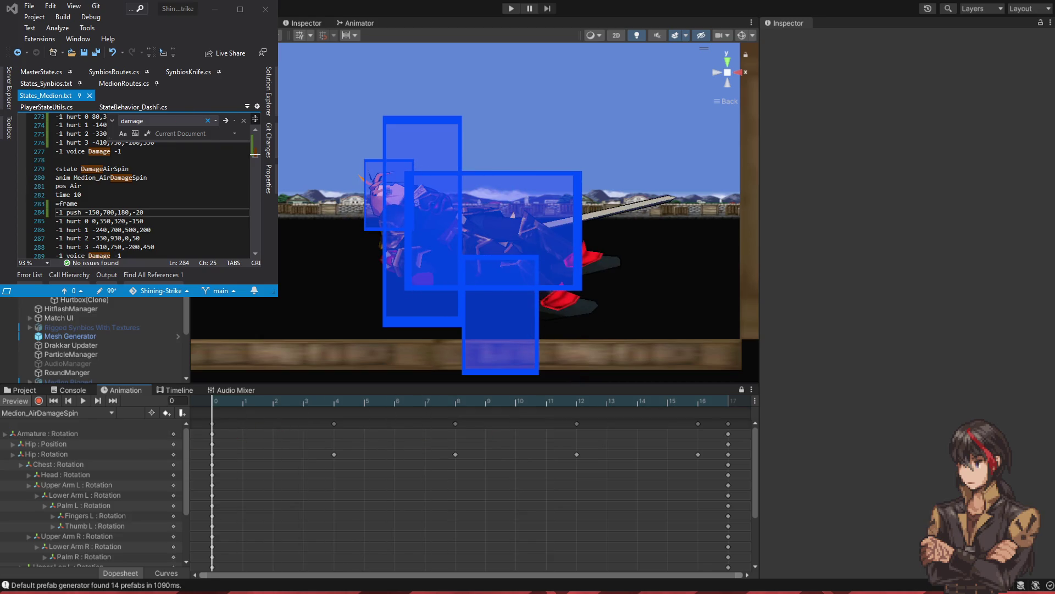
# - Compare Synbios's DamageAirSpin values against Medion's hurt lines while scrubbing Medion_AirDamageSpin
pyautogui.click(46, 84)
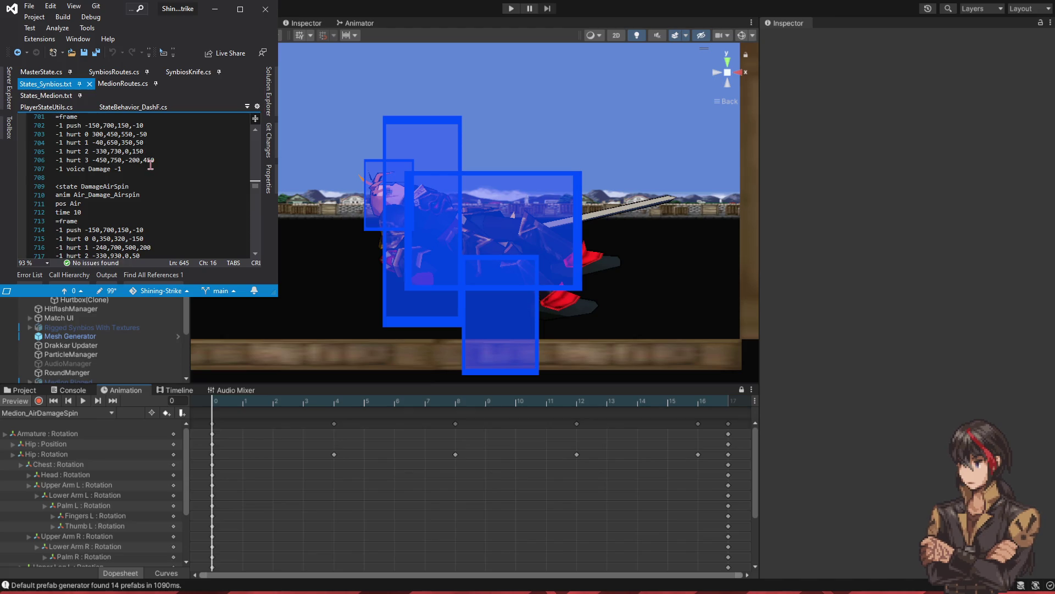
pyautogui.scroll(-1, 185, 163)
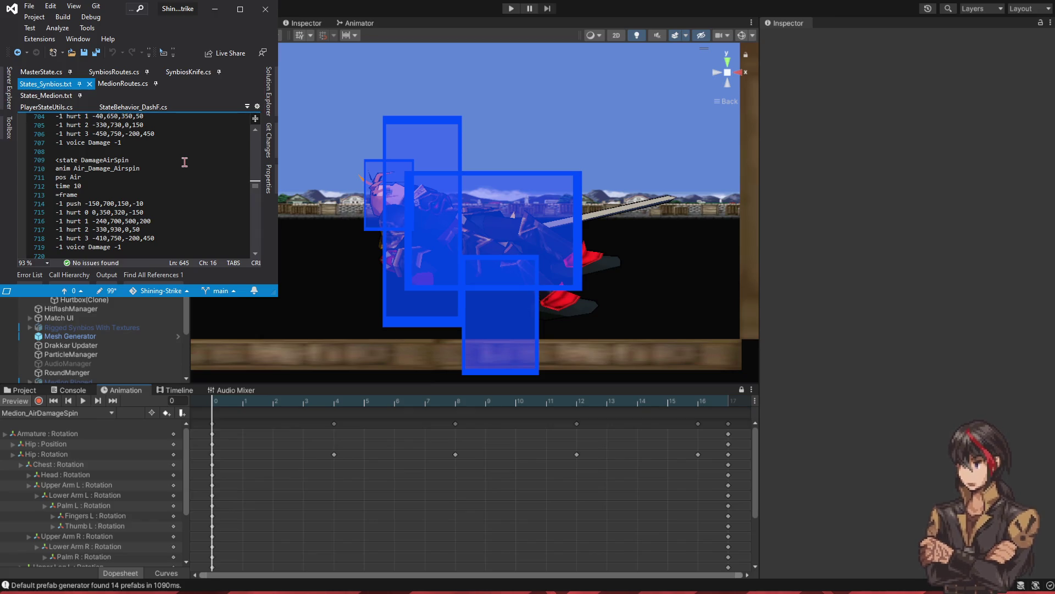
pyautogui.click(52, 98)
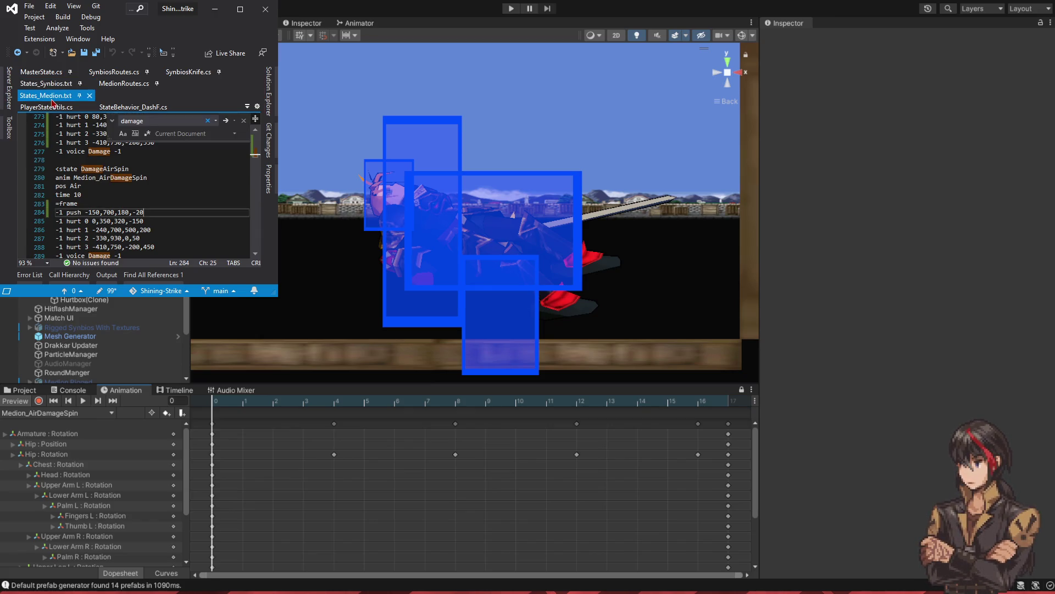
pyautogui.moveTo(212, 434)
pyautogui.mouseDown()
pyautogui.moveTo(770, 434)
pyautogui.moveTo(158, 436)
pyautogui.mouseUp()
pyautogui.scroll(-1, 145, 186)
pyautogui.scroll(1, 145, 186)
pyautogui.click(92, 221)
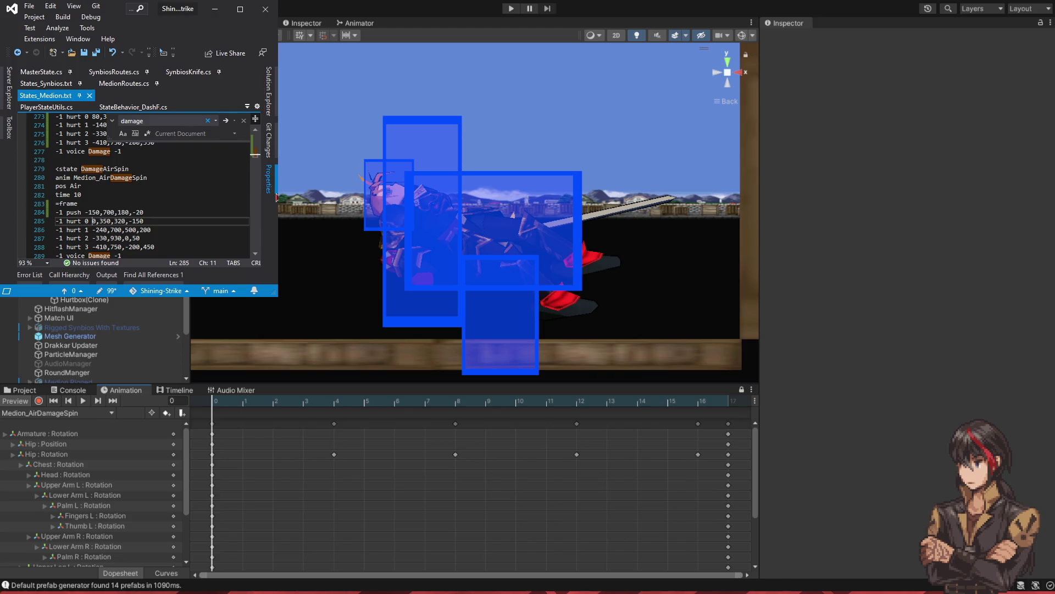
pyautogui.moveTo(212, 465)
pyautogui.mouseDown()
pyautogui.moveTo(731, 467)
pyautogui.moveTo(187, 470)
pyautogui.mouseUp()
# - Change DamageAirSpin's hurt 1 to start at -140 with width 600, saving each edit
pyautogui.click(105, 230)
pyautogui.press('Left')
pyautogui.press('BackSpace')
pyautogui.write('1')
pyautogui.hotkey('alt', 'Tab')
pyautogui.press('Right')
pyautogui.press('Right')
pyautogui.press('Right')
pyautogui.press('BackSpace')
pyautogui.write('5')
pyautogui.hotkey('ctrl', 's')
pyautogui.hotkey('alt', 'Tab')
pyautogui.hotkey('alt', 'Tab')
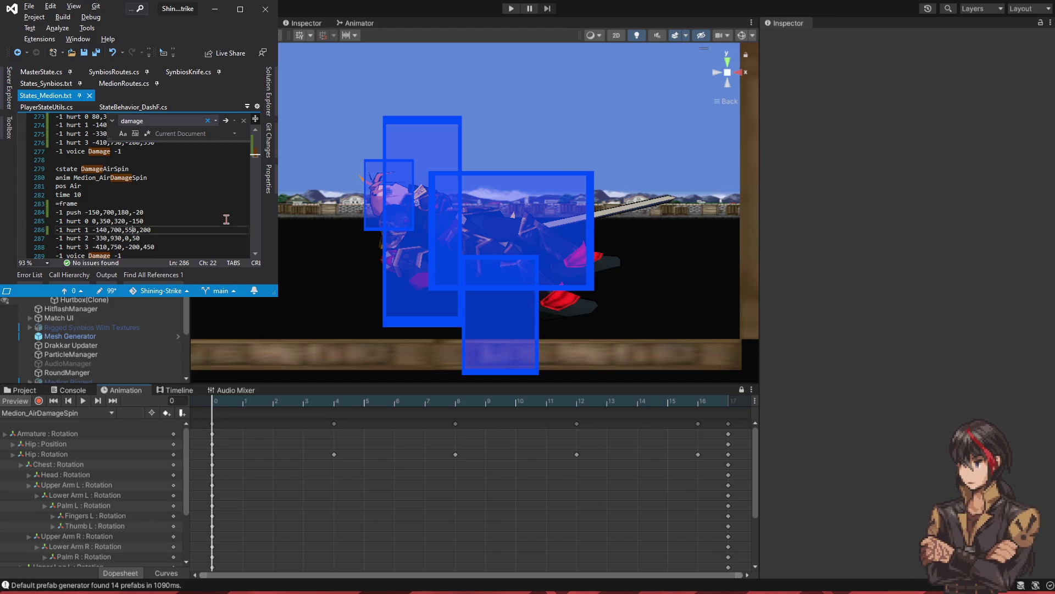
pyautogui.press('Left')
pyautogui.write('60')
pyautogui.hotkey('ctrl', 's')
pyautogui.hotkey('alt', 'Tab')
pyautogui.hotkey('alt', 'Tab')
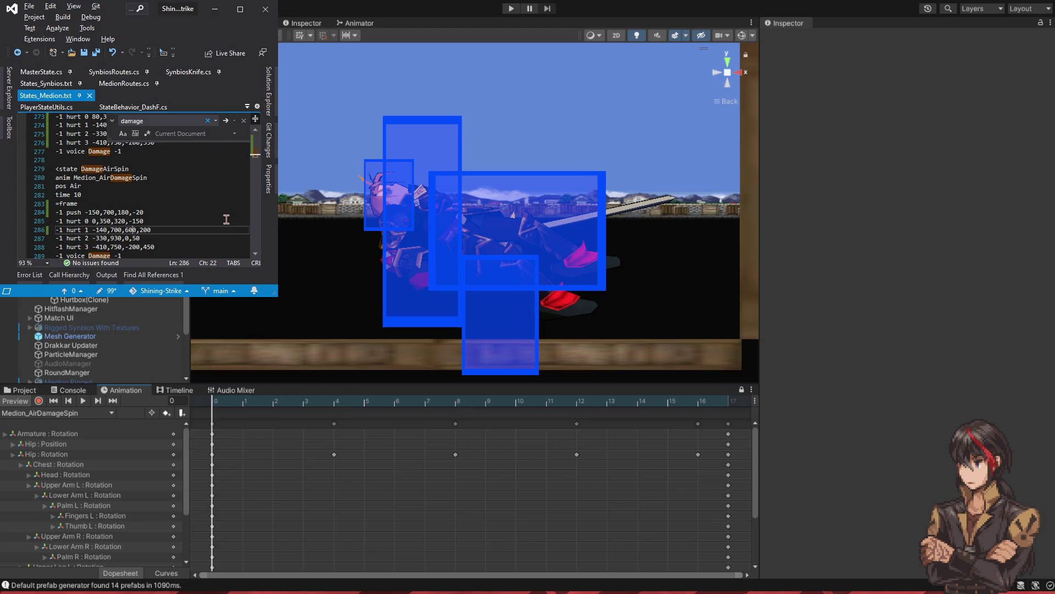
# - Widen hurt 0 to 620 and set its last value to -100, then save
pyautogui.press('Down')
pyautogui.press('Left')
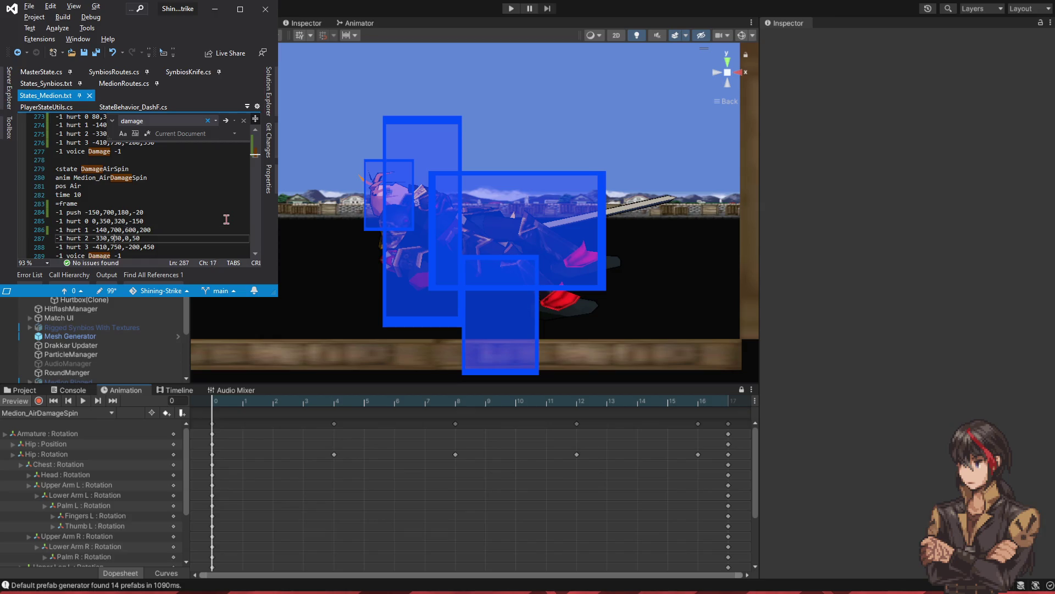
pyautogui.press('Up')
pyautogui.press('Up')
pyautogui.press('Up')
pyautogui.press('Down')
pyautogui.press('BackSpace')
pyautogui.write('5')
pyautogui.hotkey('ctrl', 's')
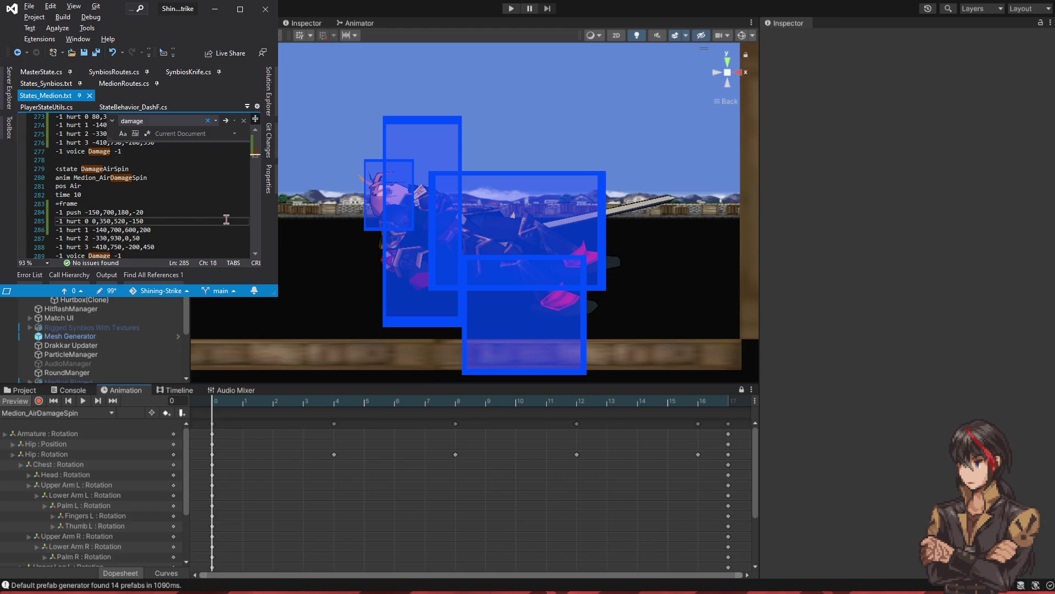
pyautogui.press('BackSpace')
pyautogui.write('6')
pyautogui.press('BackSpace')
pyautogui.write('0')
pyautogui.hotkey('ctrl', 's')
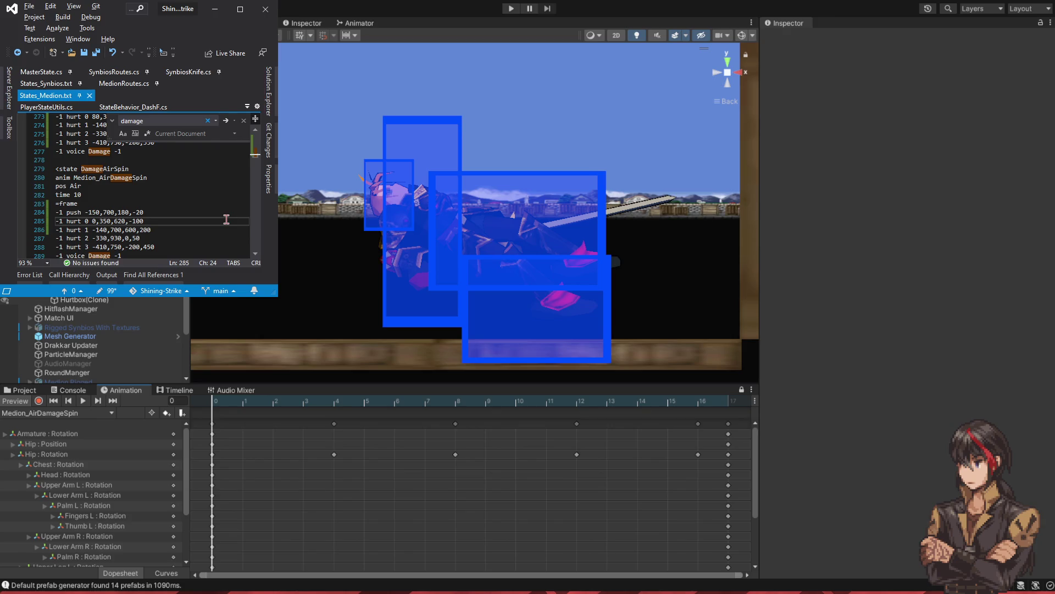
# - Set hurt 0's last value to -40 and first value to 50, then scrub the spin to check
pyautogui.hotkey('shift', 'Left')
pyautogui.write('4')
pyautogui.hotkey('ctrl', 's')
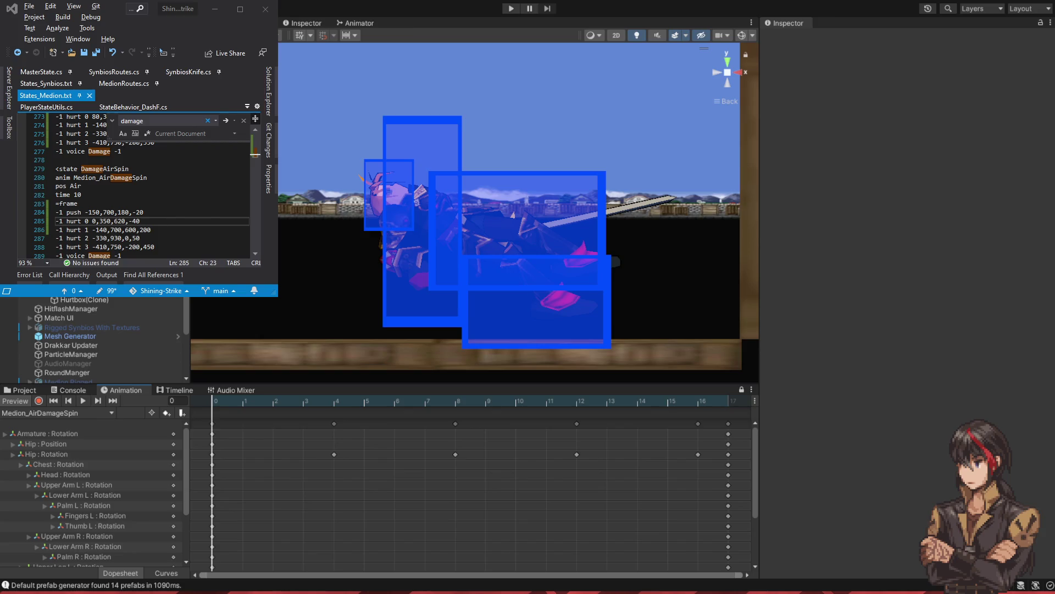
pyautogui.hotkey('alt', 'Tab')
pyautogui.write('5')
pyautogui.hotkey('ctrl', 's')
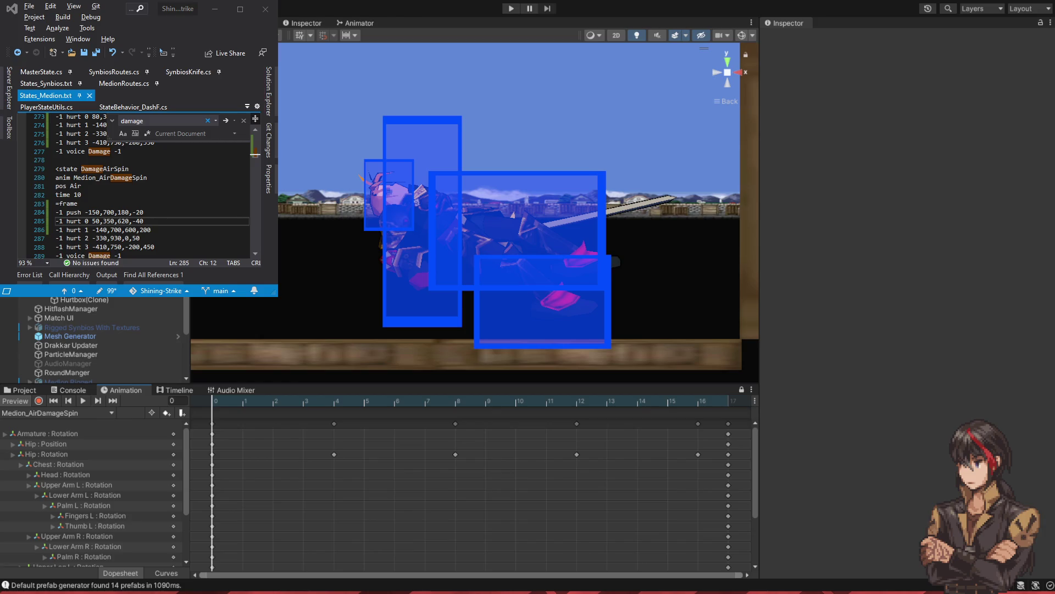
pyautogui.moveTo(237, 407)
pyautogui.mouseDown()
pyautogui.moveTo(768, 450)
pyautogui.moveTo(370, 440)
pyautogui.moveTo(613, 466)
pyautogui.moveTo(546, 462)
pyautogui.mouseUp()
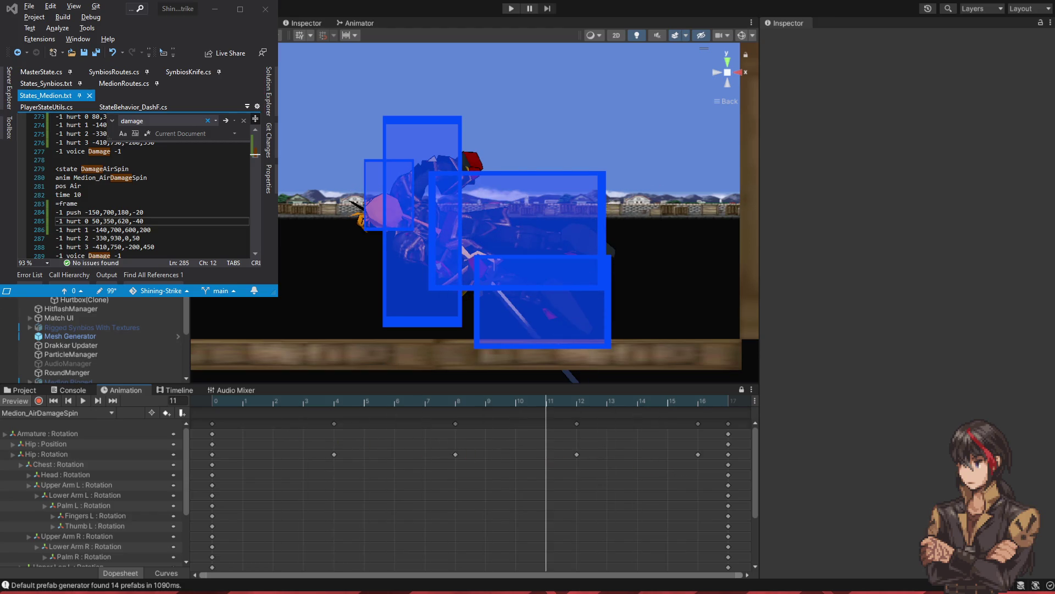
# - Change hurt 2's 930 to 830, save, and play the spin preview to frame 10
pyautogui.click(124, 238)
pyautogui.press('BackSpace')
pyautogui.write('8')
pyautogui.hotkey('ctrl', 's')
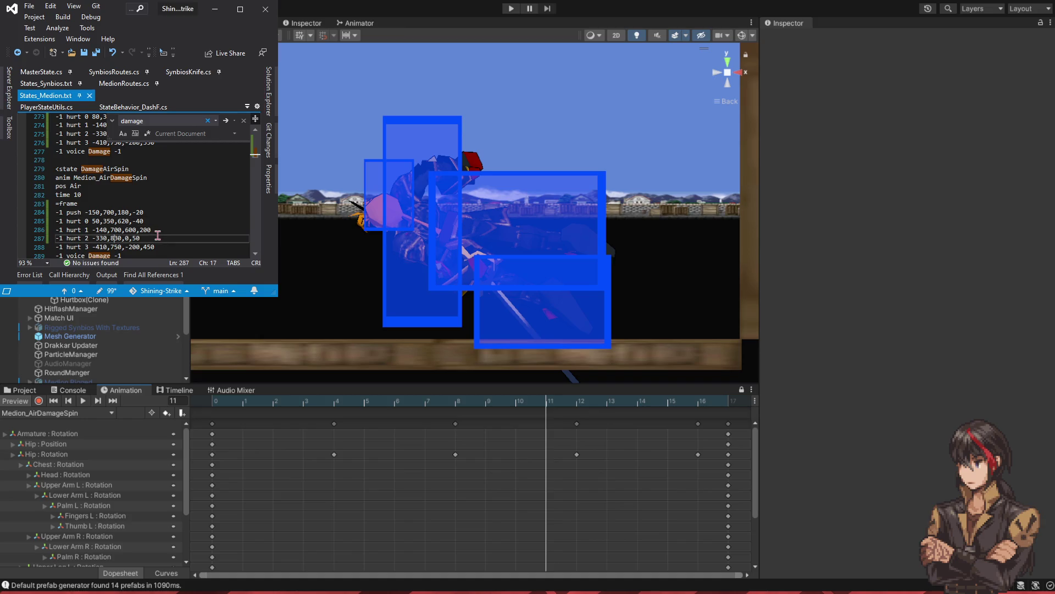
pyautogui.moveTo(309, 410); pyautogui.dragTo(438, 421)
pyautogui.click(84, 402)
pyautogui.click(85, 402)
pyautogui.click(84, 401)
pyautogui.click(84, 401)
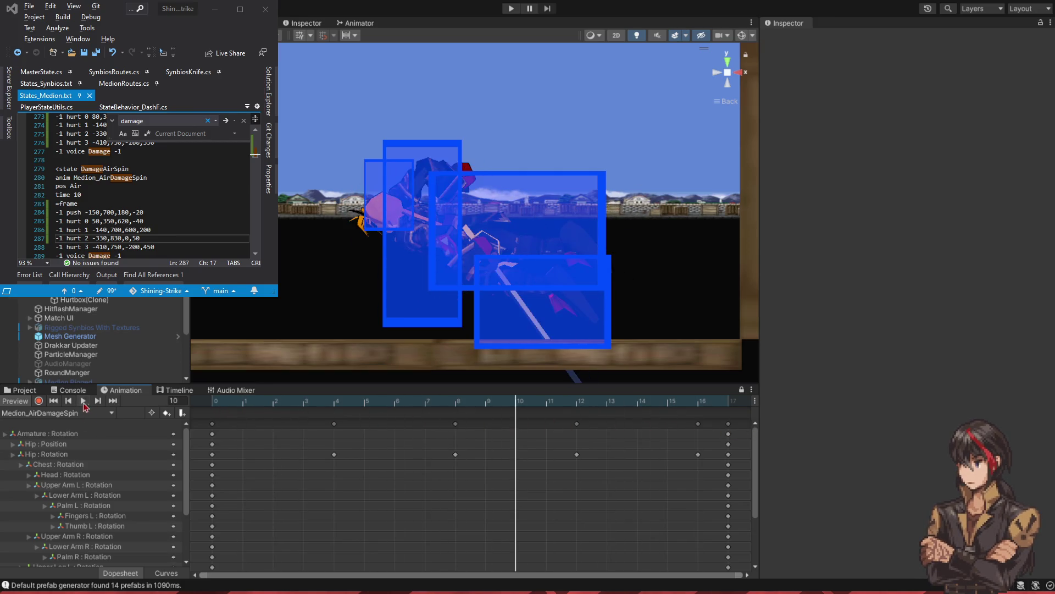
pyautogui.scroll(-3, 148, 187)
pyautogui.click(146, 187)
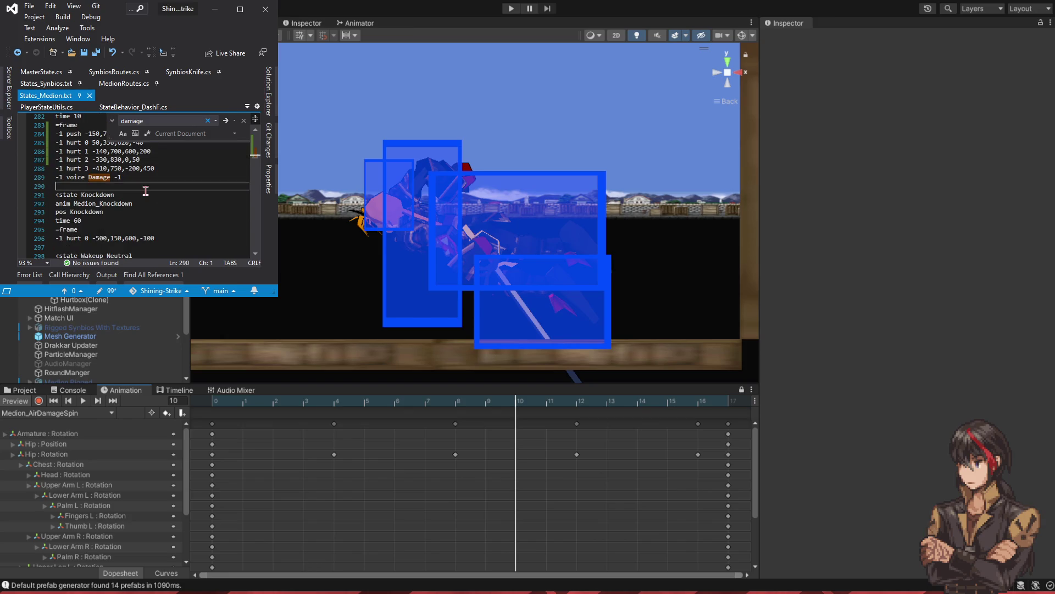
# - Load the Medion_Knockdown clip and scrub it to the lying-down pose
pyautogui.scroll(-1, 145, 190)
pyautogui.click(73, 363)
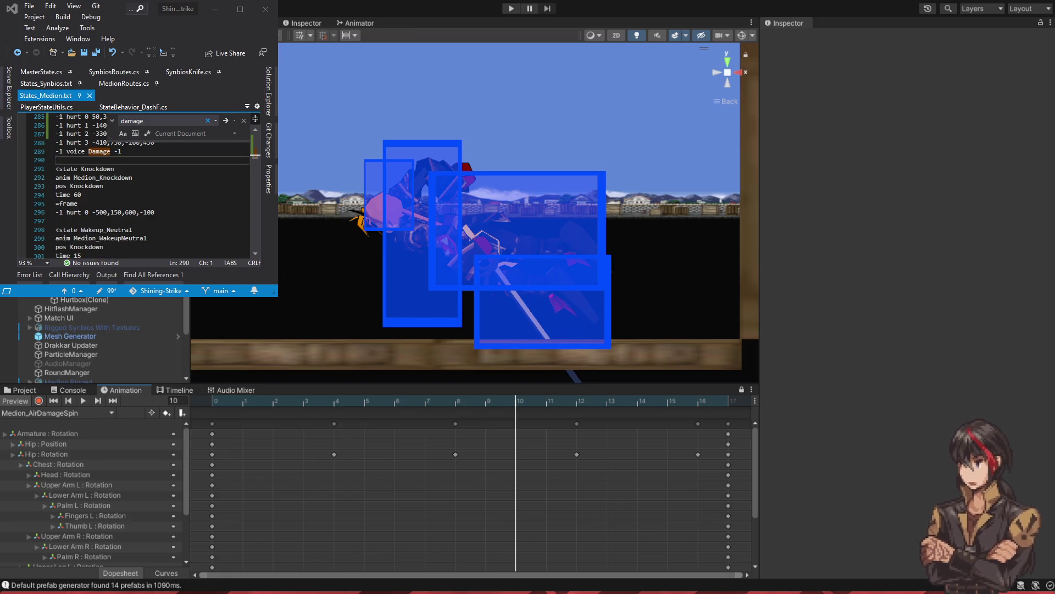
pyautogui.scroll(-1, 75, 319)
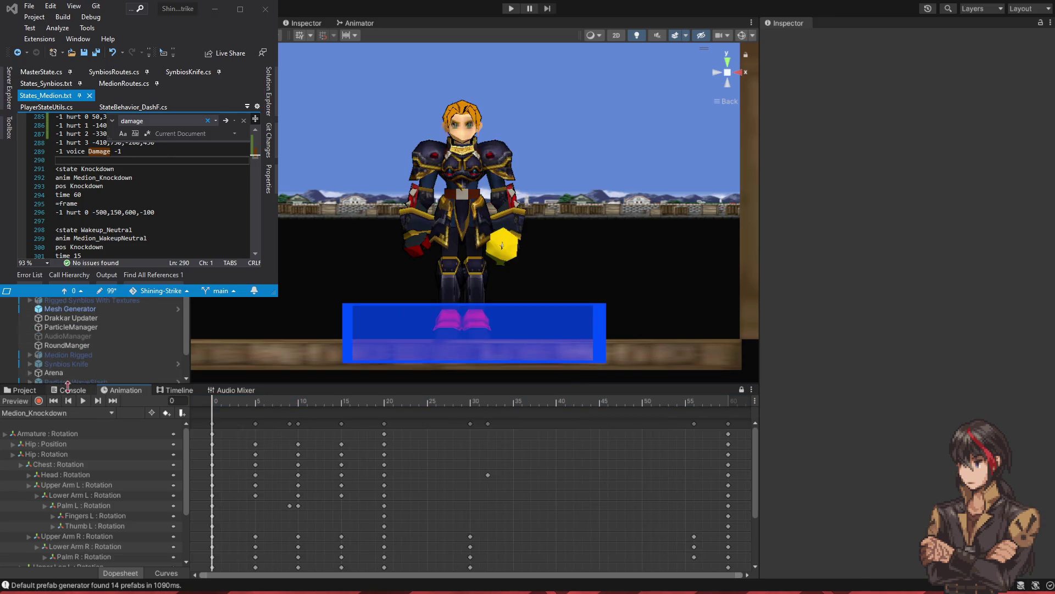
pyautogui.click(22, 402)
pyautogui.moveTo(247, 401)
pyautogui.mouseDown()
pyautogui.moveTo(282, 418)
pyautogui.moveTo(726, 440)
pyautogui.moveTo(220, 464)
pyautogui.moveTo(396, 469)
pyautogui.mouseUp()
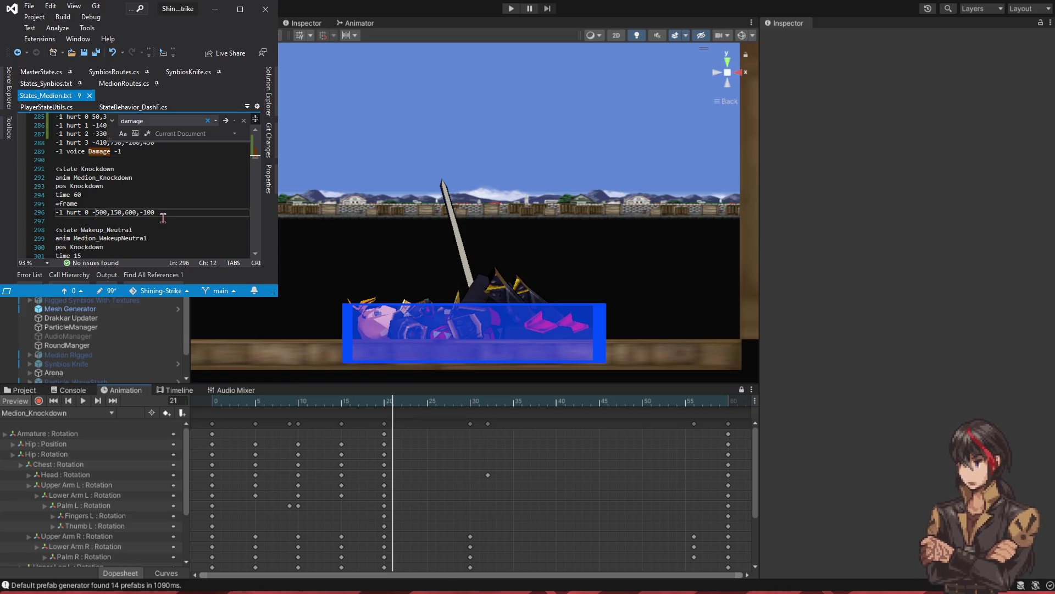
# - Change the Knockdown hurtbox's first value to -470 and last value to -120, then save
pyautogui.moveTo(97, 212); pyautogui.dragTo(106, 212)
pyautogui.write('47')
pyautogui.press('End')
pyautogui.press('Left')
pyautogui.press('BackSpace')
pyautogui.write('2')
pyautogui.hotkey('ctrl', 's')
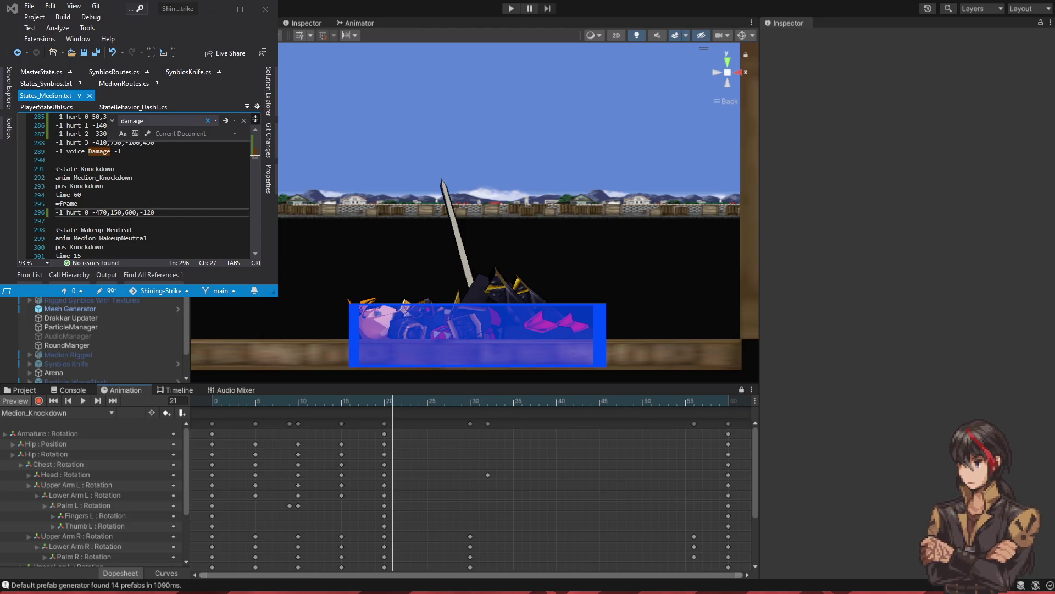
# - Finish the hurtbox as -470,150,620,-100, save, and preview the pose at frame 60
pyautogui.press('BackSpace')
pyautogui.write('0')
pyautogui.press('Left')
pyautogui.press('Left')
pyautogui.press('Left')
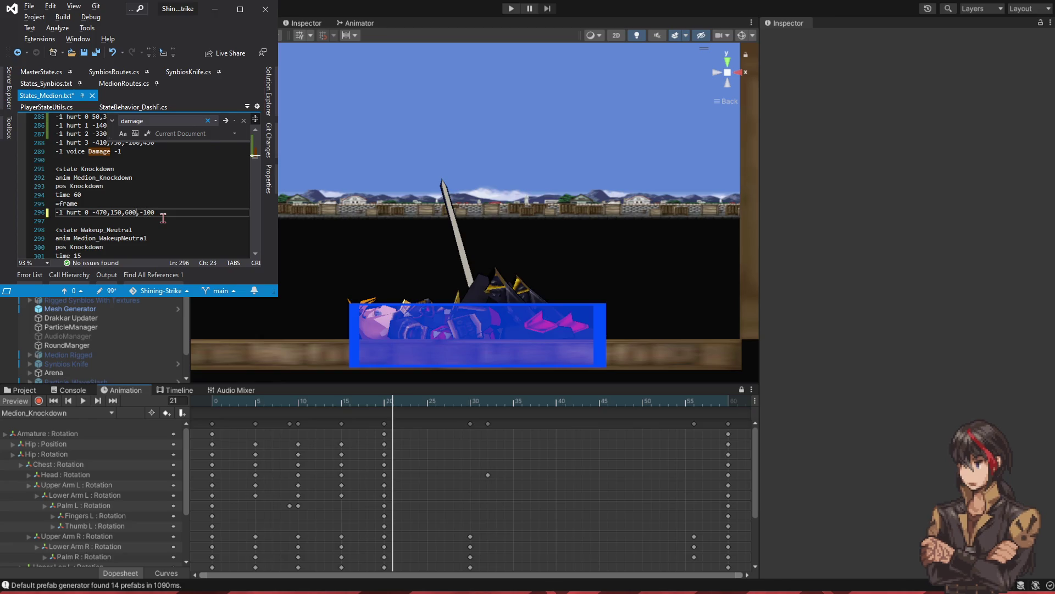
pyautogui.press('BackSpace')
pyautogui.write('2')
pyautogui.hotkey('ctrl', 's')
pyautogui.moveTo(393, 399)
pyautogui.mouseDown()
pyautogui.moveTo(338, 404)
pyautogui.moveTo(731, 437)
pyautogui.moveTo(215, 436)
pyautogui.mouseUp()
pyautogui.scroll(-2, 149, 187)
# - Scroll past the Wakeup states to StandL's hurtbox lines and orbit the Scene to perspective
pyautogui.scroll(-3, 147, 203)
pyautogui.click(152, 186)
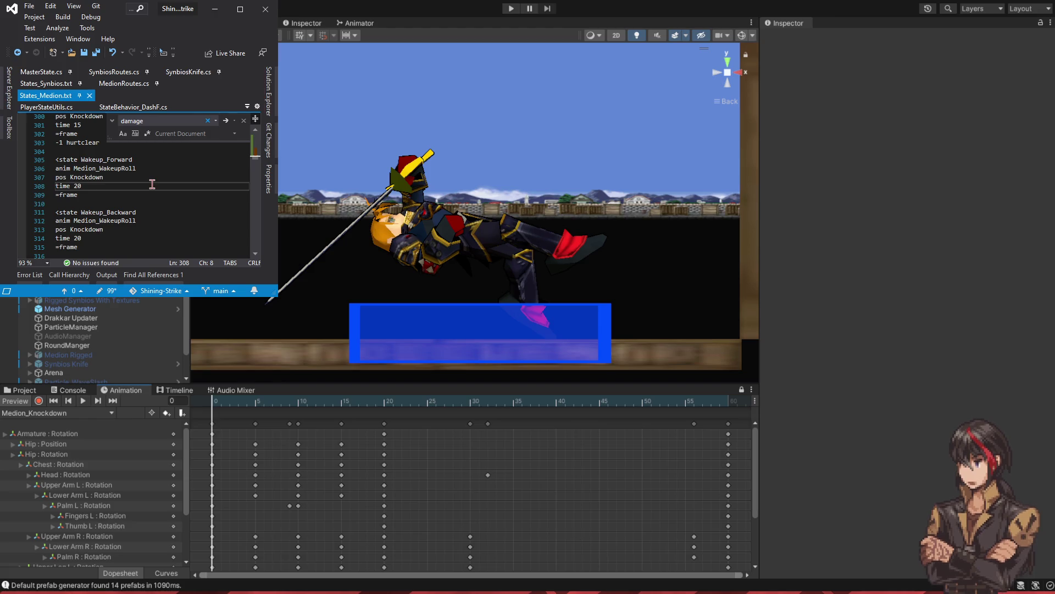
pyautogui.scroll(1, 137, 176)
pyautogui.moveTo(118, 168); pyautogui.dragTo(117, 160)
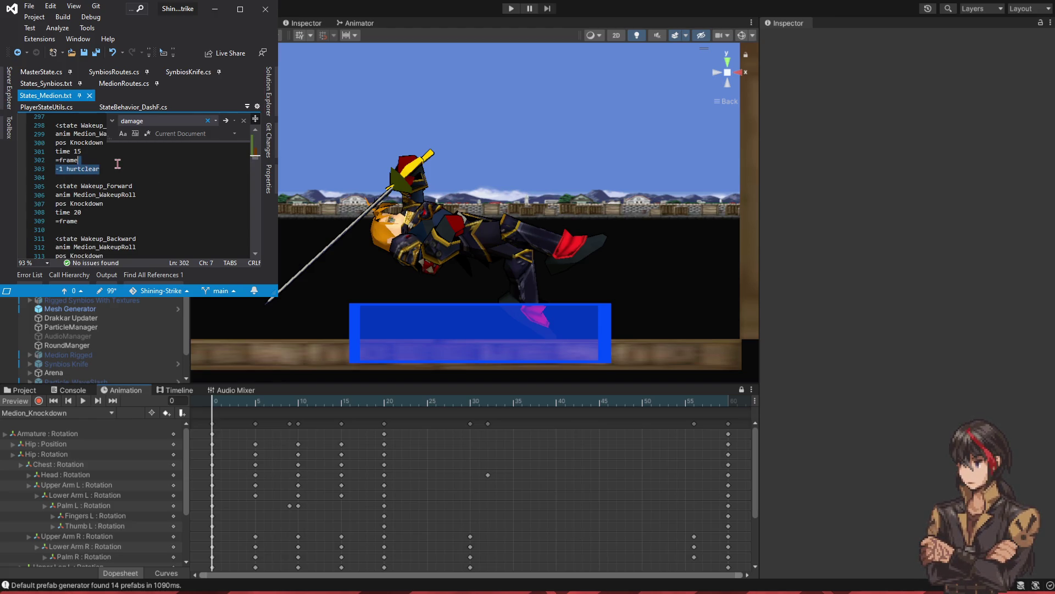
pyautogui.click(109, 221)
pyautogui.scroll(-3, 109, 220)
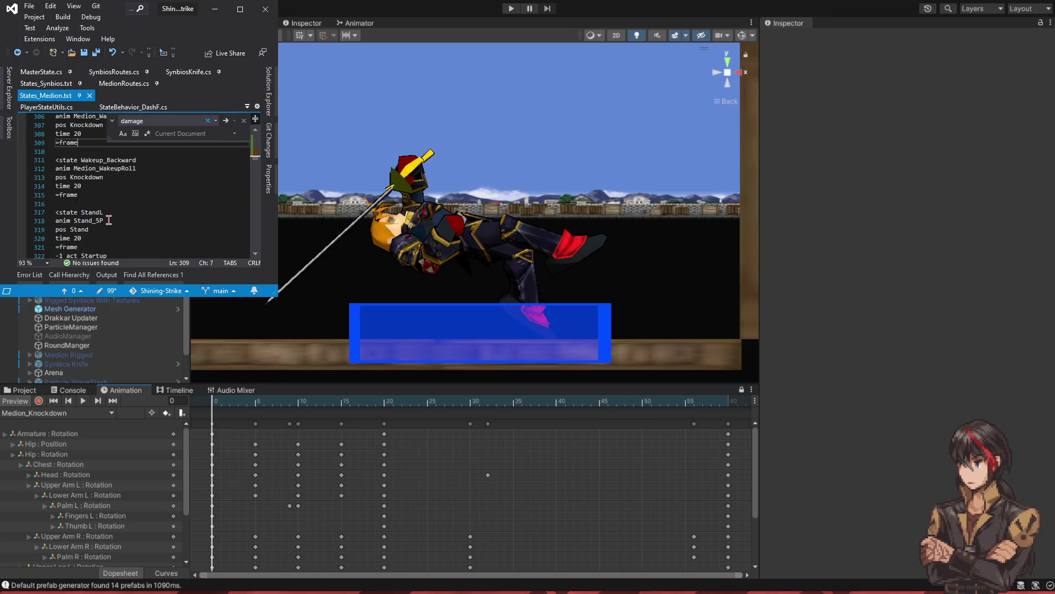
pyautogui.scroll(-2, 109, 219)
pyautogui.click(120, 187)
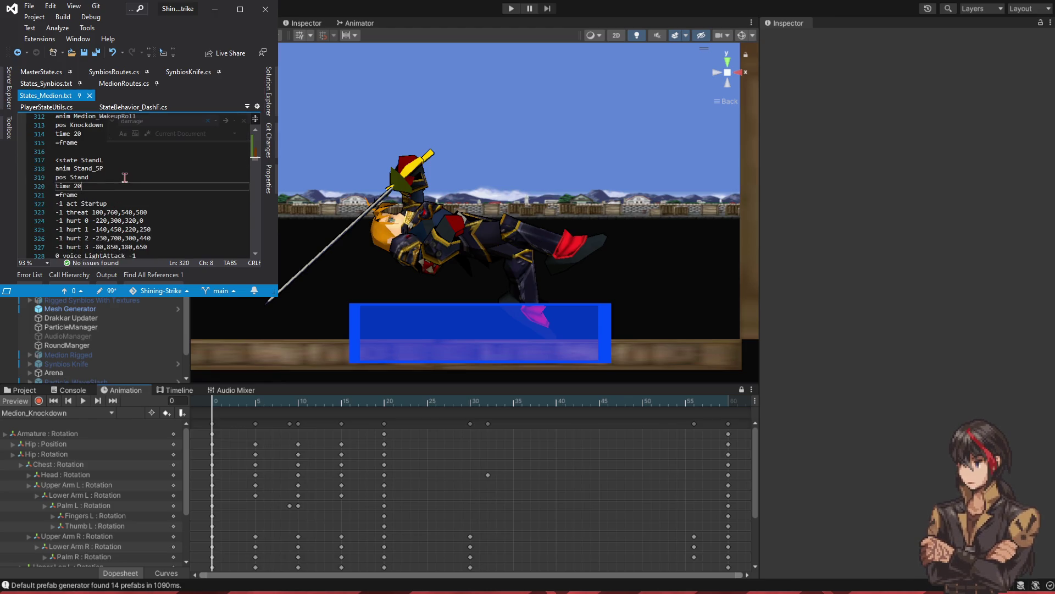
pyautogui.hotkey('ctrl', 'f')
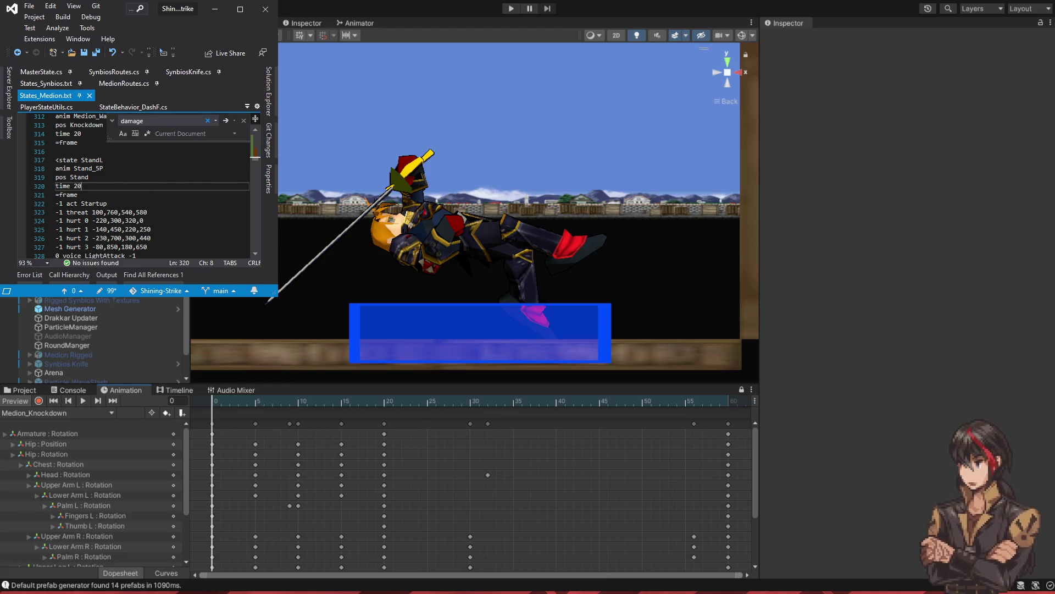
pyautogui.moveTo(271, 298); pyautogui.dragTo(100, 340)
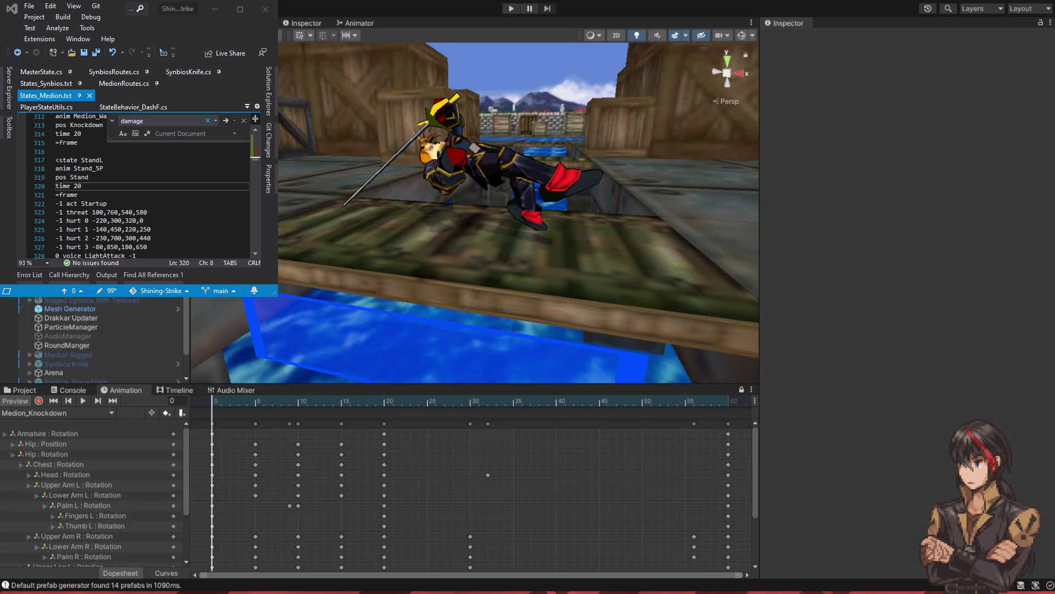
# - Hide the Hitbox Canvas, select Medion and turn on animation Record
pyautogui.click(478, 220)
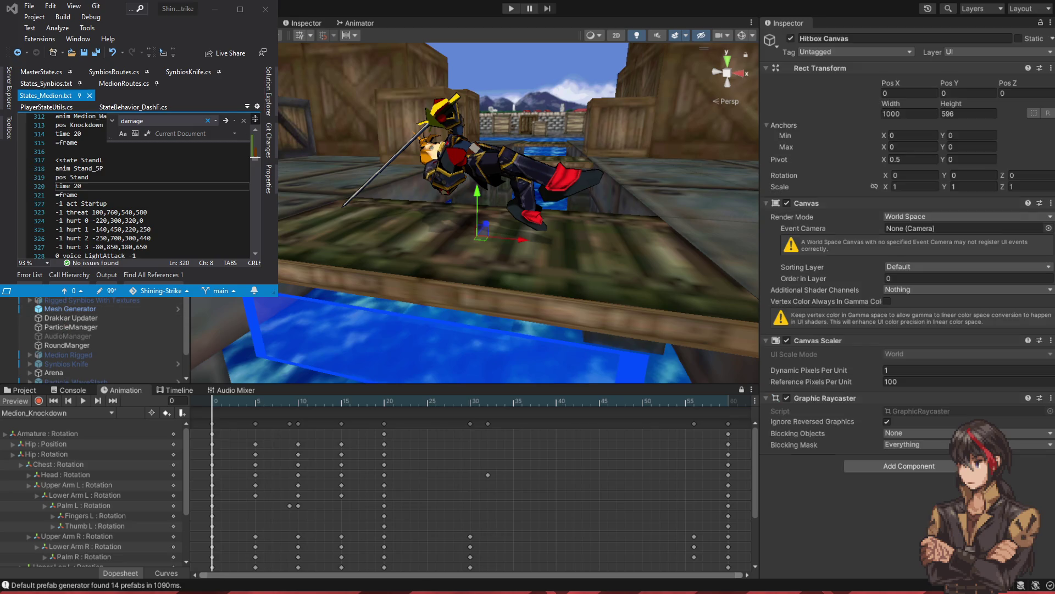
pyautogui.click(790, 39)
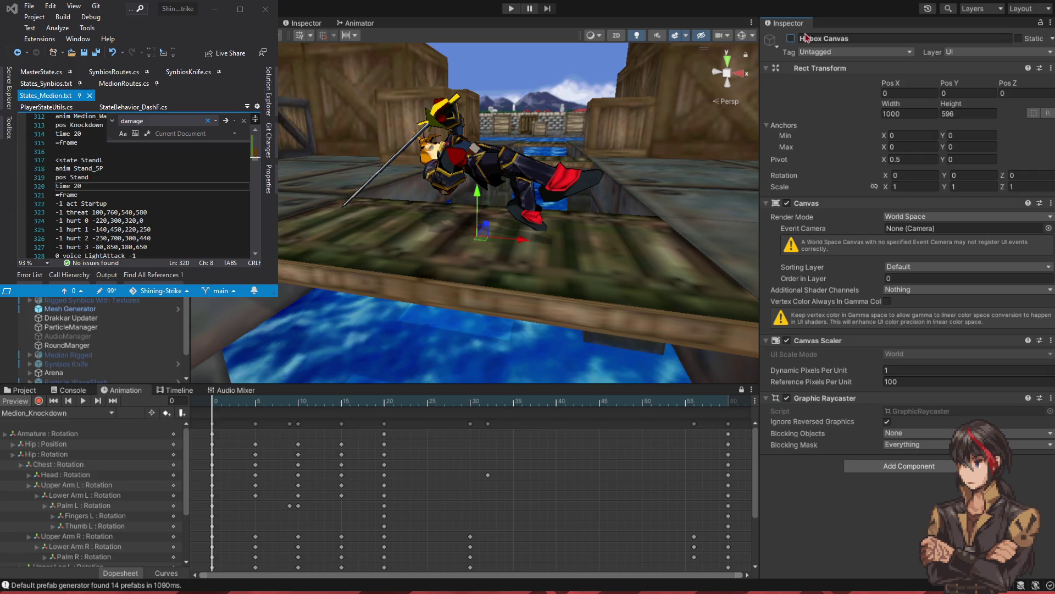
pyautogui.click(484, 170)
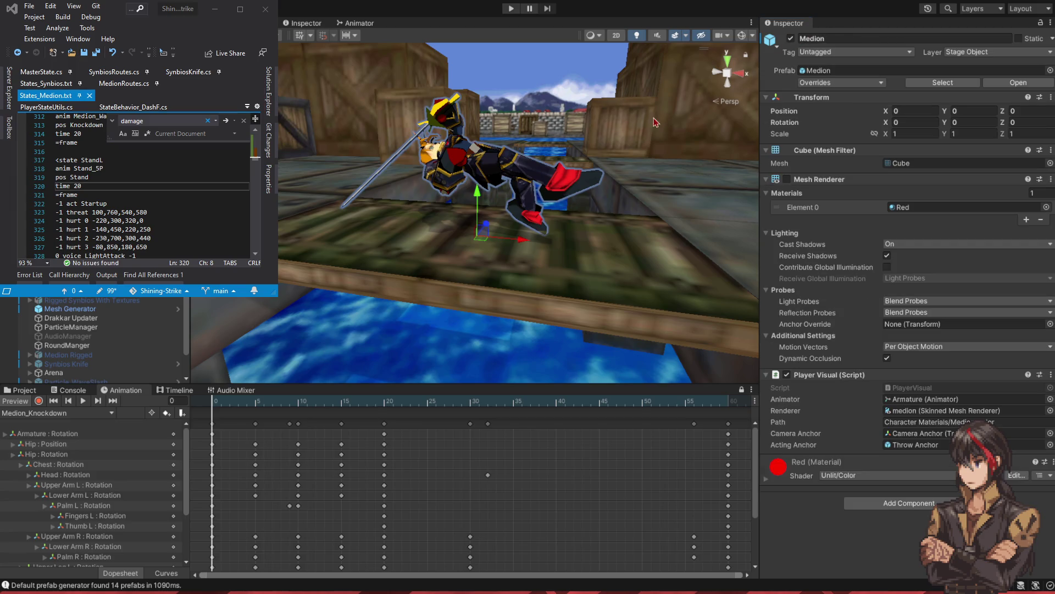
pyautogui.click(38, 401)
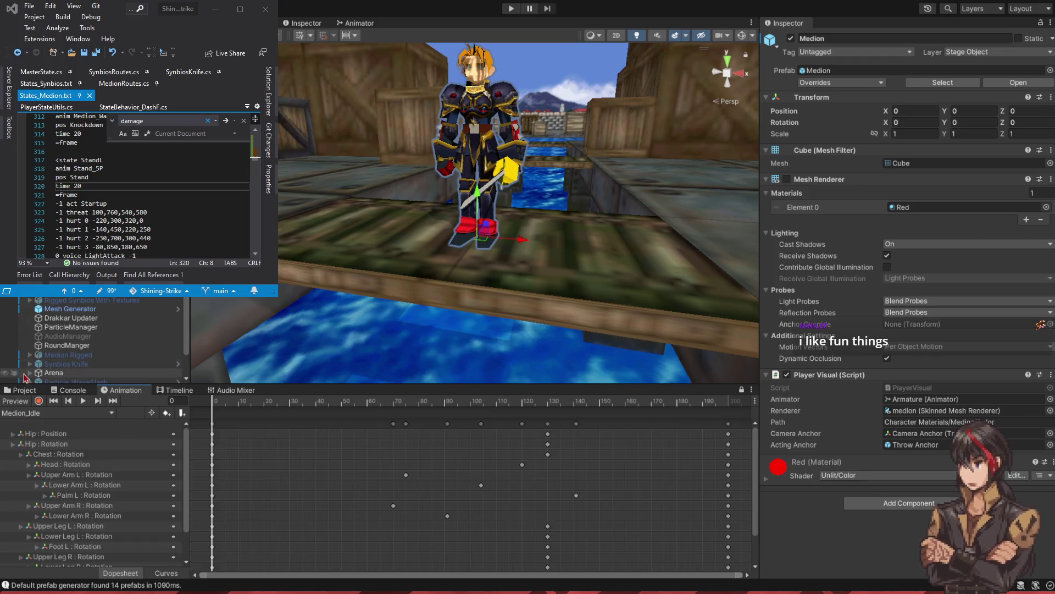
# - Select Medion_Idle's frame-0 pose keys, then switch the clip to Medion_5L
pyautogui.click(38, 401)
pyautogui.click(212, 424)
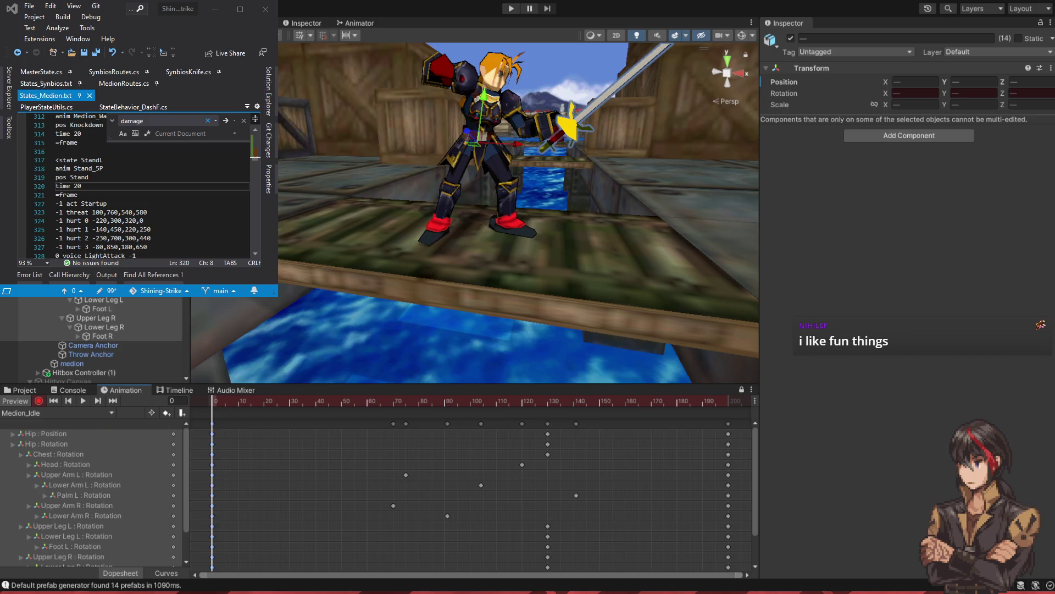
pyautogui.click(58, 413)
pyautogui.click(54, 439)
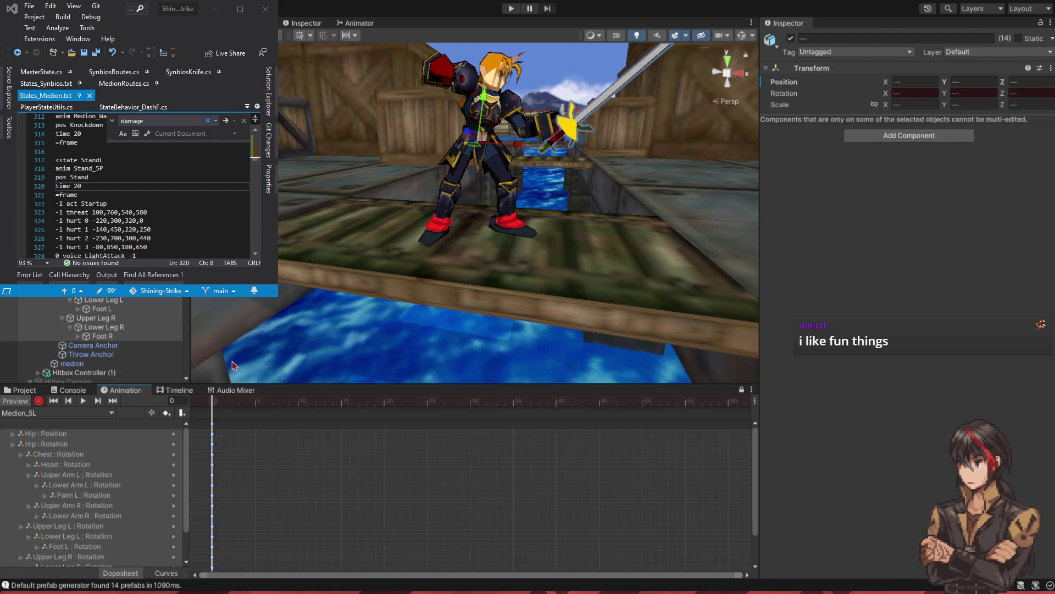
# - Move the Scene view close to Medion from below and set Visual Studio aside
pyautogui.moveTo(500, 278); pyautogui.dragTo(500, 311)
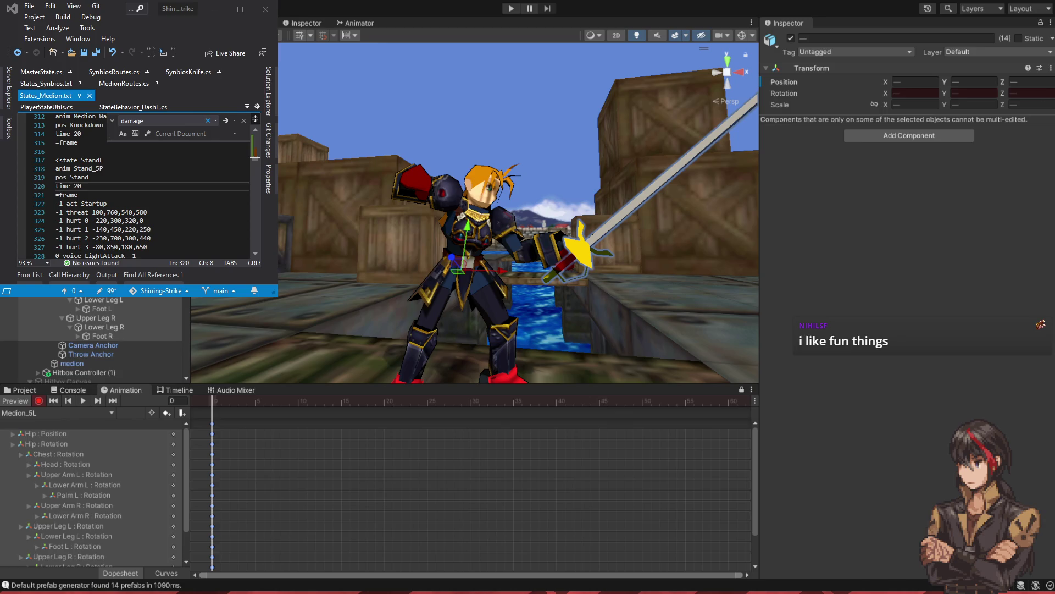
pyautogui.hotkey('alt', 'Tab')
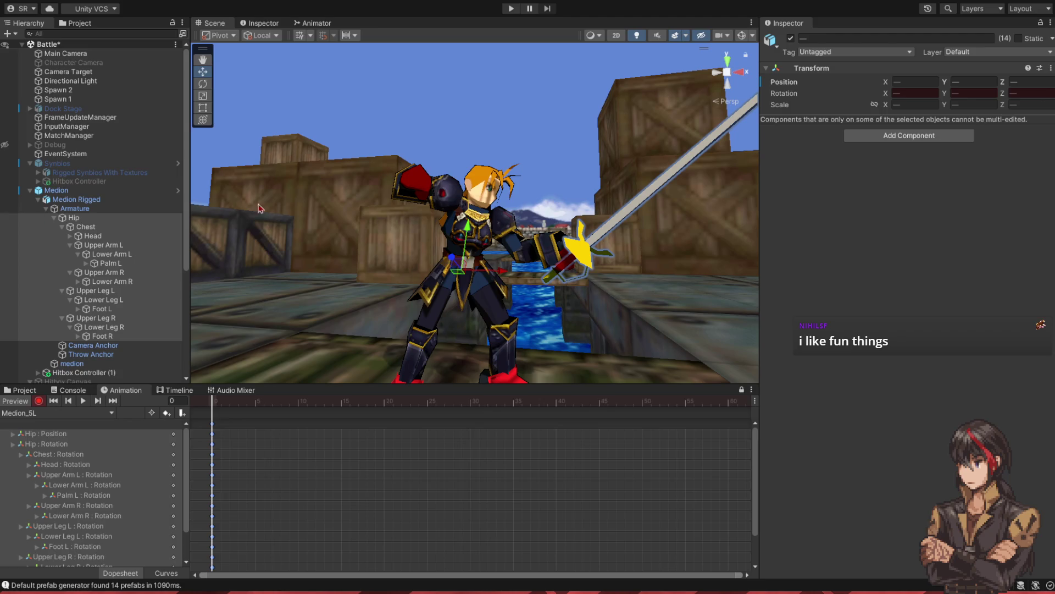
# - With the rotate tool, frame the rig and turn the Hip to angle the stance
pyautogui.click(202, 87)
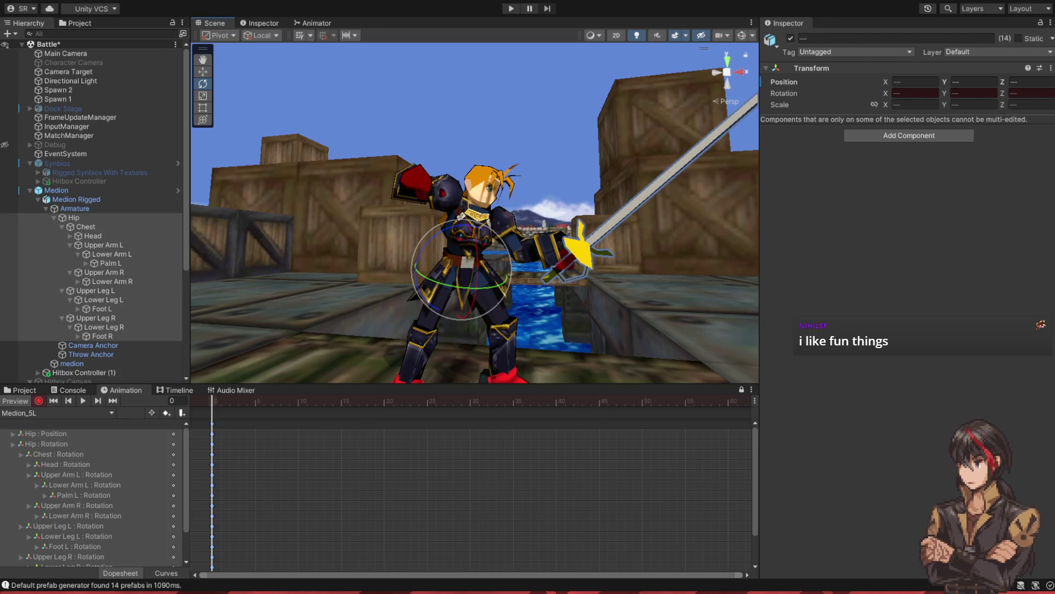
pyautogui.moveTo(442, 307)
pyautogui.mouseDown()
pyautogui.moveTo(415, 258)
pyautogui.moveTo(308, 347)
pyautogui.moveTo(231, 225)
pyautogui.moveTo(295, 321)
pyautogui.mouseUp()
pyautogui.press('f')
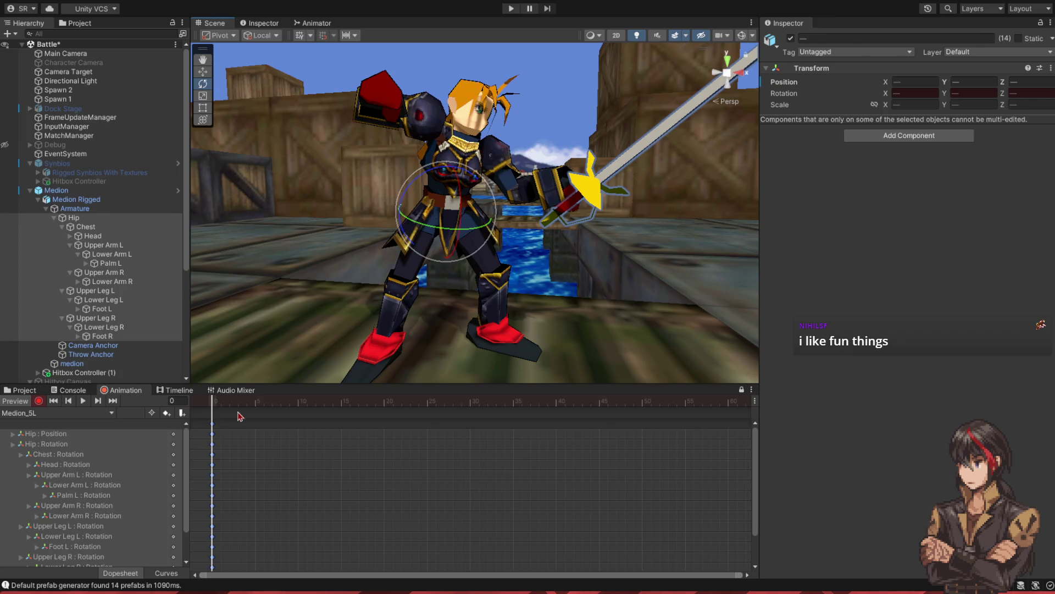
pyautogui.moveTo(445, 238); pyautogui.dragTo(471, 228)
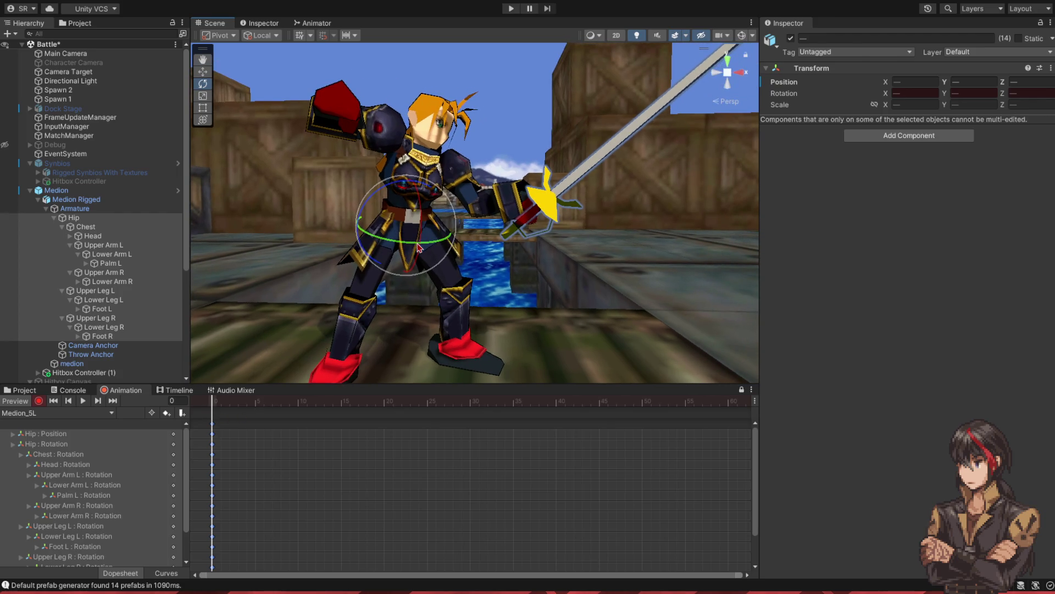
pyautogui.click(122, 219)
pyautogui.moveTo(388, 243); pyautogui.dragTo(402, 212)
# - Tilt the Head, lower the sword with the left arm, and pull the right upper arm in
pyautogui.click(87, 226)
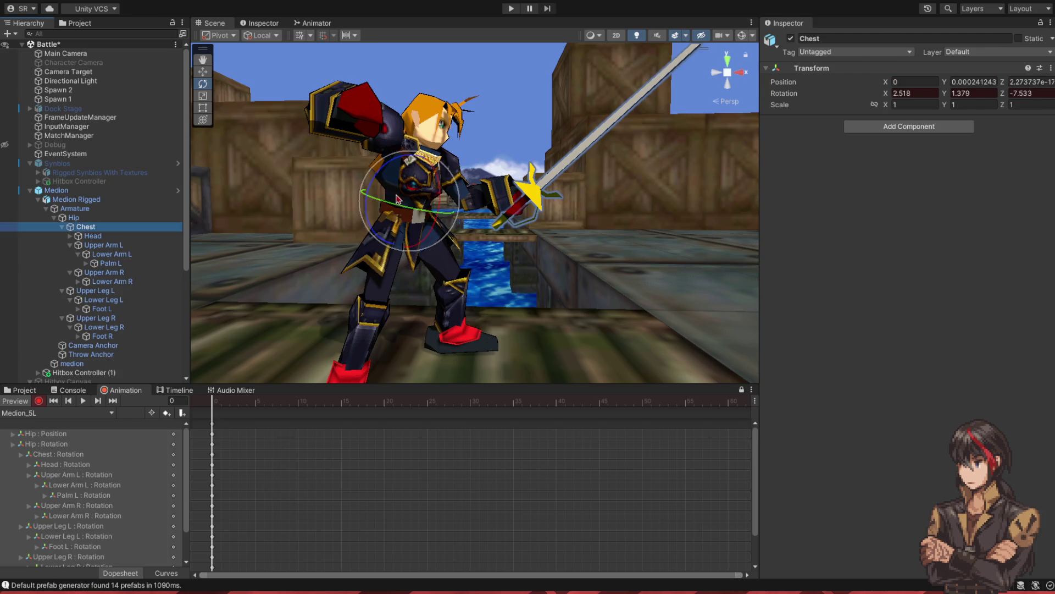
pyautogui.click(122, 236)
pyautogui.moveTo(405, 172)
pyautogui.mouseDown()
pyautogui.moveTo(464, 148)
pyautogui.moveTo(459, 164)
pyautogui.moveTo(440, 165)
pyautogui.mouseUp()
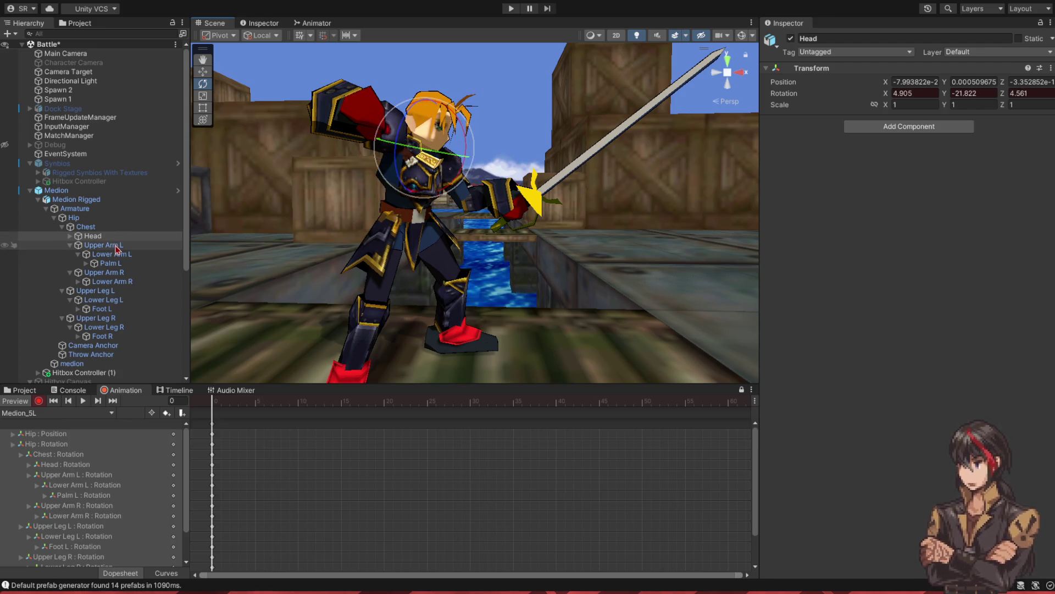
pyautogui.click(117, 250)
pyautogui.moveTo(451, 170)
pyautogui.mouseDown()
pyautogui.moveTo(418, 208)
pyautogui.moveTo(423, 183)
pyautogui.moveTo(446, 204)
pyautogui.mouseUp()
pyautogui.click(110, 253)
pyautogui.moveTo(491, 162)
pyautogui.mouseDown()
pyautogui.moveTo(497, 140)
pyautogui.moveTo(510, 164)
pyautogui.moveTo(496, 138)
pyautogui.moveTo(498, 190)
pyautogui.mouseUp()
pyautogui.click(111, 264)
pyautogui.scroll(-2, 309, 277)
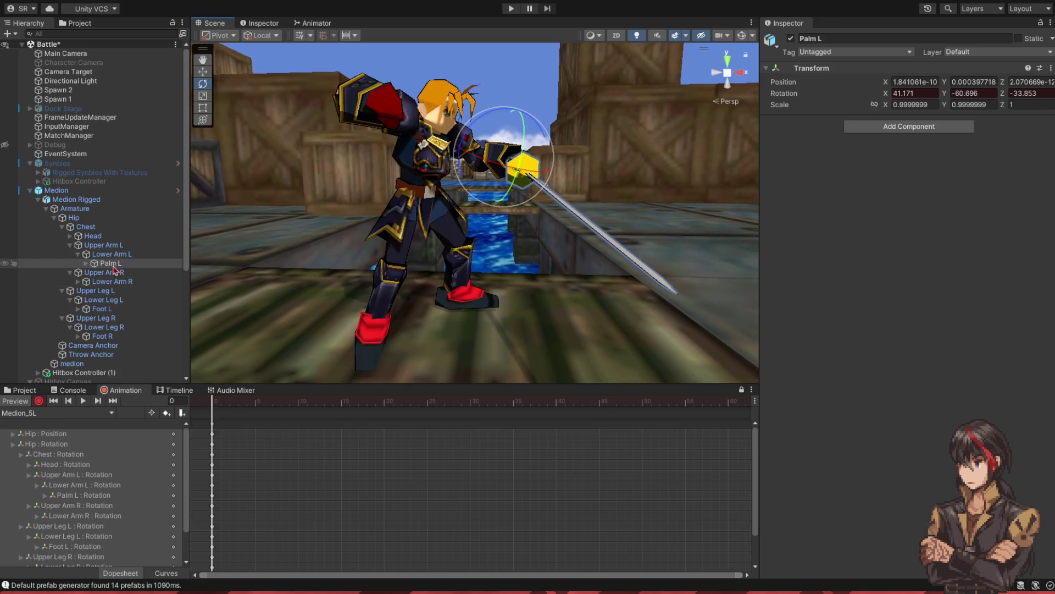
pyautogui.click(110, 272)
pyautogui.moveTo(414, 129)
pyautogui.mouseDown()
pyautogui.moveTo(382, 141)
pyautogui.moveTo(363, 182)
pyautogui.mouseUp()
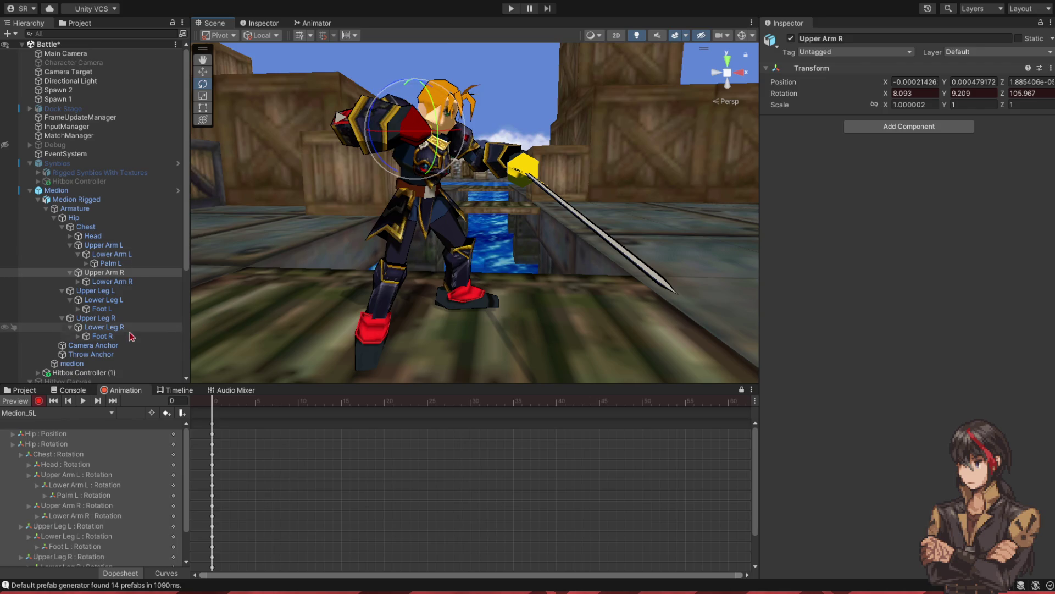
# - Bend the left knee, tilt both feet, and swing the right leg further out
pyautogui.click(110, 292)
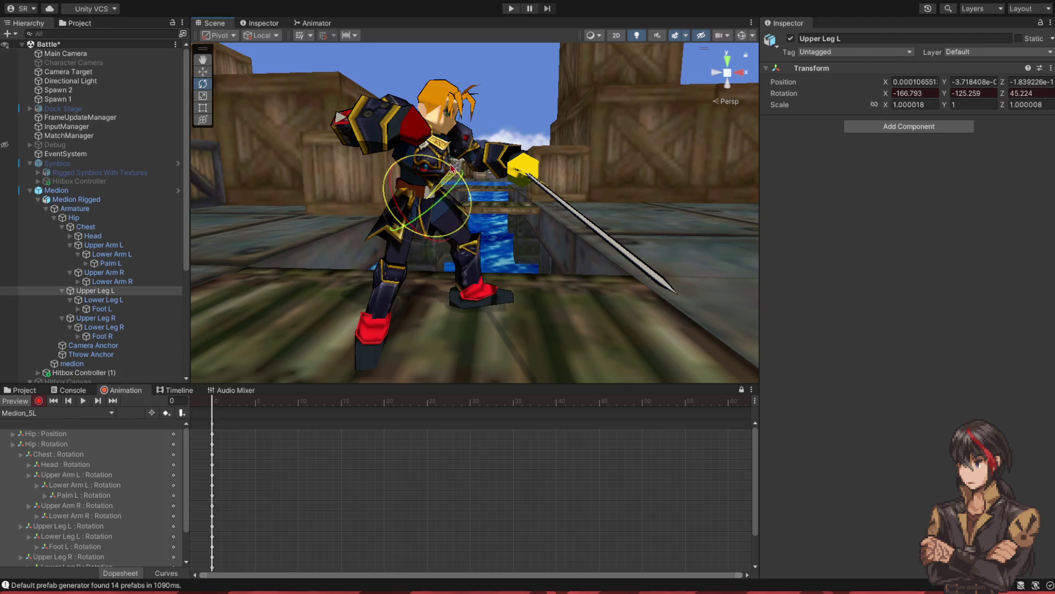
pyautogui.click(103, 300)
pyautogui.moveTo(485, 211)
pyautogui.mouseDown()
pyautogui.moveTo(478, 226)
pyautogui.moveTo(504, 323)
pyautogui.moveTo(467, 275)
pyautogui.moveTo(396, 228)
pyautogui.moveTo(330, 231)
pyautogui.mouseUp()
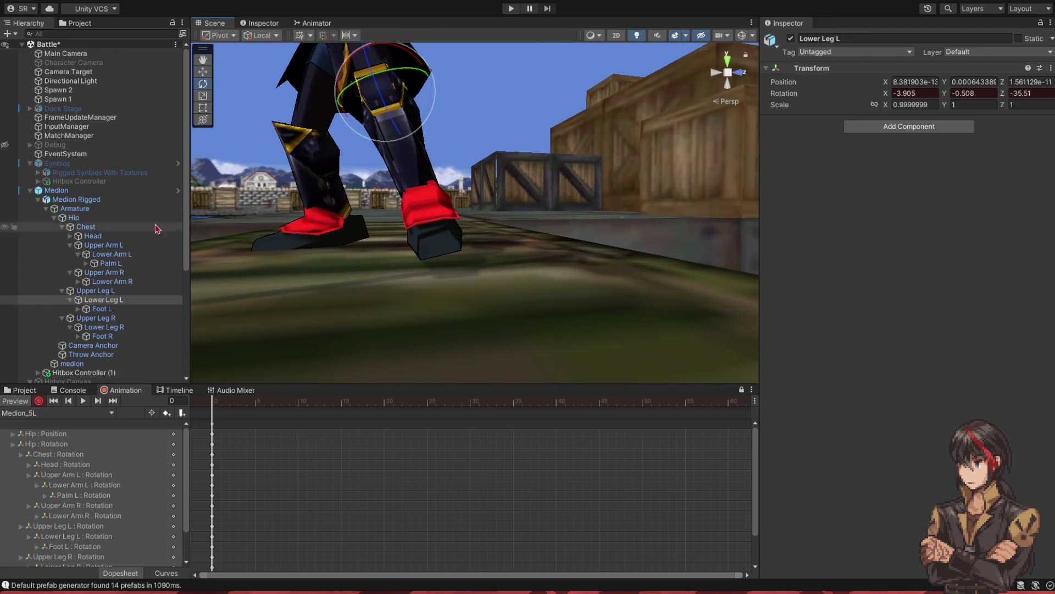
pyautogui.click(100, 309)
pyautogui.moveTo(416, 172)
pyautogui.mouseDown()
pyautogui.moveTo(497, 216)
pyautogui.moveTo(303, 214)
pyautogui.mouseUp()
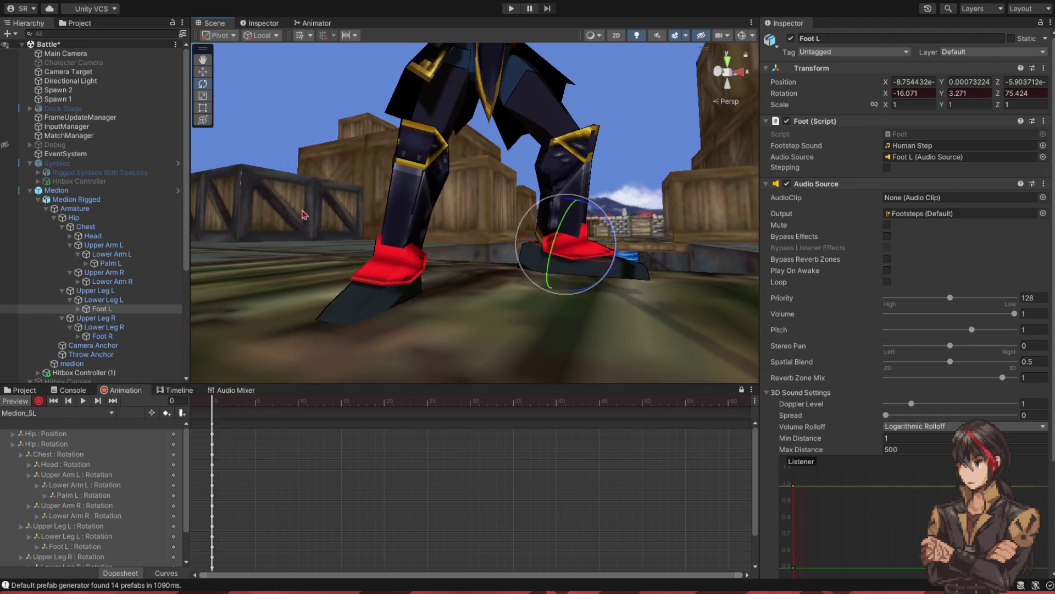
pyautogui.doubleClick(92, 317)
pyautogui.moveTo(437, 157); pyautogui.dragTo(265, 221)
pyautogui.click(97, 327)
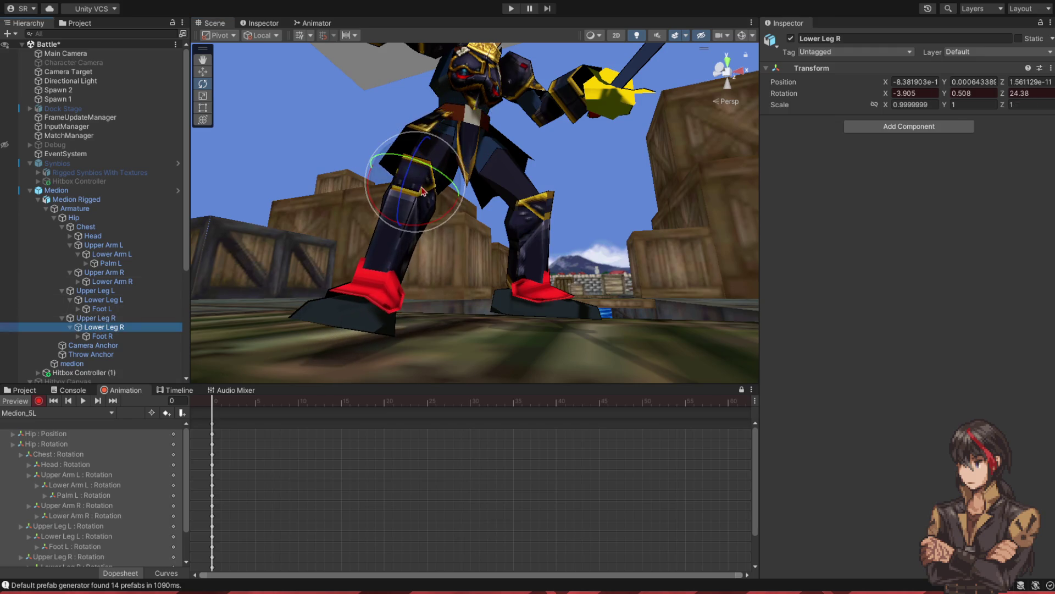
pyautogui.click(101, 336)
pyautogui.moveTo(416, 268); pyautogui.dragTo(419, 265)
# - Shift the Hip slightly, switch rotation to Local, and angle the left foot a bit more
pyautogui.scroll(-5, 418, 263)
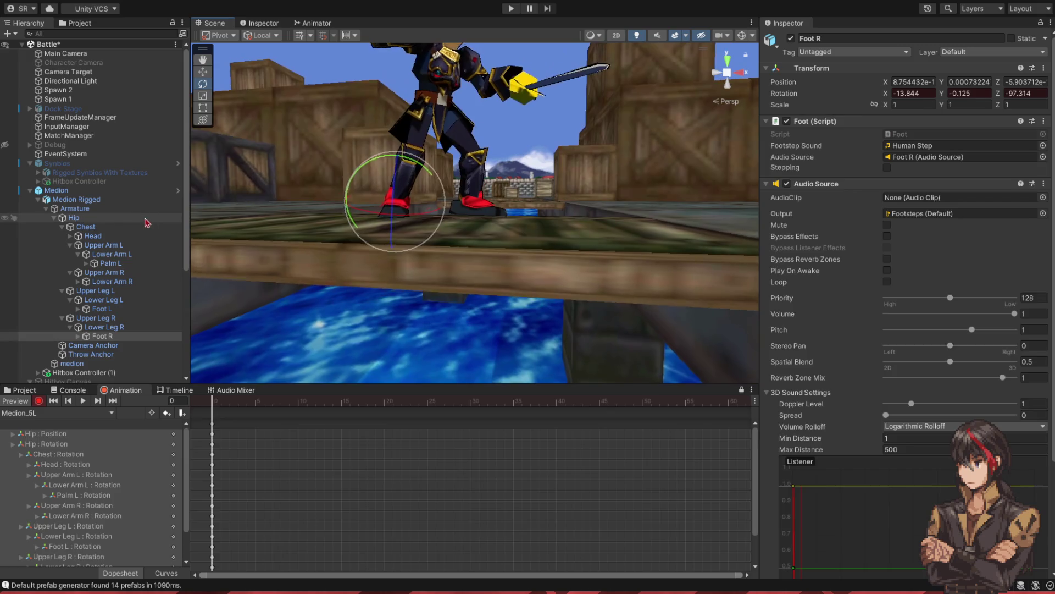
pyautogui.click(71, 218)
pyautogui.moveTo(437, 94); pyautogui.dragTo(431, 92)
pyautogui.click(203, 84)
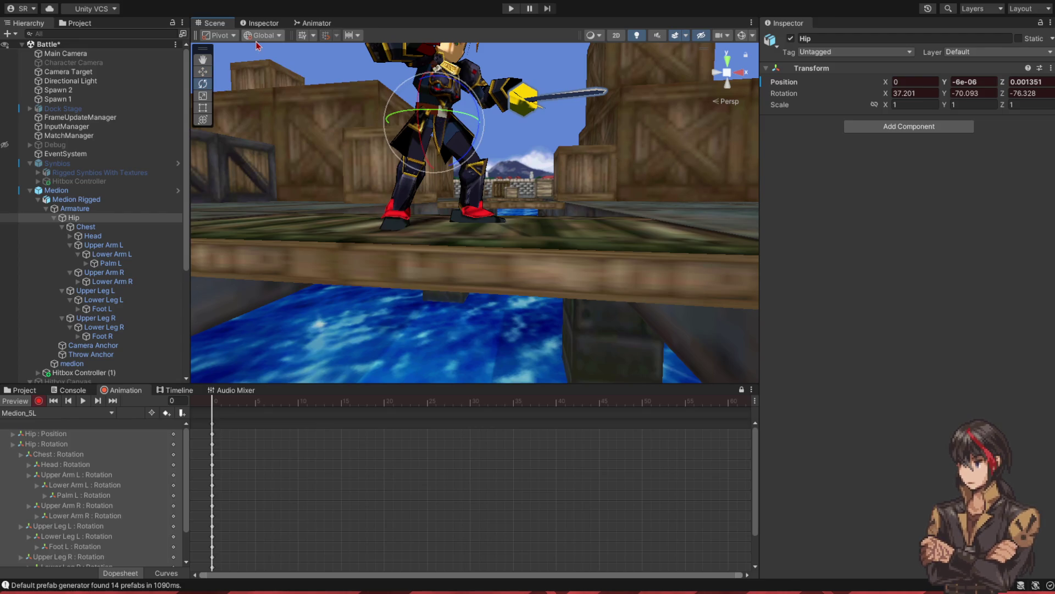
pyautogui.press('x')
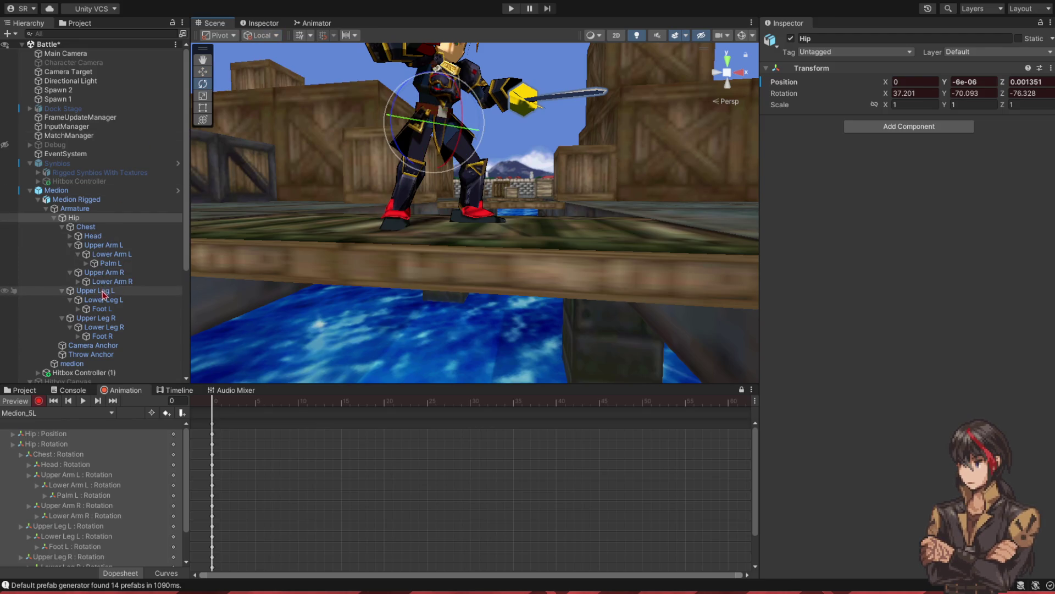
pyautogui.click(103, 309)
pyautogui.moveTo(505, 191); pyautogui.dragTo(512, 193)
pyautogui.scroll(-5, 438, 222)
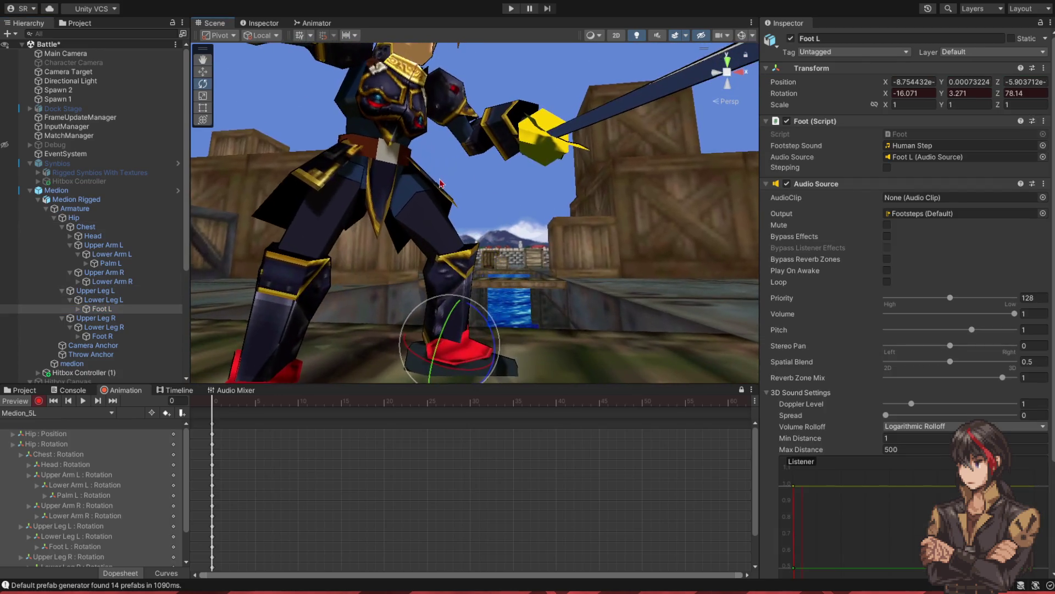
pyautogui.scroll(2, 438, 222)
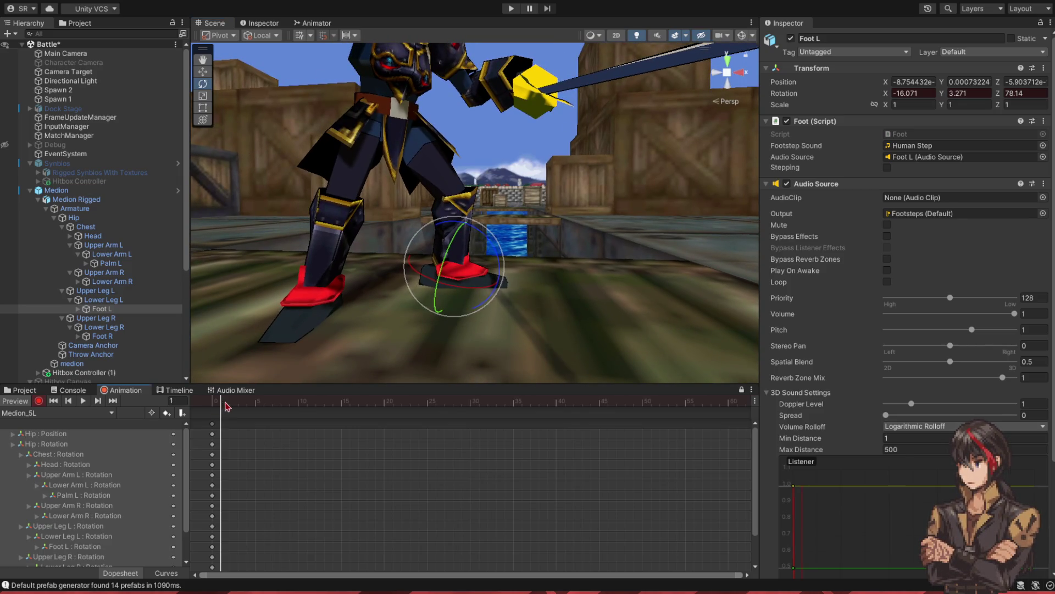
pyautogui.moveTo(389, 249); pyautogui.dragTo(399, 285)
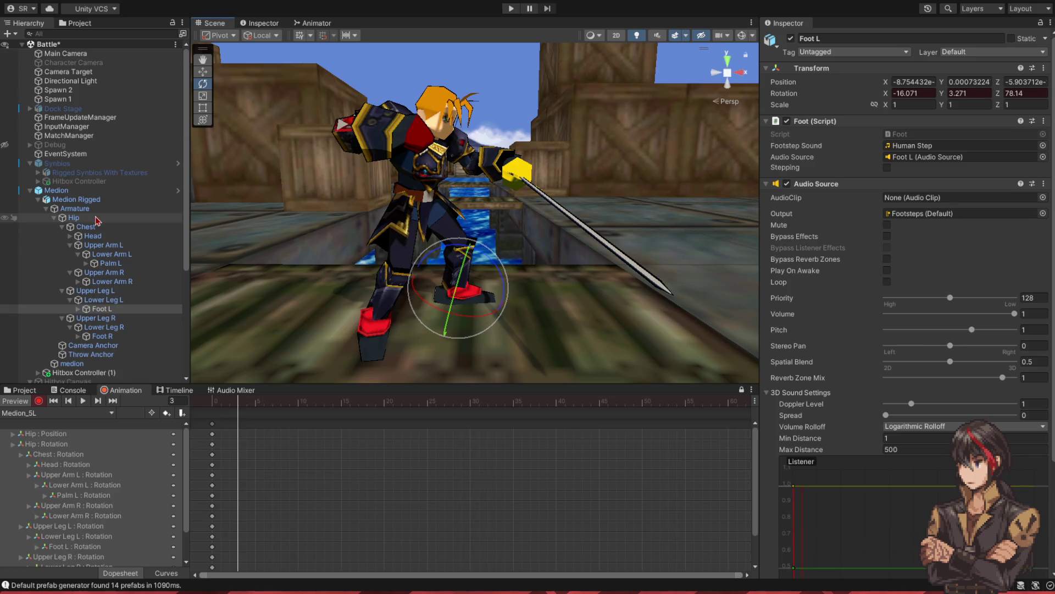
# - At frame 3, twist the hip, rotate the right thigh back and bend the right knee
pyautogui.click(74, 217)
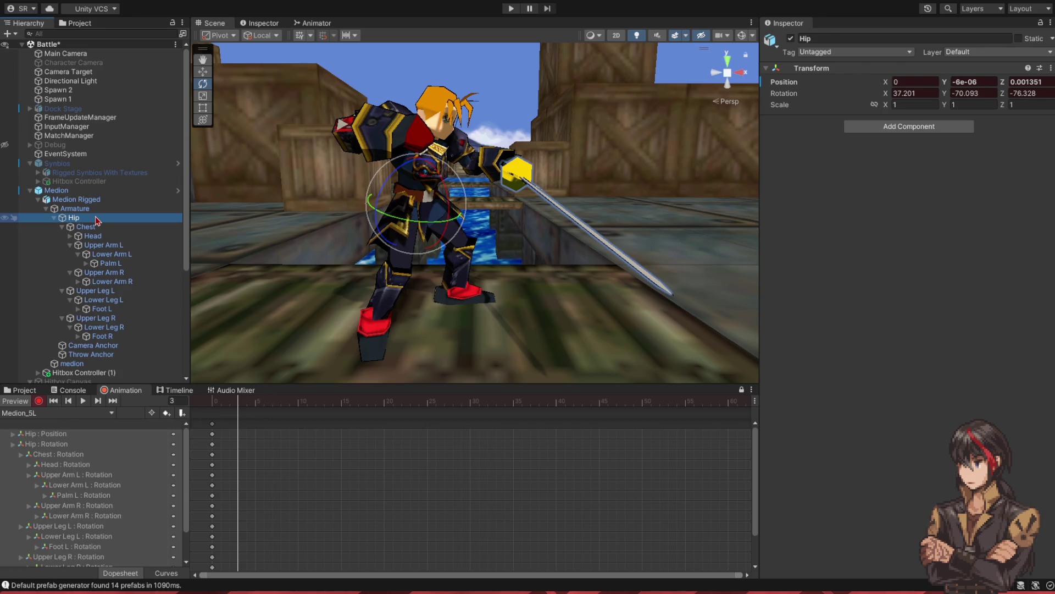
pyautogui.moveTo(407, 226); pyautogui.dragTo(420, 227)
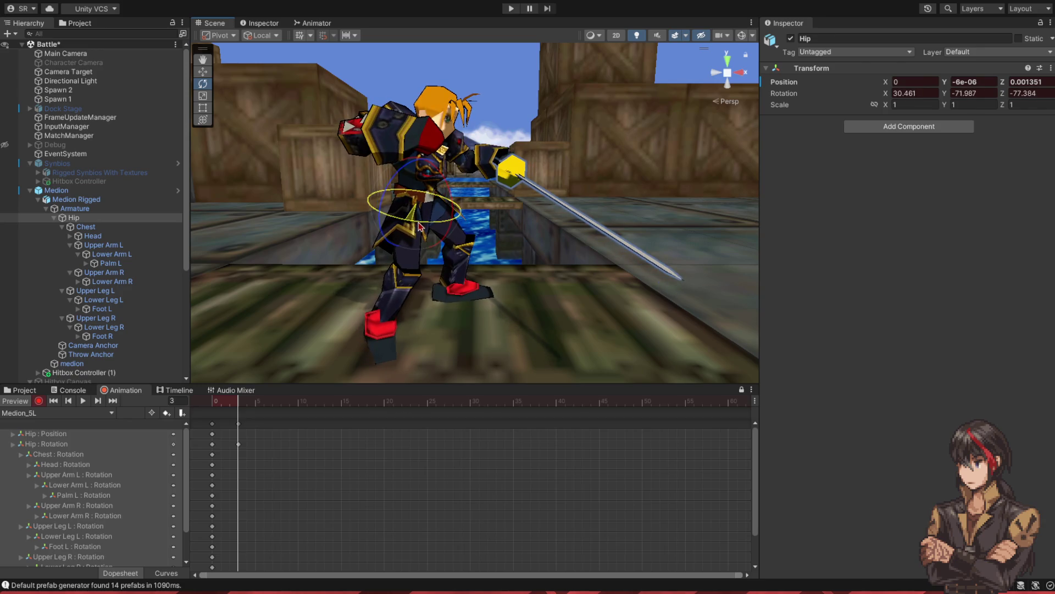
pyautogui.click(92, 318)
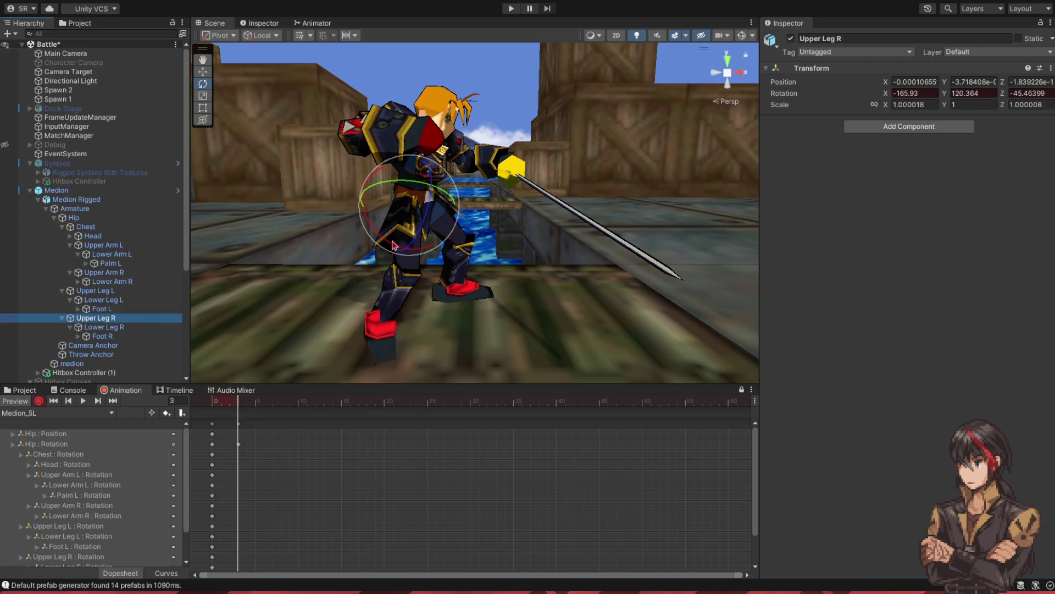
pyautogui.moveTo(376, 230); pyautogui.dragTo(397, 223)
pyautogui.click(105, 327)
pyautogui.moveTo(436, 264); pyautogui.dragTo(406, 299)
pyautogui.click(406, 310)
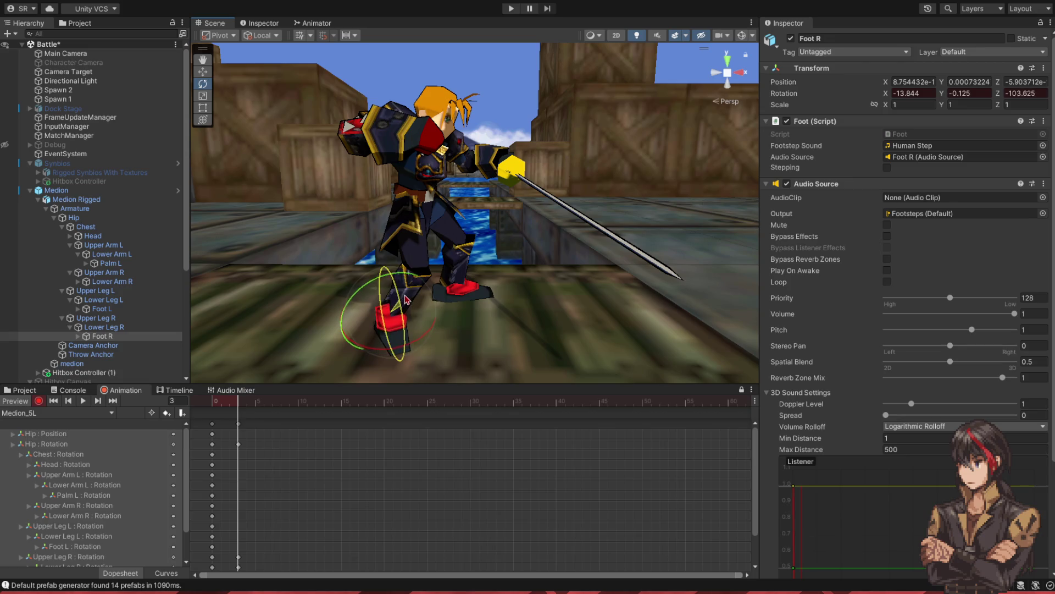
# - Twist the chest toward the sword, then raise the right upper arm and bend its forearm
pyautogui.click(110, 227)
pyautogui.moveTo(382, 178); pyautogui.dragTo(415, 198)
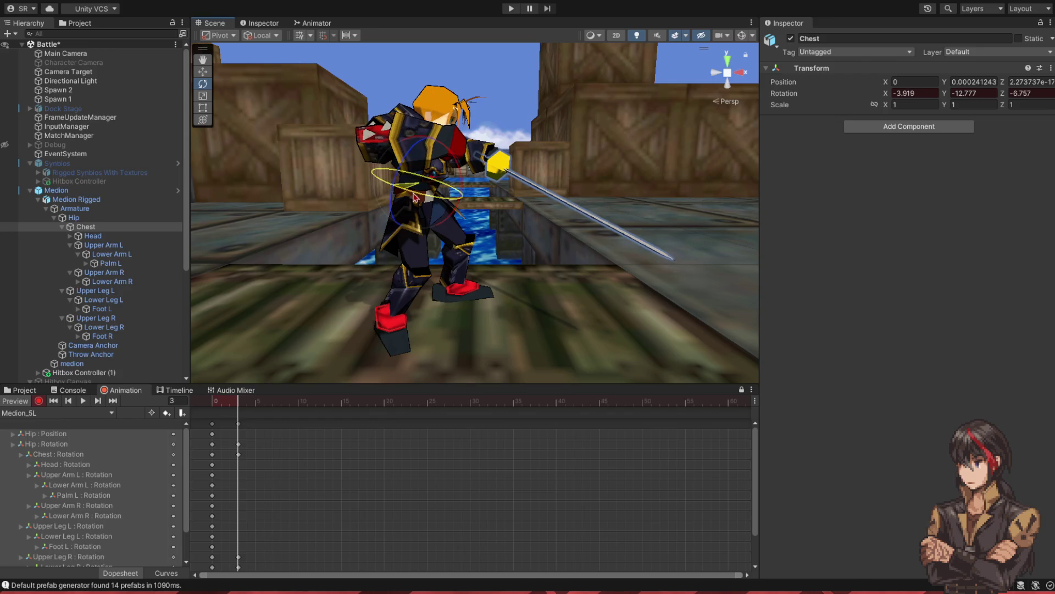
pyautogui.click(108, 274)
pyautogui.moveTo(381, 138); pyautogui.dragTo(391, 145)
pyautogui.click(122, 282)
pyautogui.moveTo(388, 190); pyautogui.dragTo(397, 206)
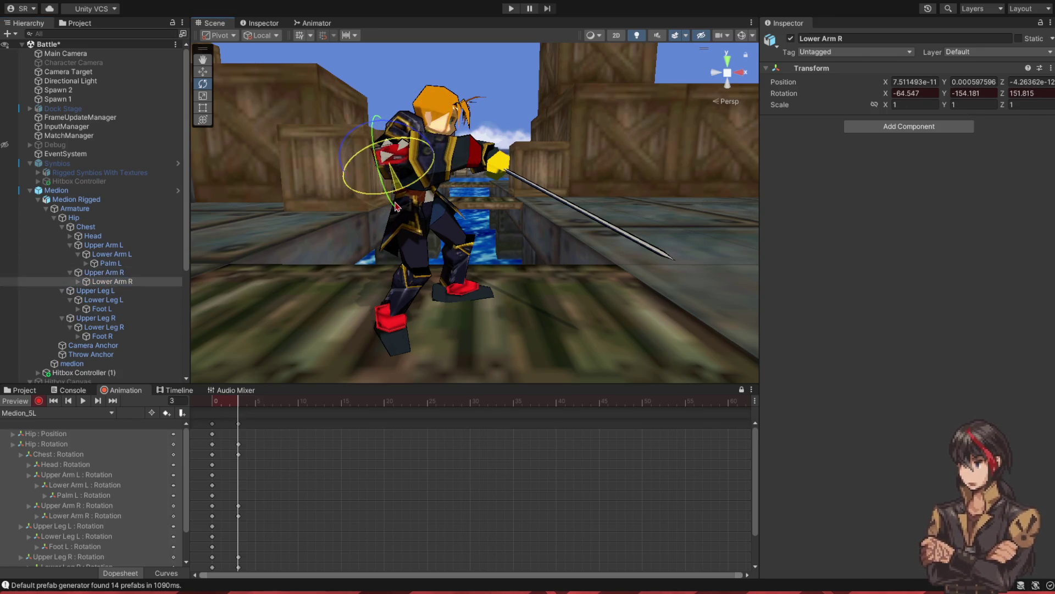
pyautogui.doubleClick(128, 248)
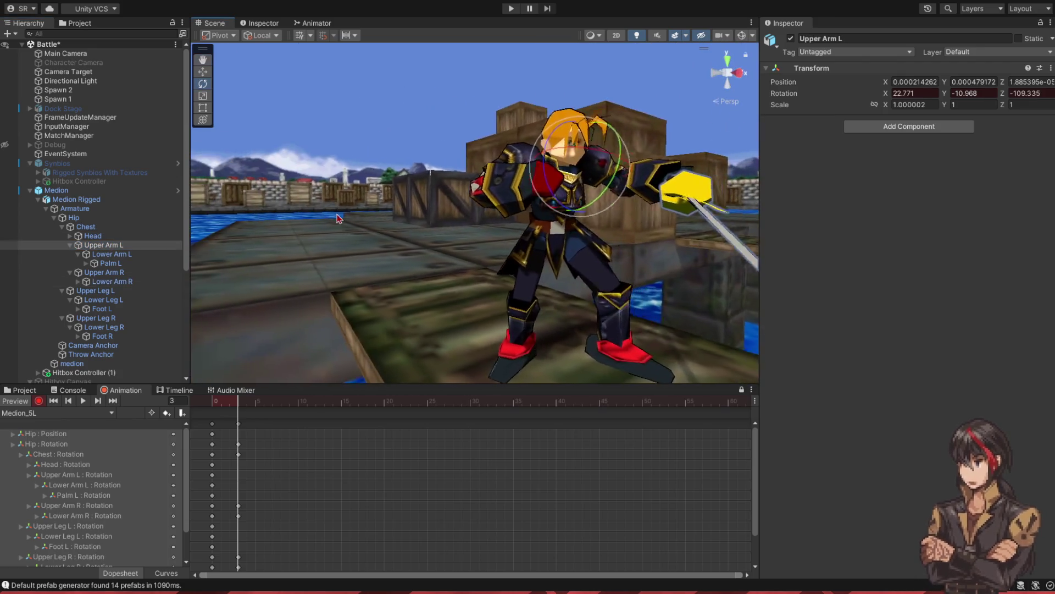
# - Rotate Medion's left upper arm and left hand at frame 3 so the sword is level
pyautogui.moveTo(440, 160)
pyautogui.mouseDown()
pyautogui.moveTo(402, 242)
pyautogui.moveTo(475, 173)
pyautogui.moveTo(465, 154)
pyautogui.moveTo(474, 178)
pyautogui.moveTo(540, 173)
pyautogui.mouseUp()
pyautogui.click(477, 187)
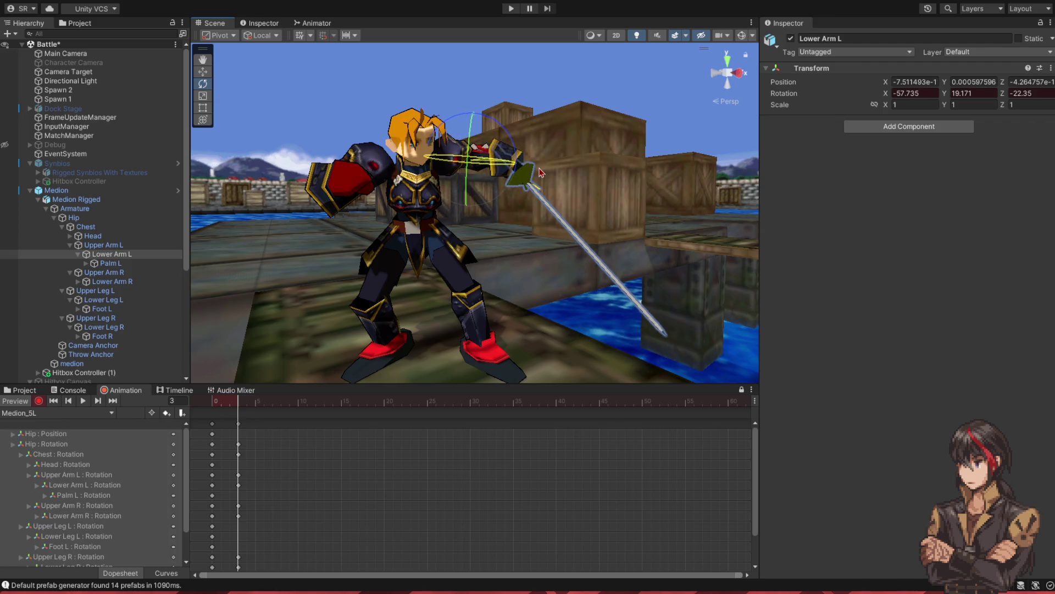
pyautogui.click(172, 272)
pyautogui.click(177, 263)
pyautogui.moveTo(531, 174)
pyautogui.mouseDown()
pyautogui.moveTo(450, 202)
pyautogui.moveTo(363, 209)
pyautogui.mouseUp()
pyautogui.click(235, 405)
pyautogui.moveTo(234, 405)
pyautogui.mouseDown()
pyautogui.moveTo(215, 409)
pyautogui.moveTo(238, 415)
pyautogui.mouseUp()
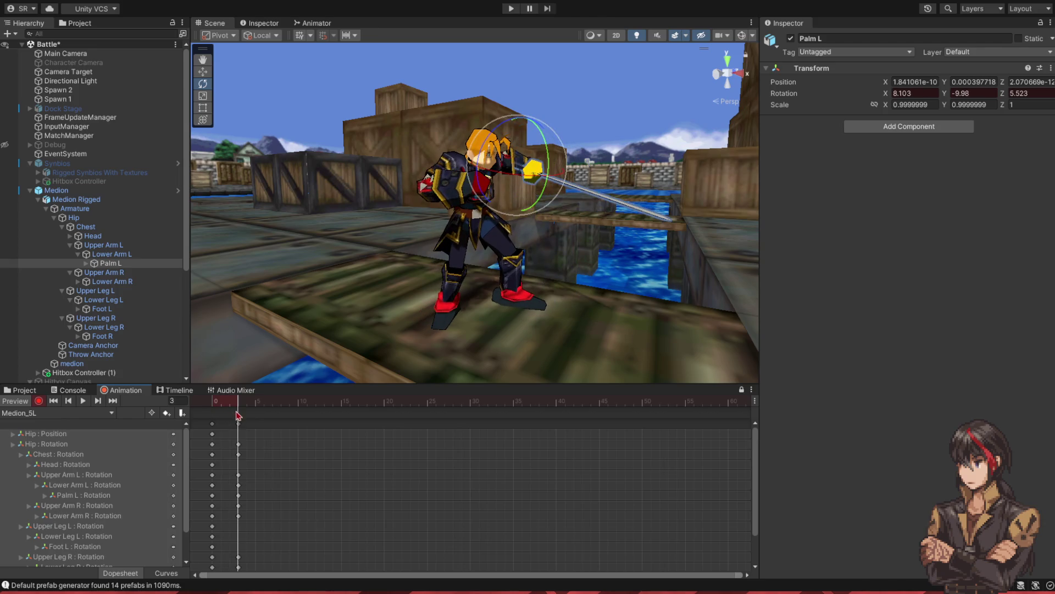
# - Twist the chest and turn the head further toward the sword, then preview from frame 0
pyautogui.click(85, 227)
pyautogui.press('f')
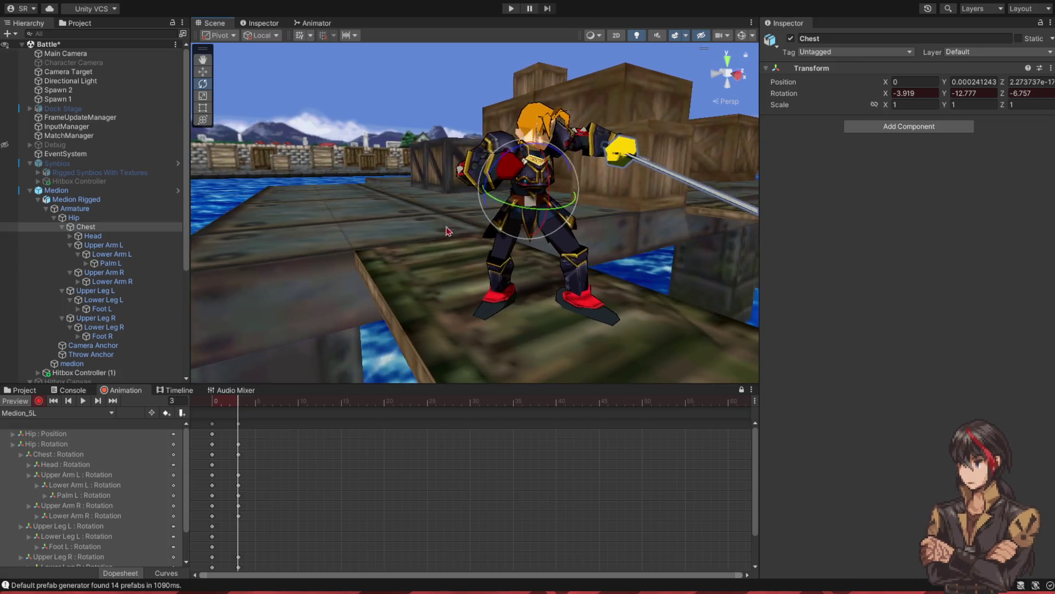
pyautogui.moveTo(511, 204); pyautogui.dragTo(492, 206)
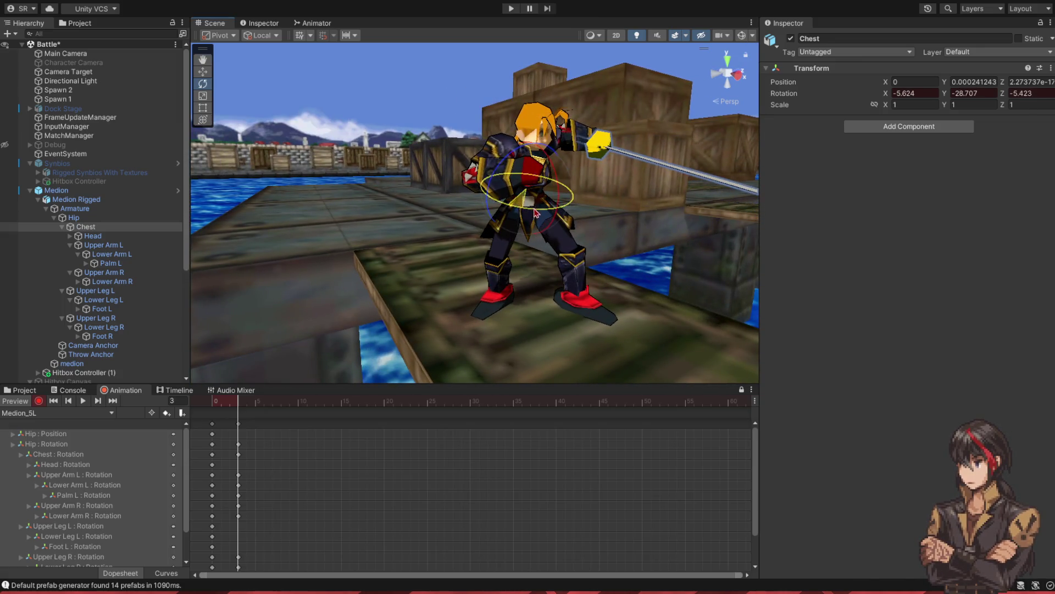
pyautogui.click(93, 235)
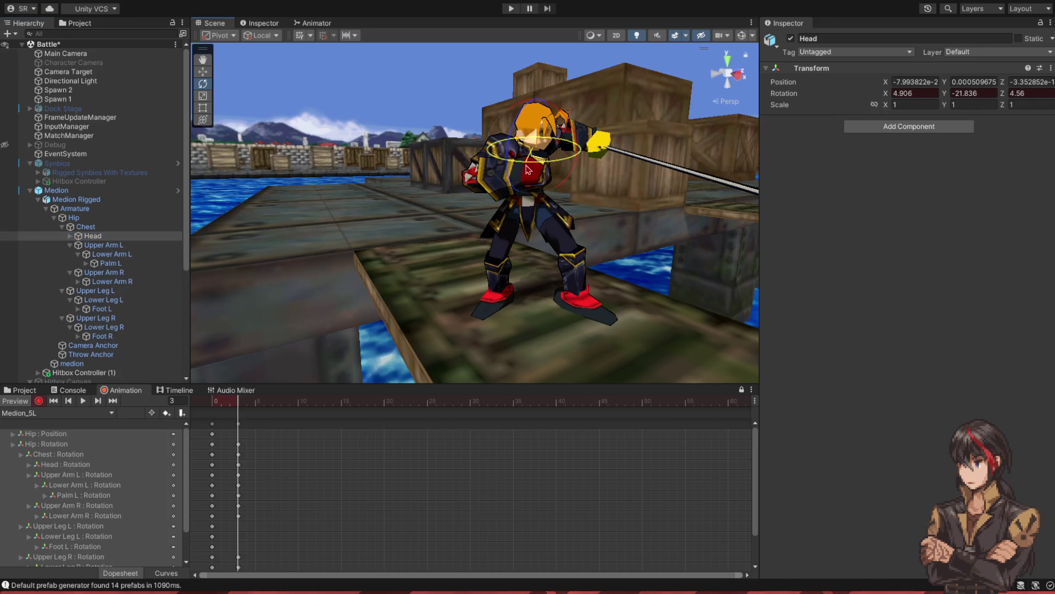
pyautogui.moveTo(476, 187); pyautogui.dragTo(460, 190)
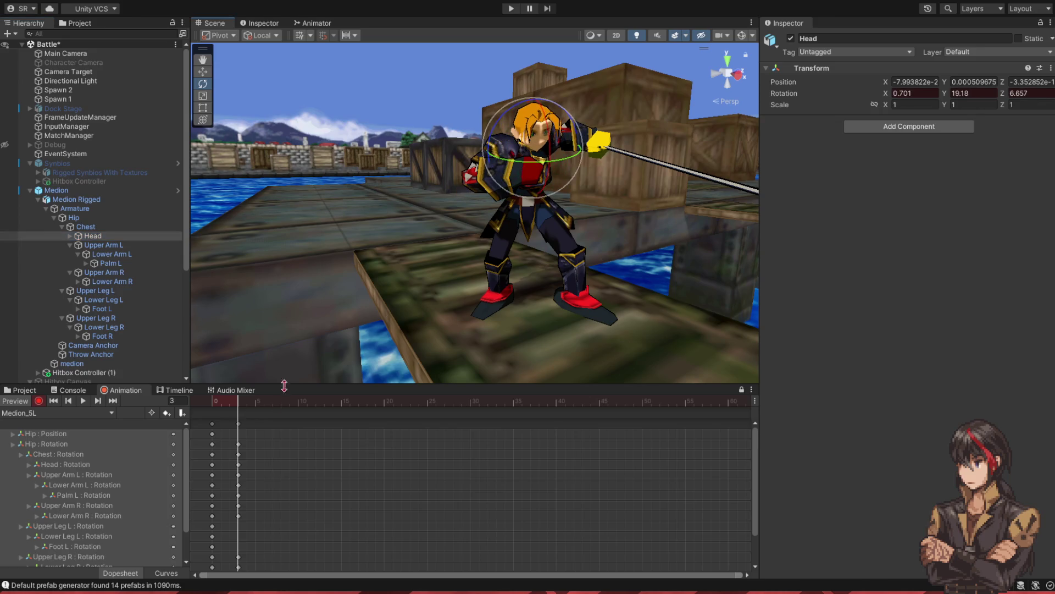
pyautogui.moveTo(240, 404)
pyautogui.mouseDown()
pyautogui.moveTo(199, 410)
pyautogui.moveTo(240, 414)
pyautogui.mouseUp()
pyautogui.scroll(5, 377, 288)
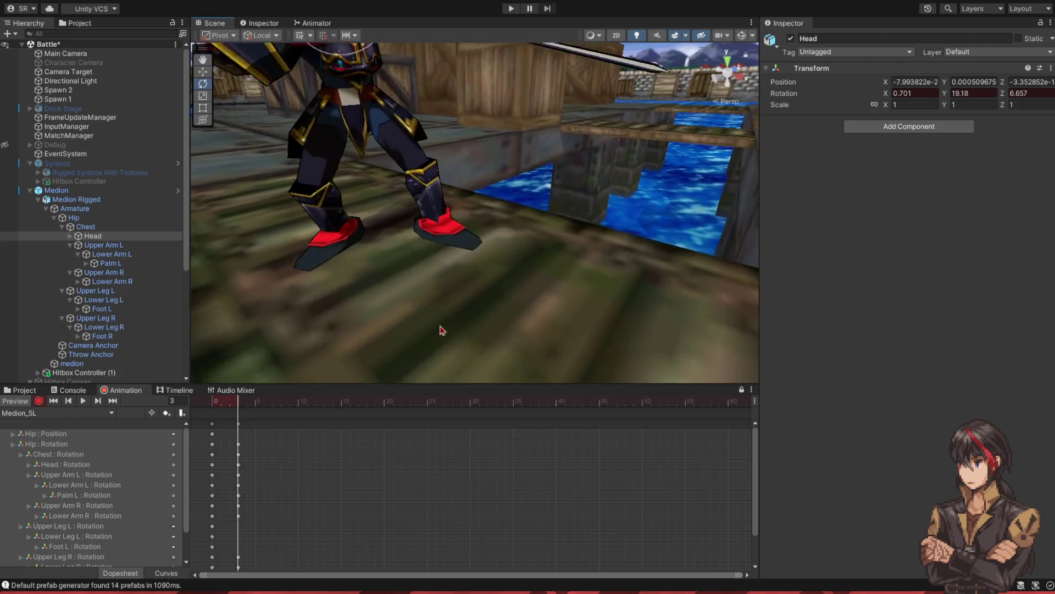
pyautogui.click(211, 404)
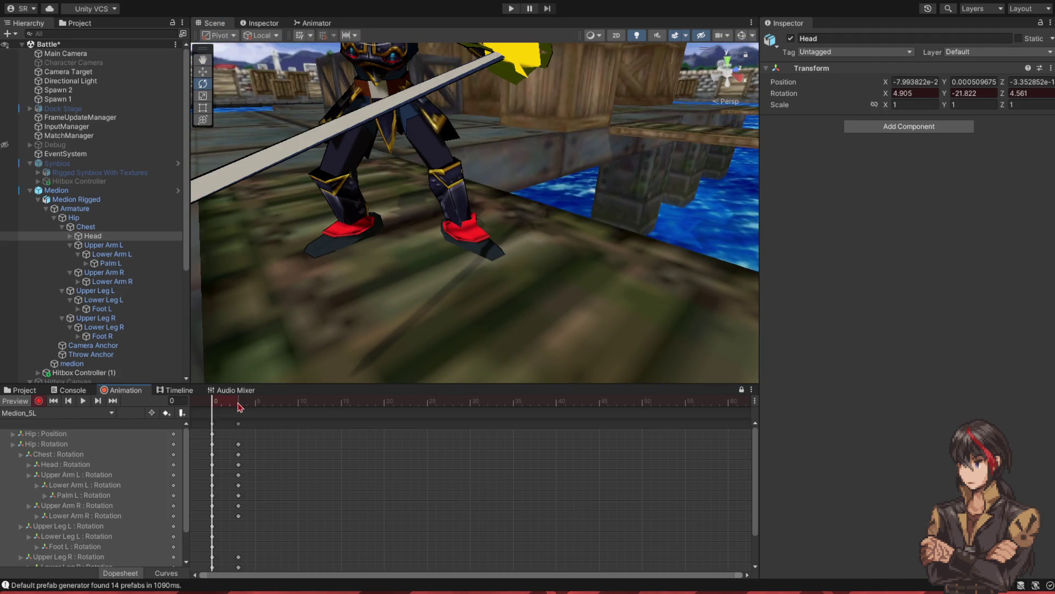
# - Rotate the left thigh and the left foot at frame 3
pyautogui.click(239, 406)
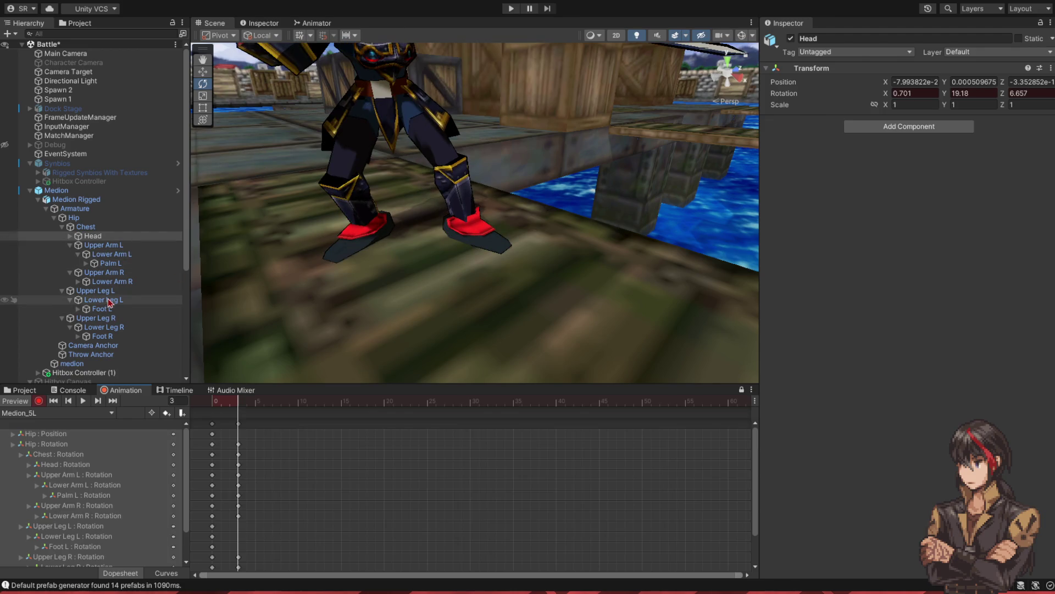
pyautogui.click(146, 291)
pyautogui.moveTo(409, 141); pyautogui.dragTo(418, 137)
pyautogui.click(139, 301)
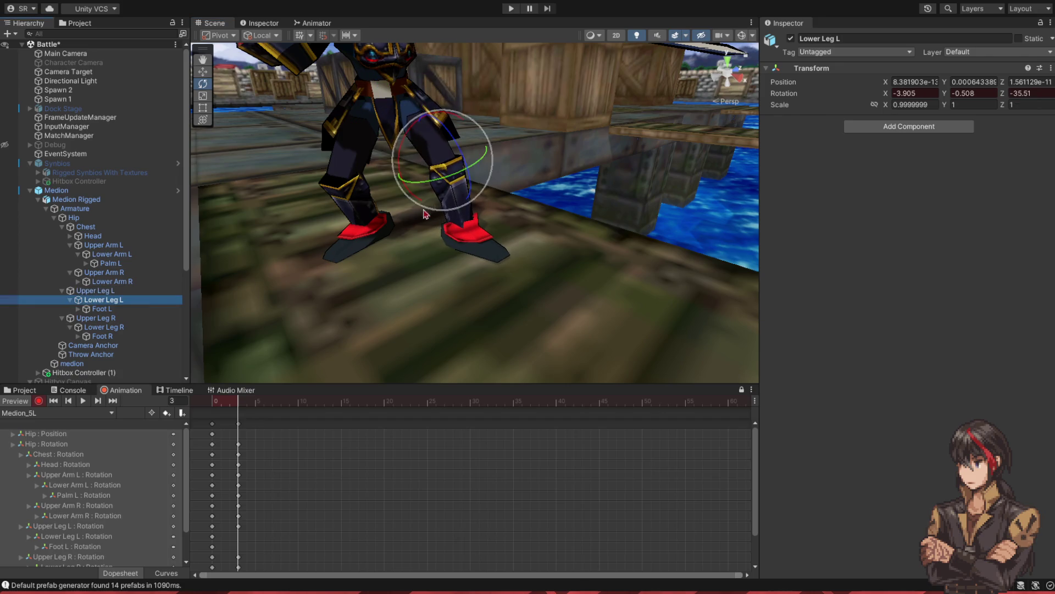
pyautogui.click(151, 309)
pyautogui.moveTo(443, 235); pyautogui.dragTo(487, 238)
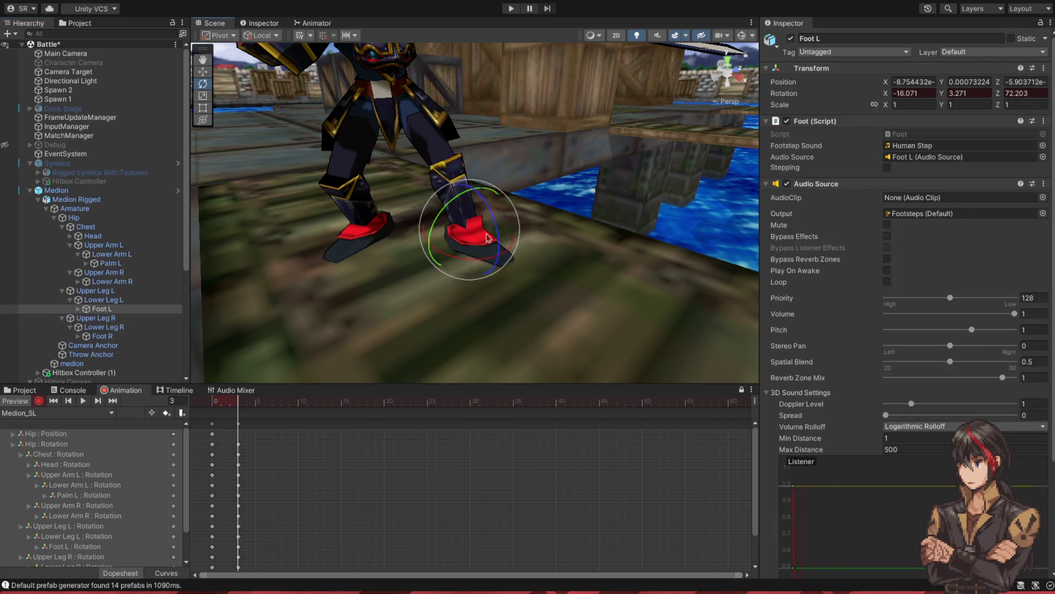
pyautogui.moveTo(231, 397)
pyautogui.mouseDown()
pyautogui.moveTo(216, 400)
pyautogui.moveTo(238, 403)
pyautogui.mouseUp()
# - Shift the hip slightly along X with the Move tool and preview frames 0 to 3
pyautogui.click(123, 219)
pyautogui.click(204, 72)
pyautogui.moveTo(408, 109); pyautogui.dragTo(306, 335)
pyautogui.moveTo(239, 406)
pyautogui.mouseDown()
pyautogui.moveTo(208, 408)
pyautogui.moveTo(253, 407)
pyautogui.moveTo(210, 408)
pyautogui.moveTo(238, 418)
pyautogui.mouseUp()
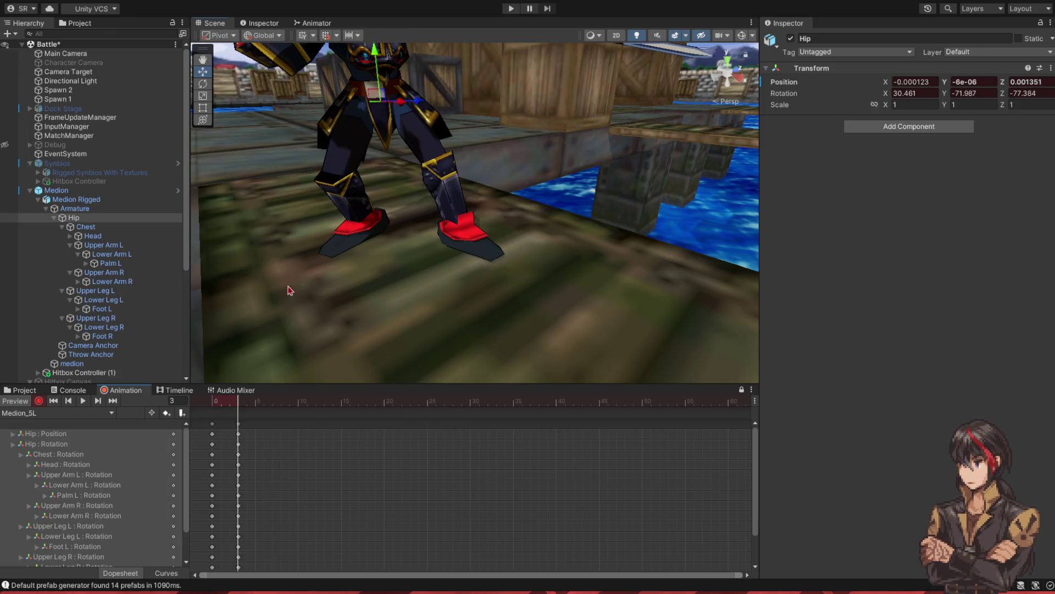
pyautogui.scroll(-5, 290, 291)
pyautogui.scroll(-1, 158, 451)
pyautogui.scroll(1, 157, 452)
pyautogui.moveTo(242, 404)
pyautogui.mouseDown()
pyautogui.moveTo(220, 409)
pyautogui.moveTo(239, 419)
pyautogui.mouseUp()
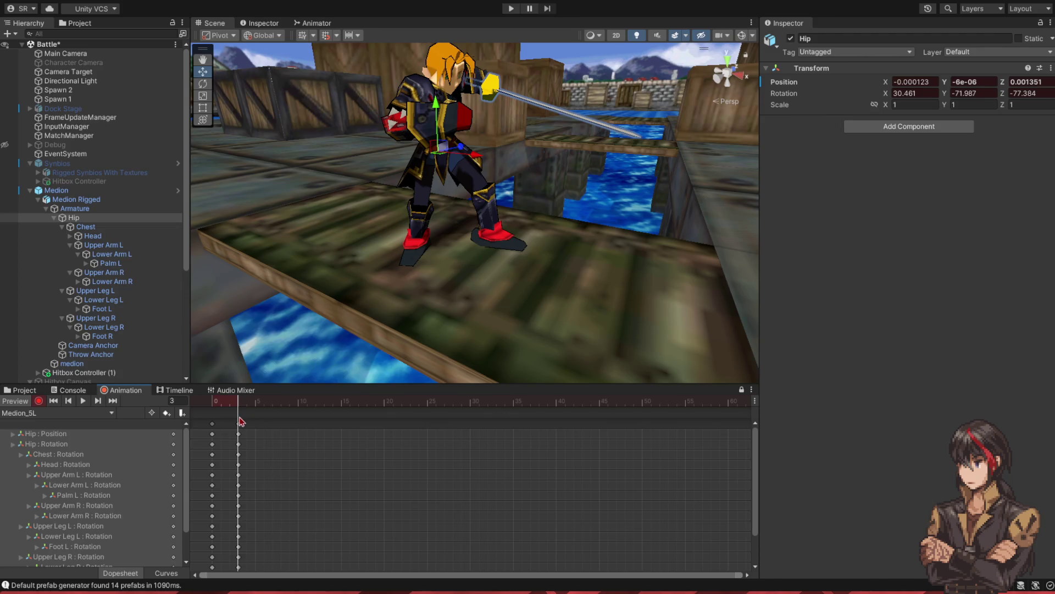
pyautogui.click(239, 424)
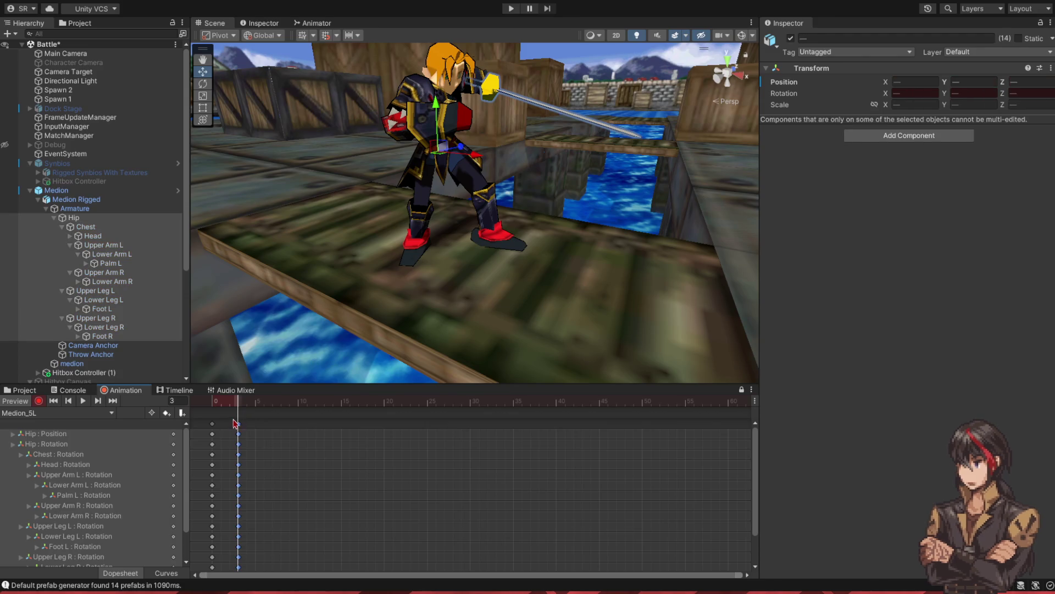
# - At a later frame, set rotation to Local and twist the chest and head slightly more
pyautogui.click(267, 408)
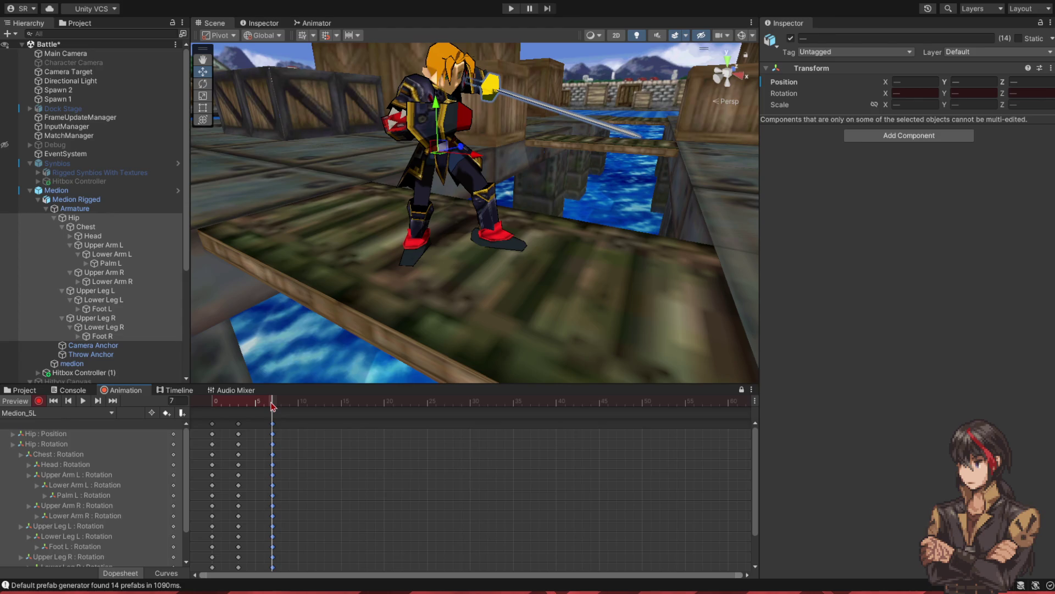
pyautogui.moveTo(395, 250); pyautogui.dragTo(341, 225)
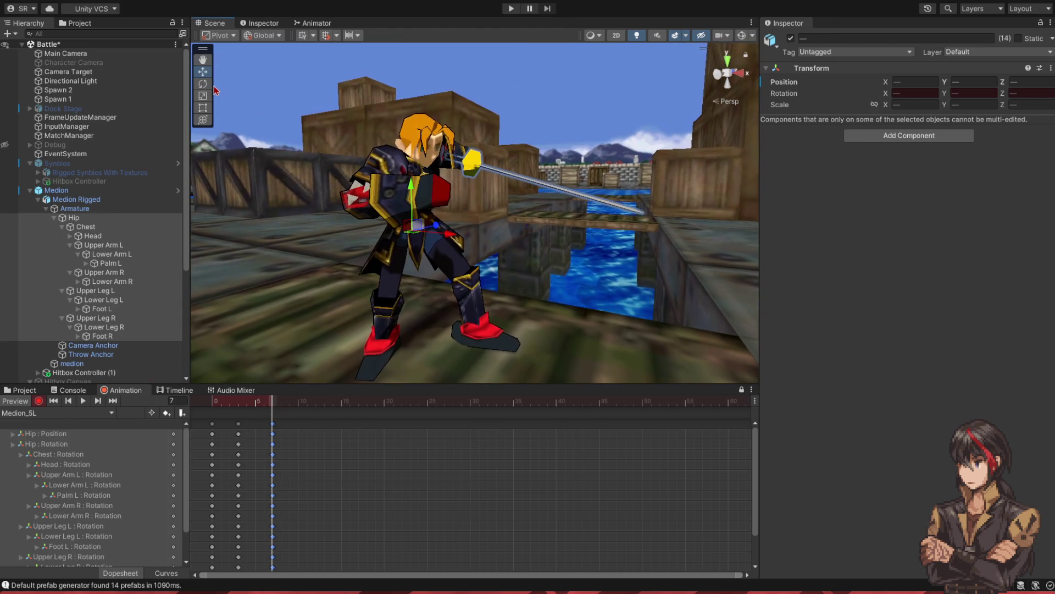
pyautogui.press('e')
pyautogui.click(258, 37)
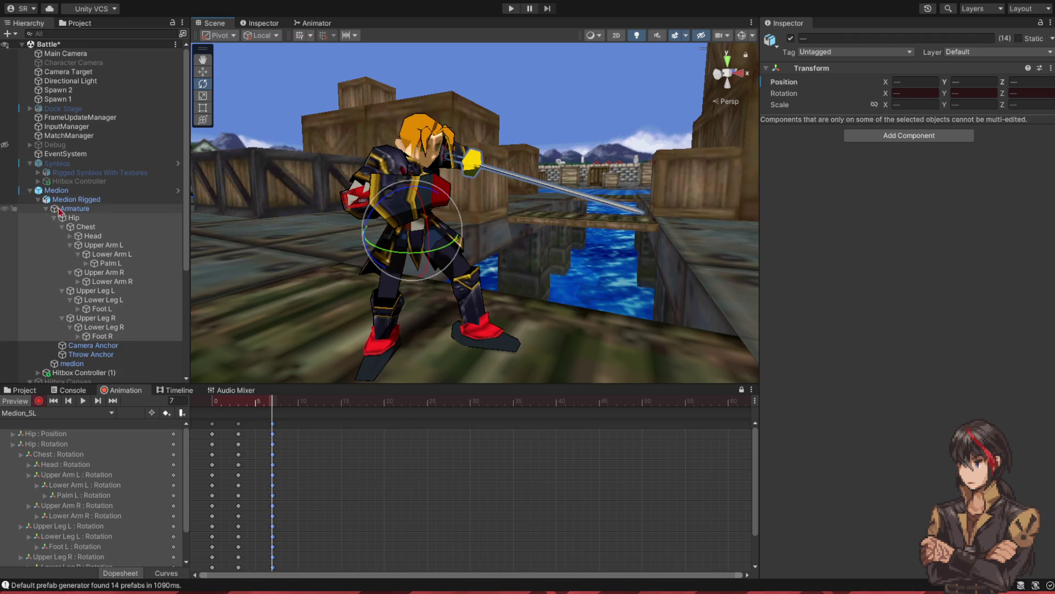
pyautogui.click(85, 228)
pyautogui.moveTo(438, 231); pyautogui.dragTo(439, 232)
pyautogui.moveTo(389, 165); pyautogui.dragTo(442, 159)
# - Bend the right forearm a bit more, then rewind the clip to frame 0
pyautogui.click(103, 244)
pyautogui.moveTo(308, 231); pyautogui.dragTo(570, 178)
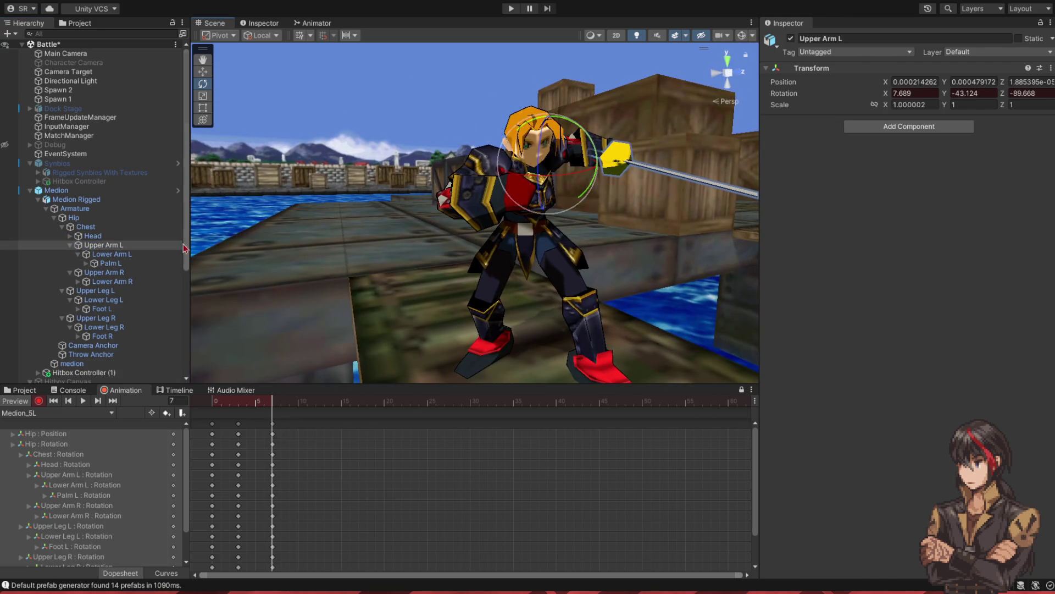
pyautogui.click(112, 253)
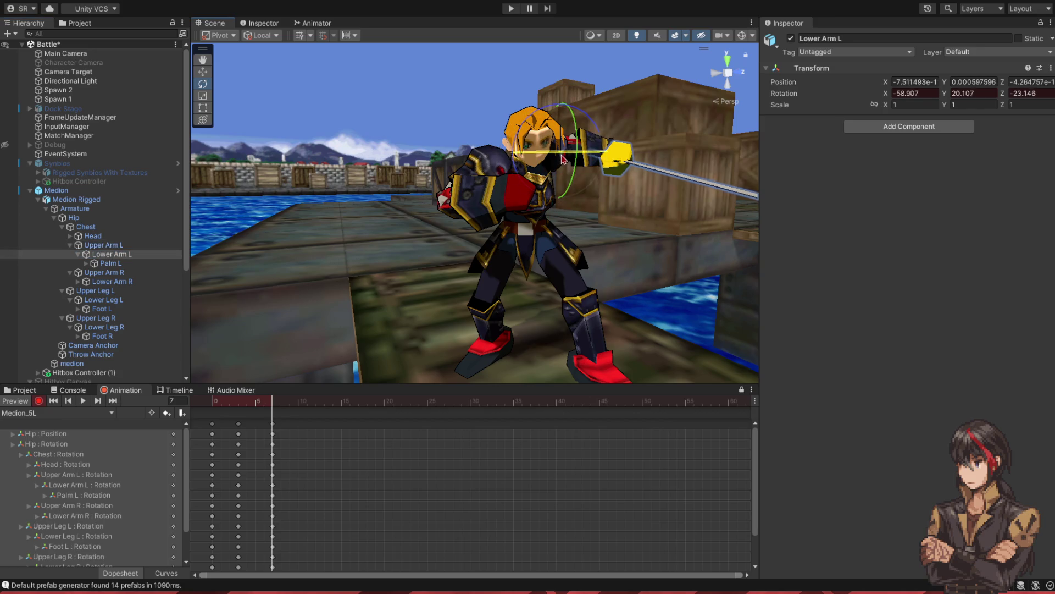
pyautogui.click(104, 272)
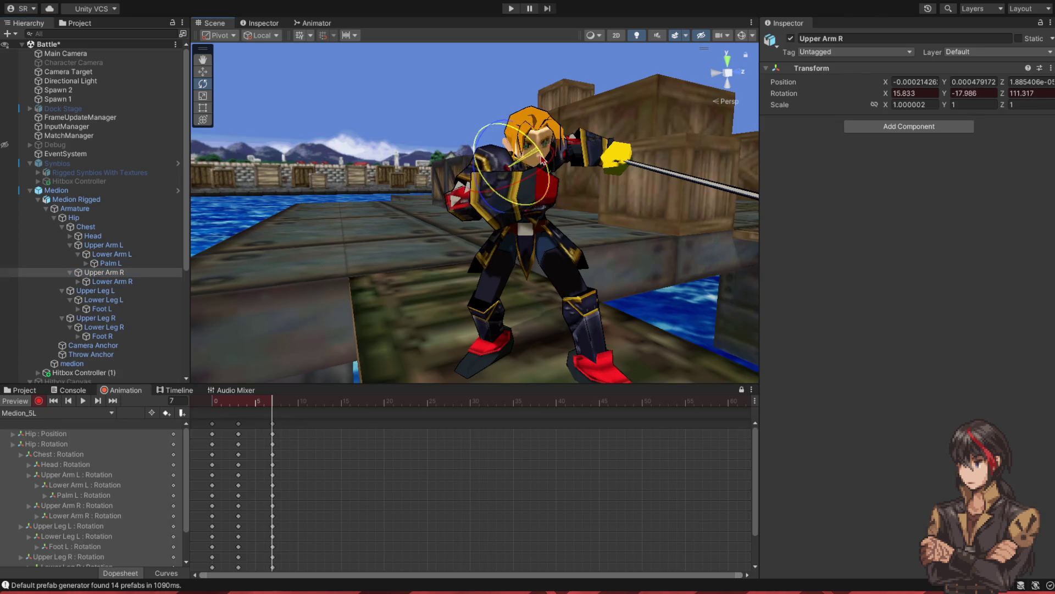
pyautogui.click(476, 216)
pyautogui.moveTo(476, 216); pyautogui.dragTo(486, 244)
pyautogui.moveTo(445, 283)
pyautogui.mouseDown()
pyautogui.moveTo(552, 306)
pyautogui.moveTo(583, 264)
pyautogui.mouseUp()
pyautogui.click(269, 405)
pyautogui.moveTo(270, 405); pyautogui.dragTo(158, 410)
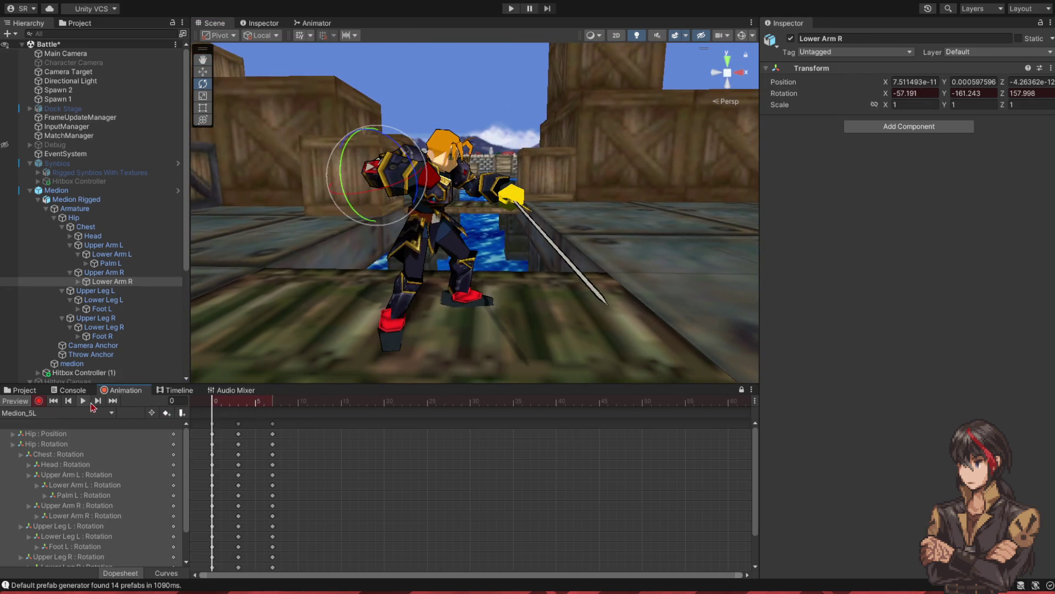
# - Preview the attack, then rotate the left upper arm at frame 10
pyautogui.click(84, 402)
pyautogui.click(85, 403)
pyautogui.moveTo(226, 406); pyautogui.dragTo(272, 405)
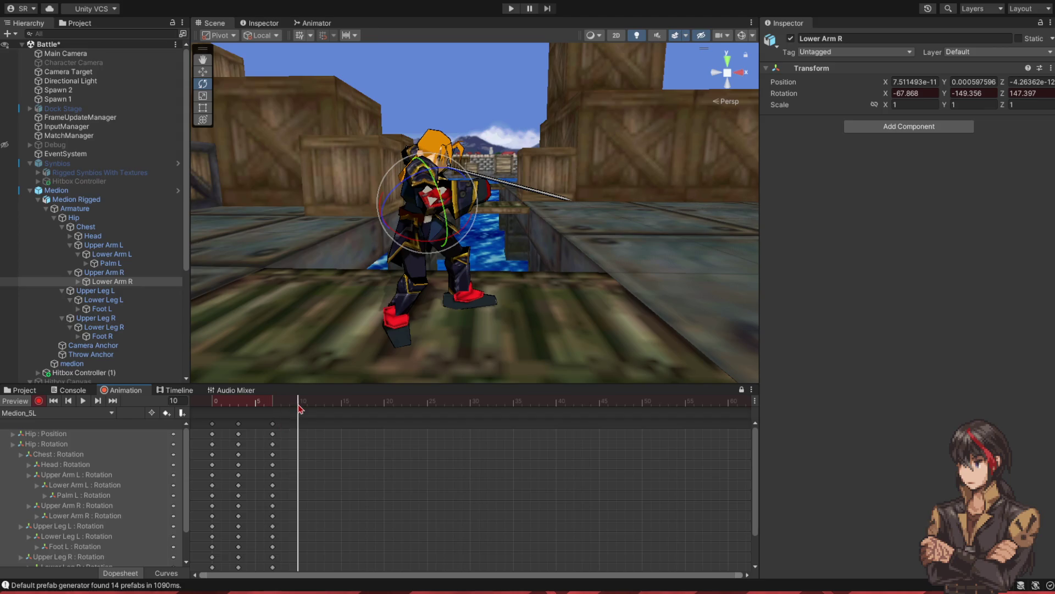
pyautogui.moveTo(434, 289)
pyautogui.mouseDown()
pyautogui.moveTo(335, 270)
pyautogui.moveTo(440, 230)
pyautogui.moveTo(141, 231)
pyautogui.mouseUp()
pyautogui.click(86, 227)
pyautogui.click(141, 236)
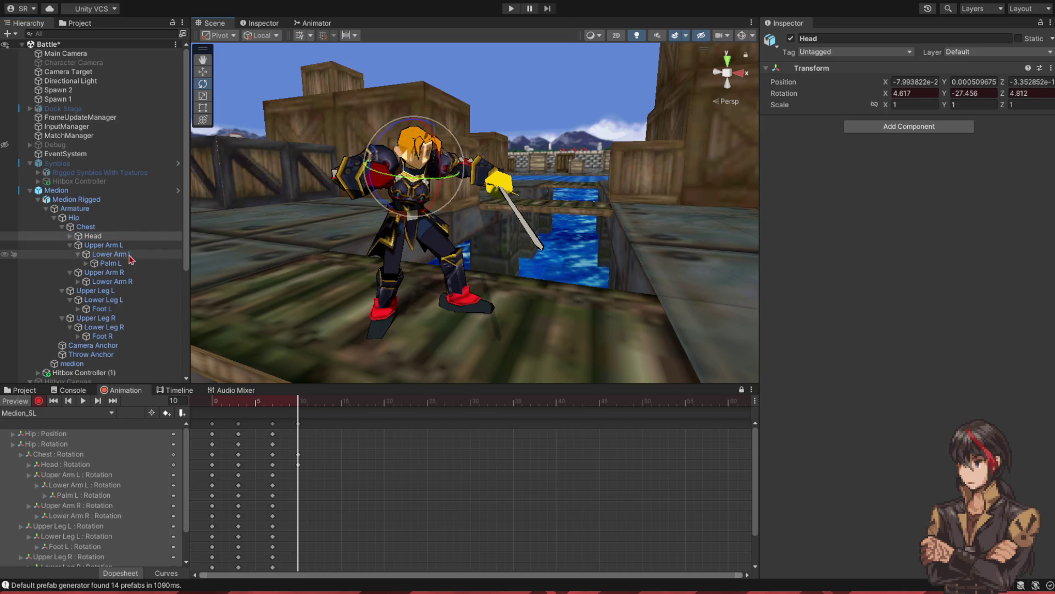
pyautogui.click(104, 244)
pyautogui.moveTo(467, 137)
pyautogui.mouseDown()
pyautogui.moveTo(440, 155)
pyautogui.moveTo(437, 147)
pyautogui.moveTo(445, 140)
pyautogui.moveTo(448, 187)
pyautogui.moveTo(470, 212)
pyautogui.moveTo(587, 221)
pyautogui.mouseUp()
# - Rotate the right forearm into the attack pose and check the pose at frame 9
pyautogui.click(110, 254)
pyautogui.click(171, 264)
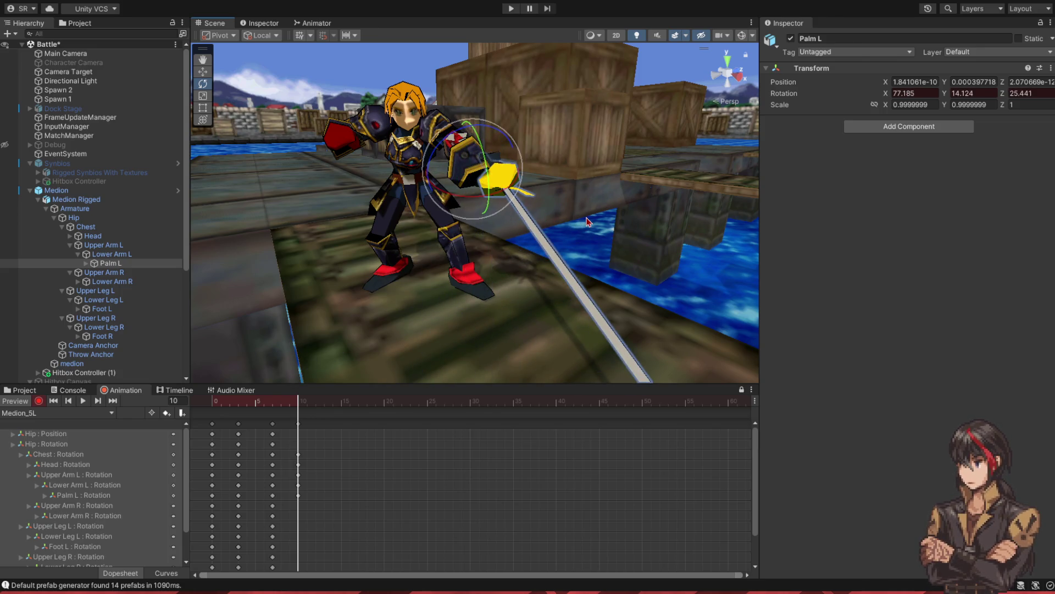
pyautogui.click(132, 273)
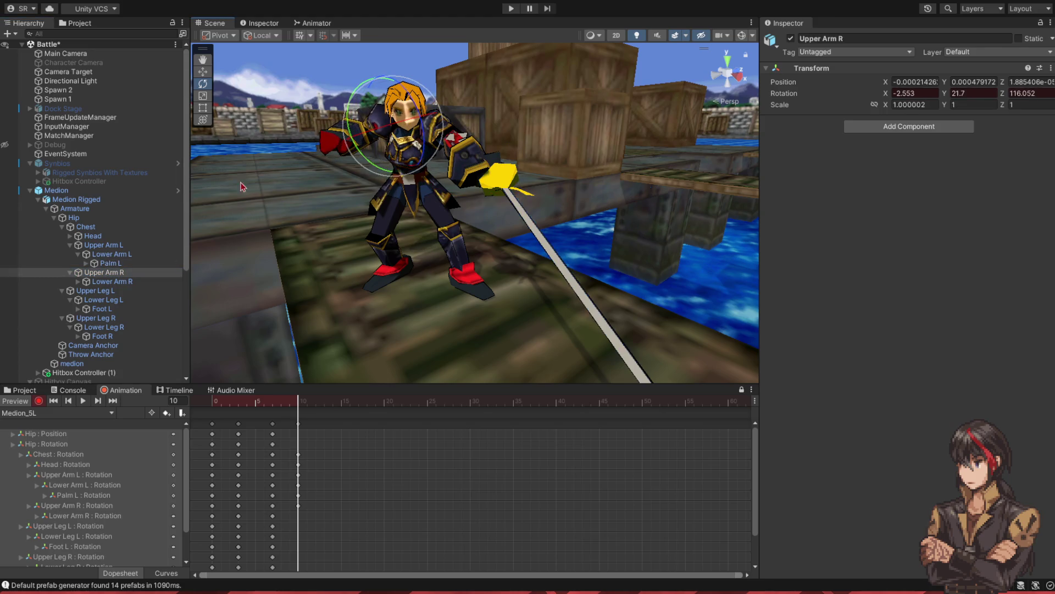
pyautogui.click(369, 136)
pyautogui.moveTo(369, 135); pyautogui.dragTo(336, 156)
pyautogui.click(137, 273)
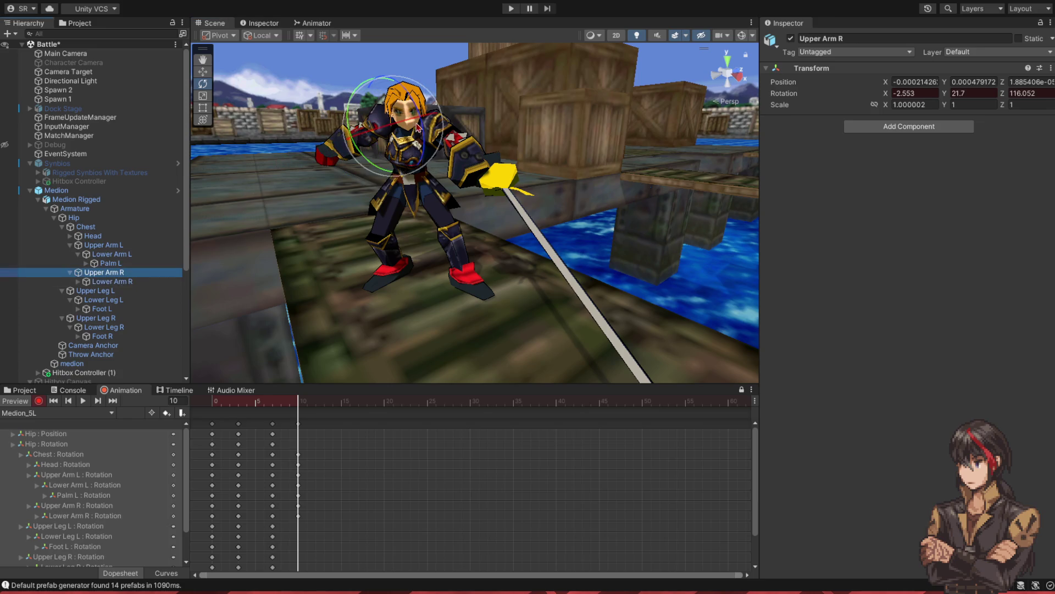
pyautogui.moveTo(370, 159)
pyautogui.mouseDown()
pyautogui.moveTo(466, 106)
pyautogui.moveTo(460, 112)
pyautogui.mouseUp()
pyautogui.press('f')
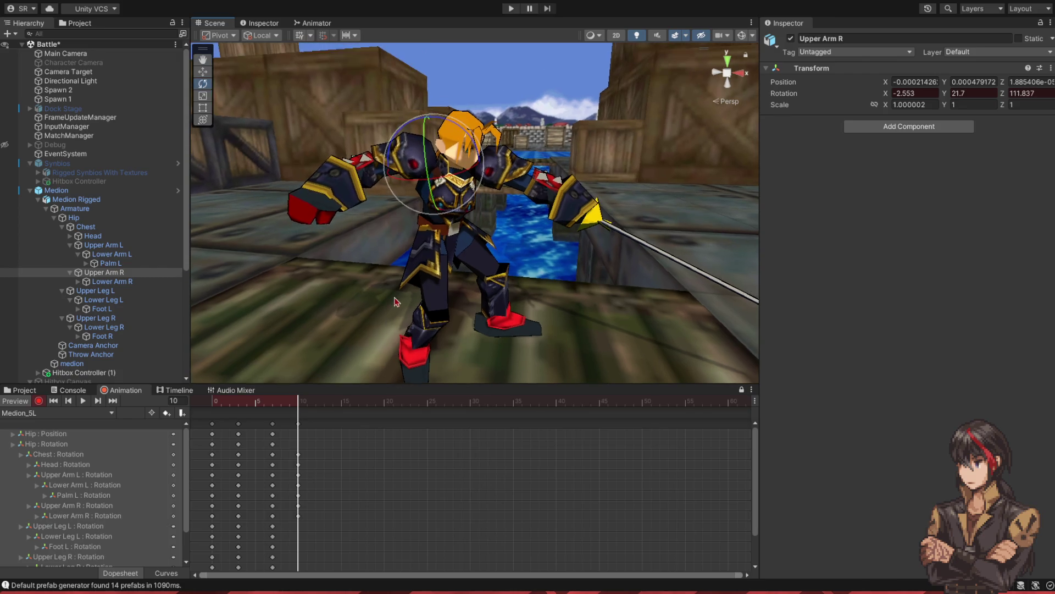
pyautogui.moveTo(299, 406)
pyautogui.mouseDown()
pyautogui.moveTo(277, 407)
pyautogui.moveTo(301, 408)
pyautogui.moveTo(287, 410)
pyautogui.mouseUp()
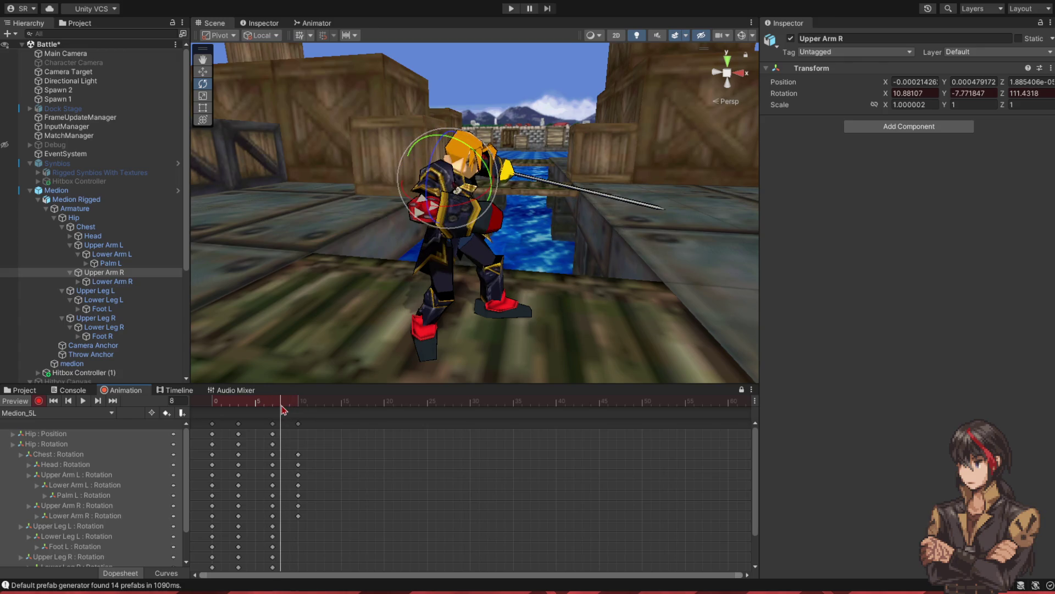
# - Key a new left-palm rotation at frame 8 to angle the sword and compare it with frame 7
pyautogui.click(110, 263)
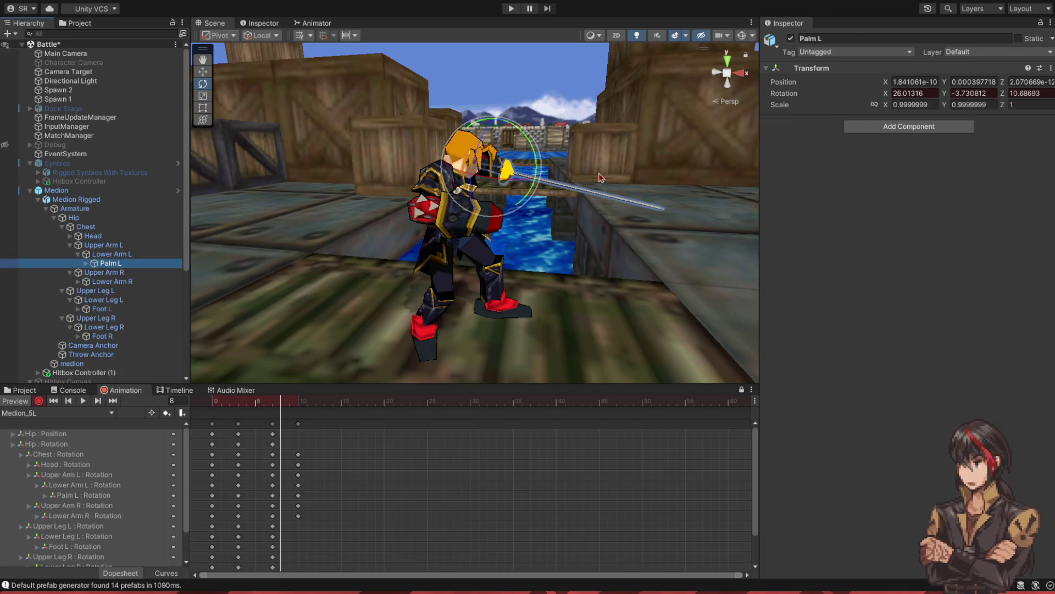
pyautogui.moveTo(537, 175); pyautogui.dragTo(540, 185)
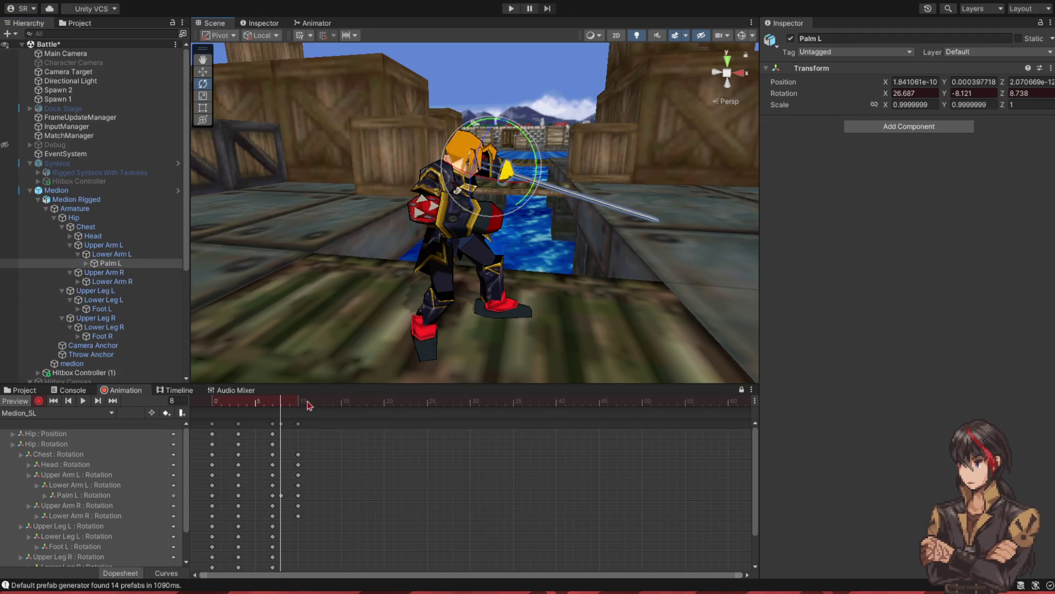
pyautogui.moveTo(283, 406)
pyautogui.mouseDown()
pyautogui.moveTo(275, 404)
pyautogui.moveTo(301, 405)
pyautogui.moveTo(273, 406)
pyautogui.moveTo(300, 411)
pyautogui.mouseUp()
pyautogui.moveTo(365, 312)
pyautogui.mouseDown()
pyautogui.moveTo(348, 299)
pyautogui.moveTo(374, 287)
pyautogui.moveTo(352, 297)
pyautogui.mouseUp()
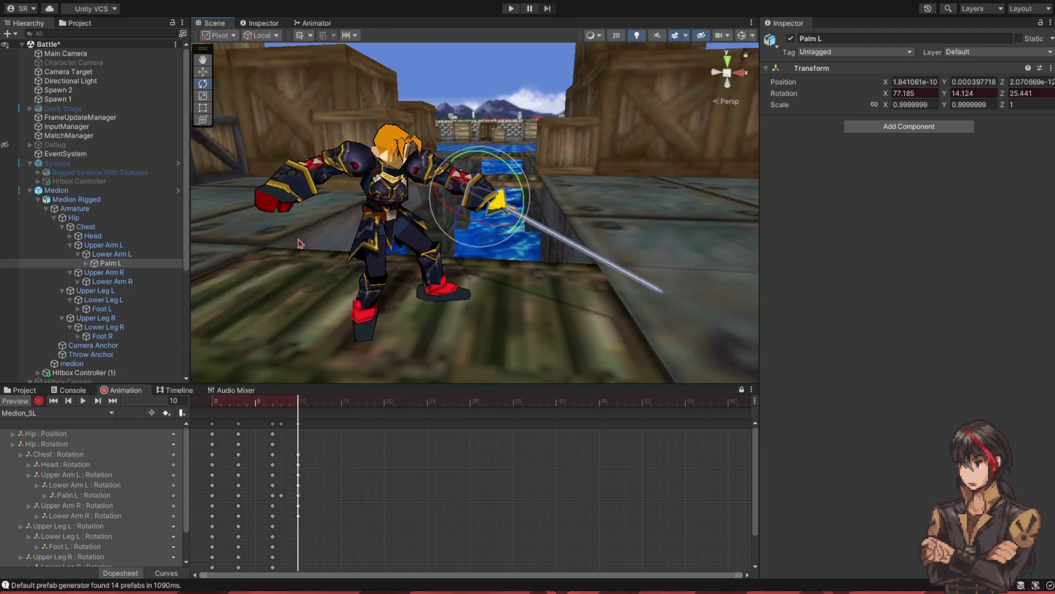
pyautogui.click(141, 227)
pyautogui.click(141, 217)
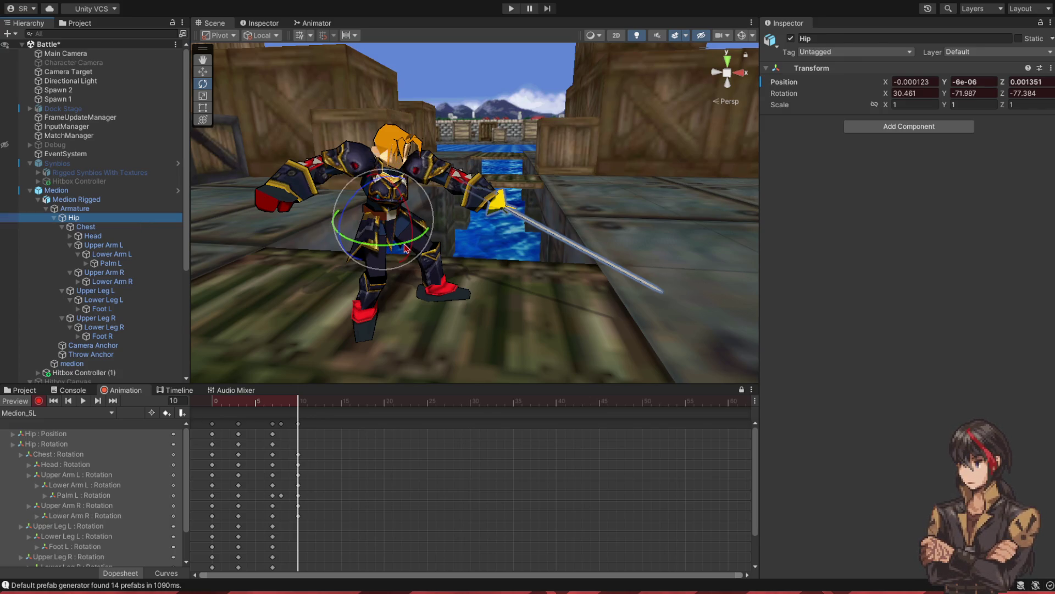
# - Rotate the hip at frame 11 and the left upper arm at frame 10
pyautogui.click(309, 405)
pyautogui.moveTo(398, 249); pyautogui.dragTo(367, 318)
pyautogui.click(300, 405)
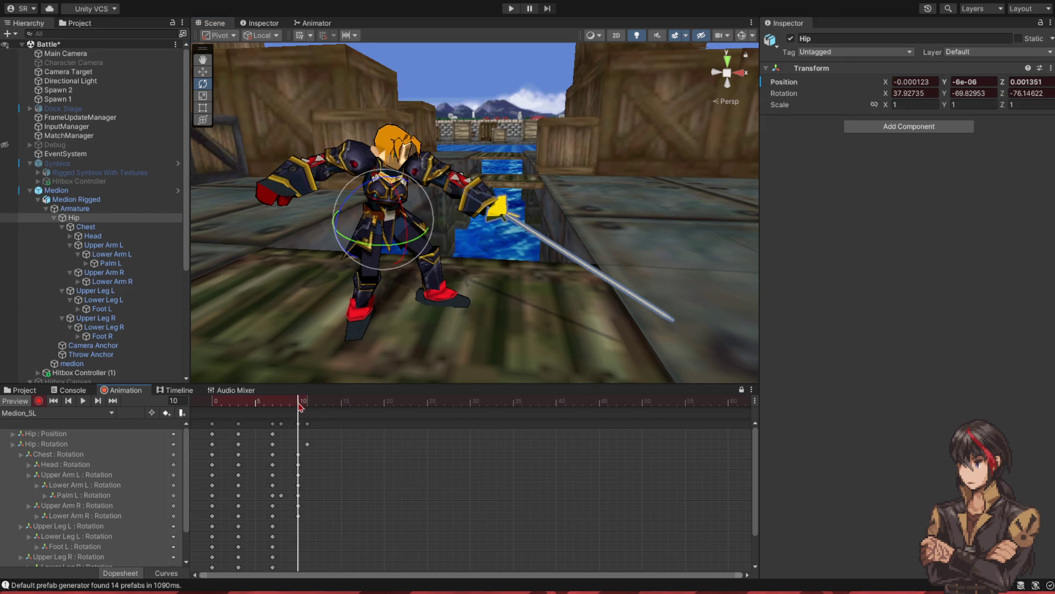
pyautogui.click(104, 245)
pyautogui.moveTo(429, 185)
pyautogui.mouseDown()
pyautogui.moveTo(452, 195)
pyautogui.moveTo(383, 287)
pyautogui.mouseUp()
pyautogui.moveTo(309, 405)
pyautogui.mouseDown()
pyautogui.moveTo(286, 405)
pyautogui.moveTo(306, 406)
pyautogui.mouseUp()
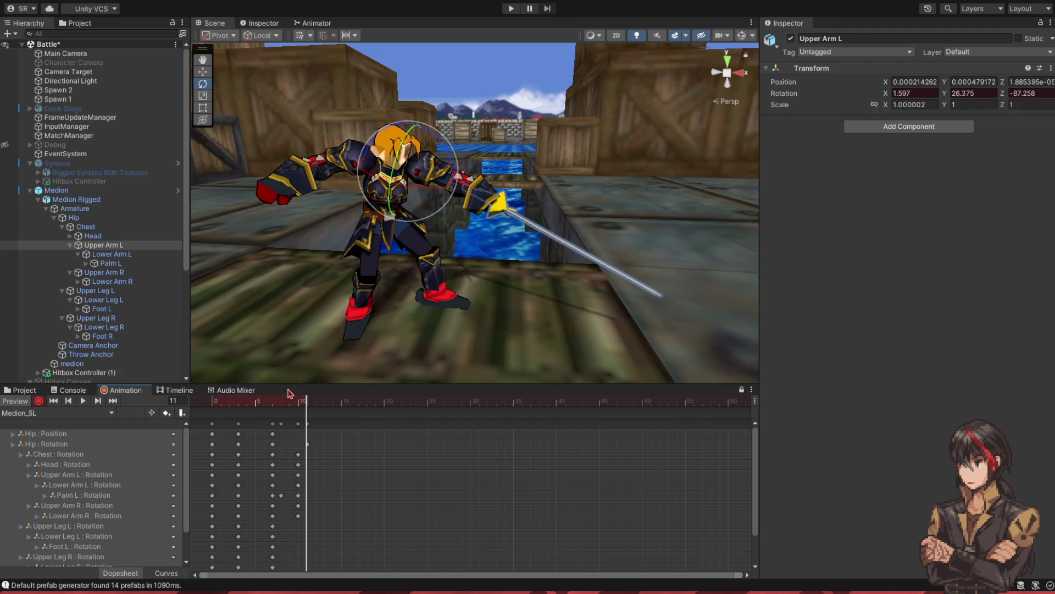
# - Swing the right thigh and bend the right lower leg at frame 11
pyautogui.click(118, 319)
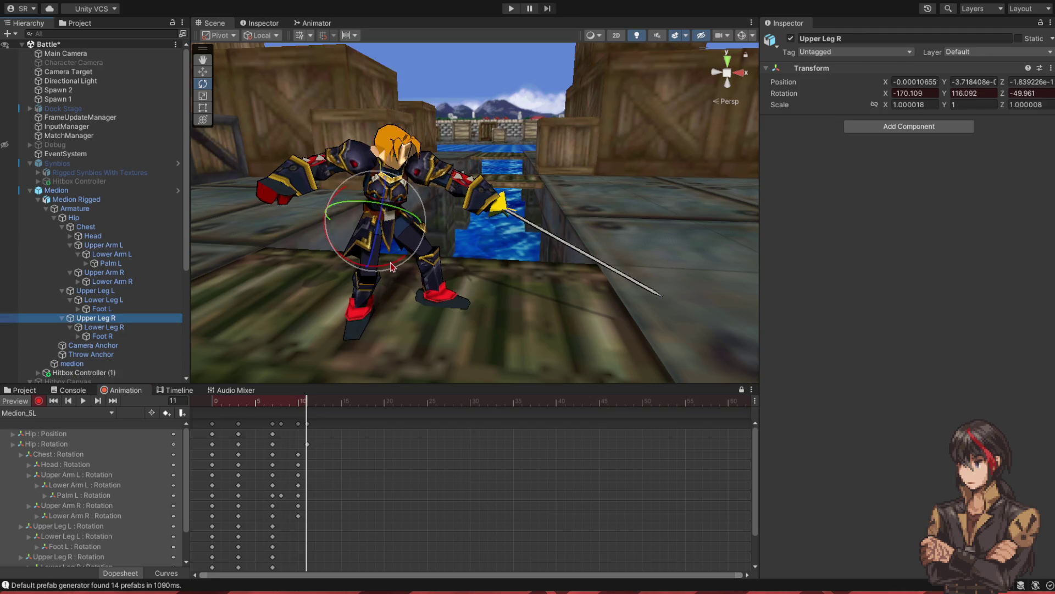
pyautogui.moveTo(392, 268)
pyautogui.mouseDown()
pyautogui.moveTo(397, 223)
pyautogui.moveTo(245, 303)
pyautogui.mouseUp()
pyautogui.click(101, 327)
pyautogui.moveTo(352, 265)
pyautogui.mouseDown()
pyautogui.moveTo(361, 255)
pyautogui.moveTo(216, 329)
pyautogui.moveTo(424, 318)
pyautogui.moveTo(460, 301)
pyautogui.moveTo(412, 244)
pyautogui.moveTo(417, 264)
pyautogui.moveTo(469, 249)
pyautogui.mouseUp()
pyautogui.click(93, 318)
pyautogui.click(104, 326)
pyautogui.click(407, 250)
pyautogui.scroll(-2, 468, 248)
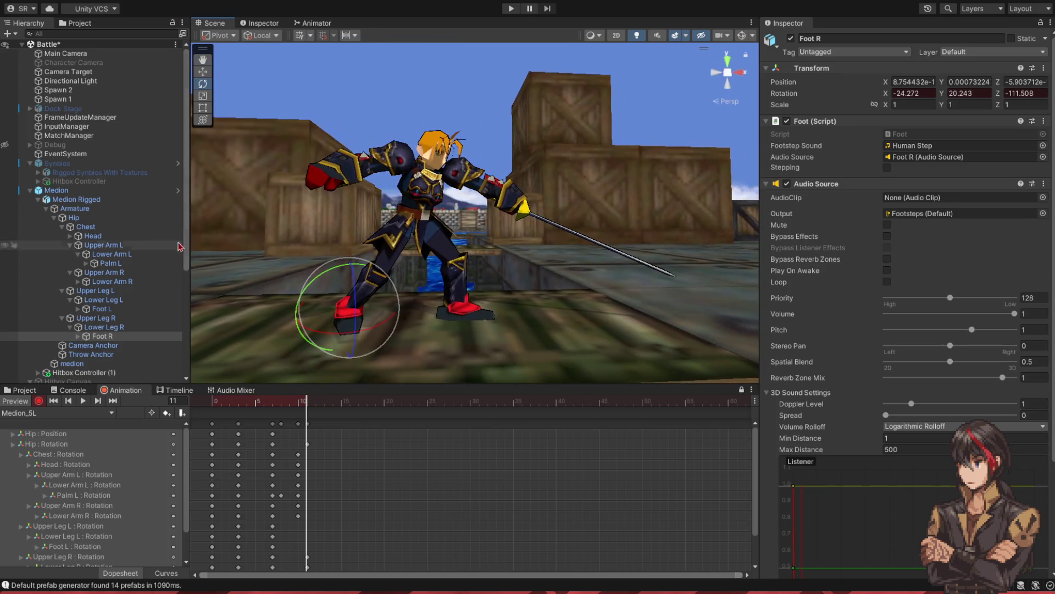
# - Lower the hip slightly with the Move tool
pyautogui.click(74, 218)
pyautogui.click(199, 74)
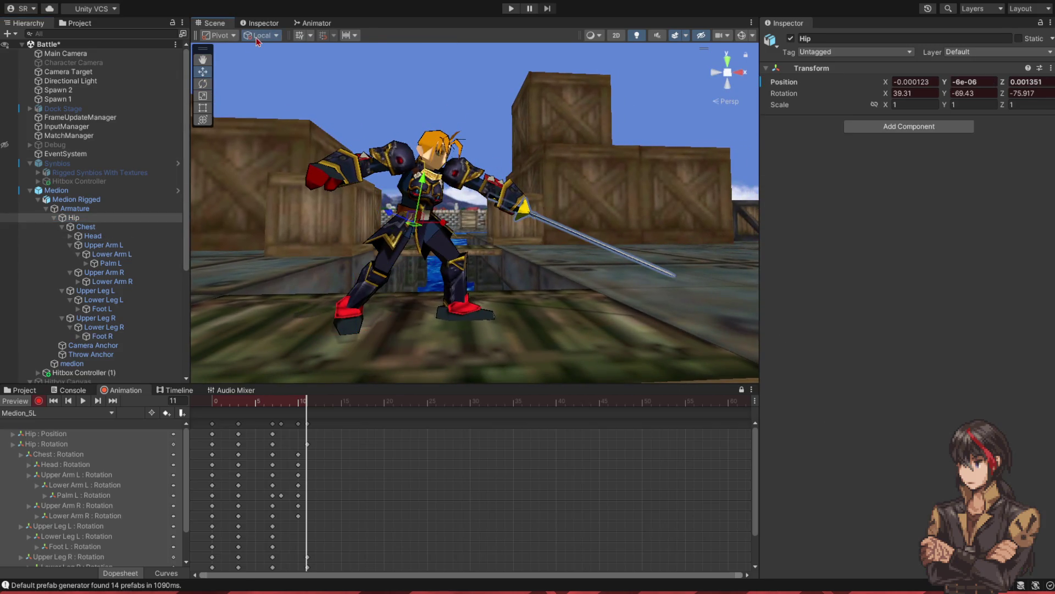
pyautogui.moveTo(416, 183); pyautogui.dragTo(416, 191)
pyautogui.click(207, 83)
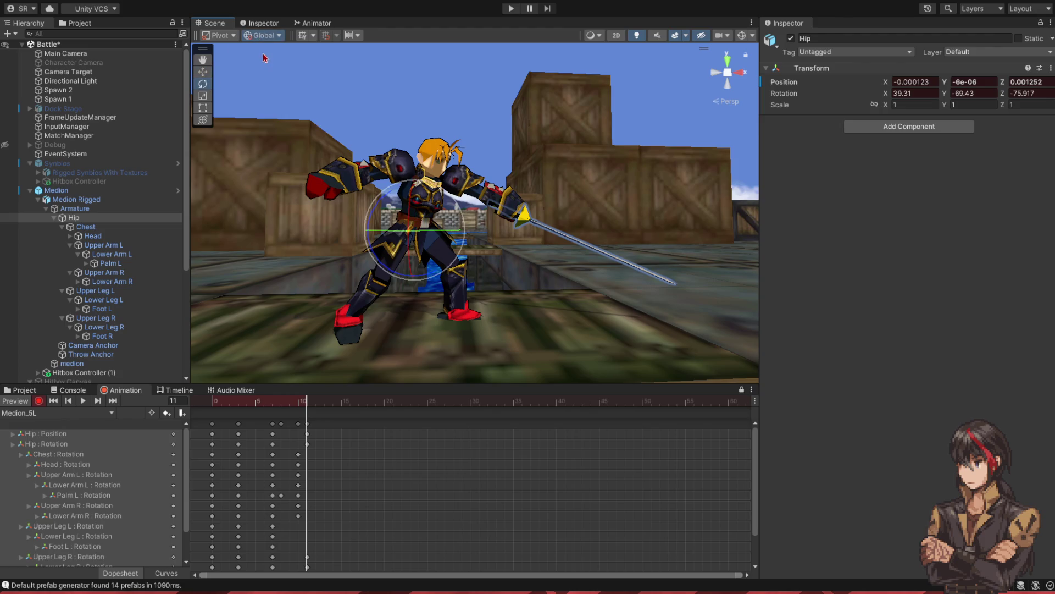
# - Rotate the left foot slightly
pyautogui.click(94, 291)
pyautogui.moveTo(483, 231)
pyautogui.mouseDown()
pyautogui.moveTo(544, 225)
pyautogui.moveTo(536, 222)
pyautogui.moveTo(569, 301)
pyautogui.moveTo(559, 280)
pyautogui.moveTo(571, 263)
pyautogui.moveTo(561, 297)
pyautogui.mouseUp()
pyautogui.click(110, 300)
pyautogui.click(115, 307)
pyautogui.click(105, 299)
pyautogui.click(142, 310)
pyautogui.click(103, 300)
pyautogui.click(102, 308)
pyautogui.moveTo(500, 315); pyautogui.dragTo(505, 308)
# - Select the later keyframes of all bones and move them two frames earlier
pyautogui.moveTo(226, 404); pyautogui.dragTo(299, 413)
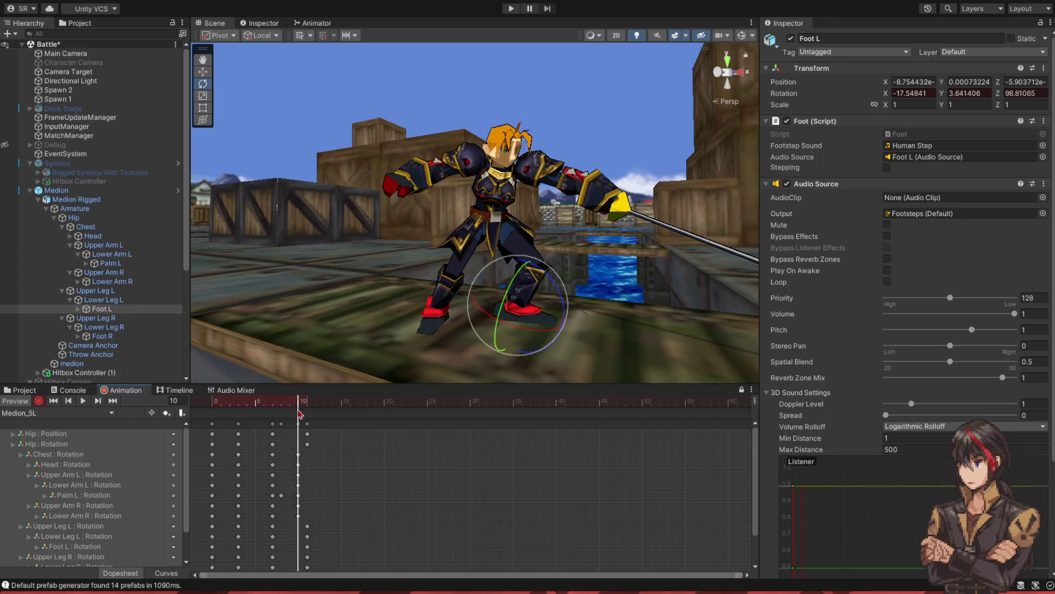
pyautogui.moveTo(268, 420)
pyautogui.mouseDown()
pyautogui.moveTo(284, 428)
pyautogui.moveTo(219, 406)
pyautogui.moveTo(292, 412)
pyautogui.mouseUp()
pyautogui.keyDown('shift'); pyautogui.click(308, 424); pyautogui.keyUp('shift')
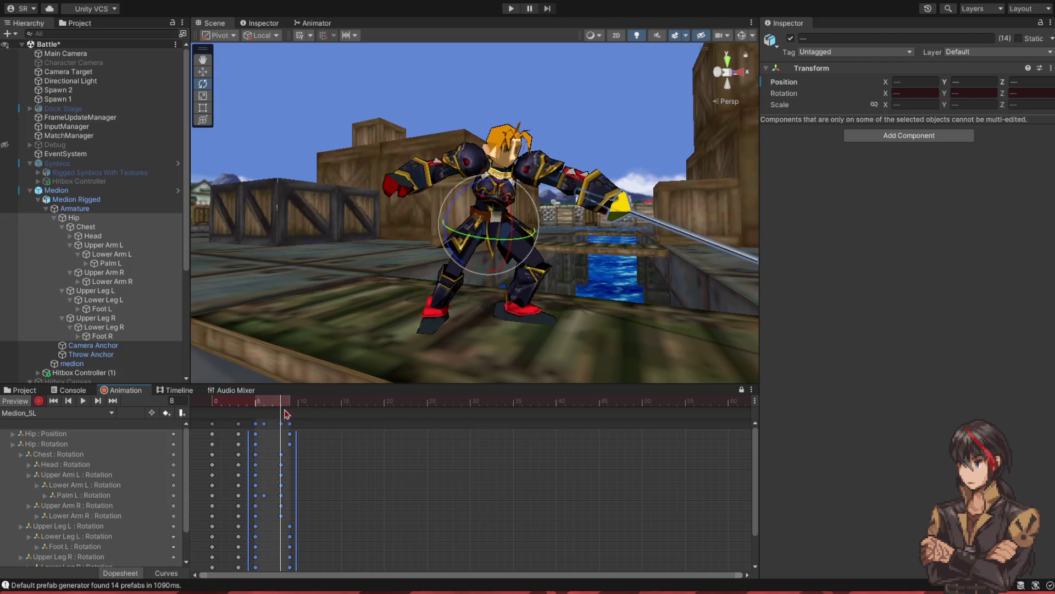
# - Move the hip sideways at frame 9
pyautogui.moveTo(287, 413)
pyautogui.mouseDown()
pyautogui.moveTo(275, 413)
pyautogui.moveTo(292, 412)
pyautogui.mouseUp()
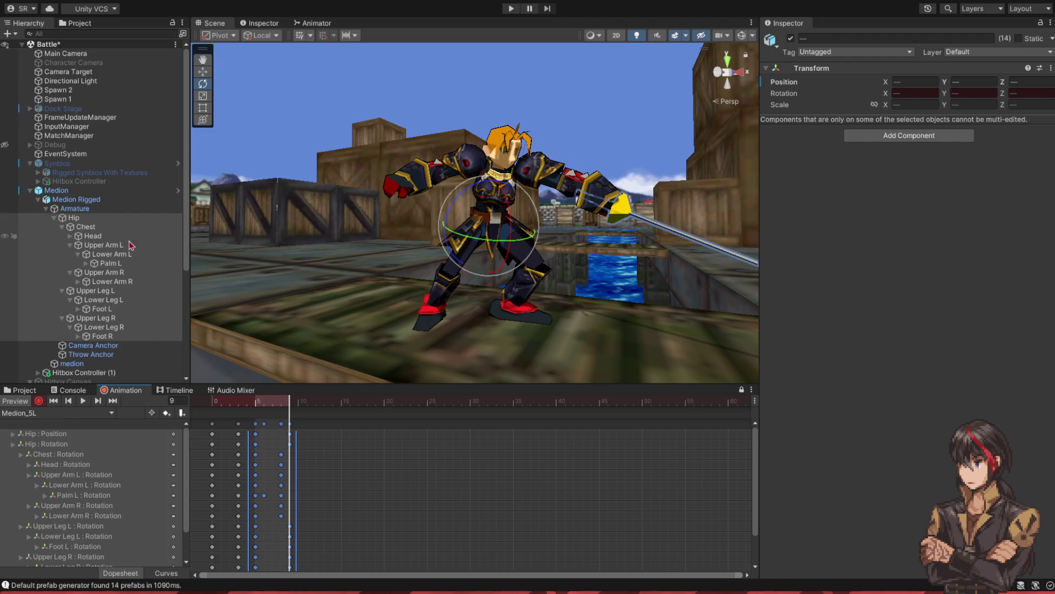
pyautogui.click(121, 221)
pyautogui.click(210, 71)
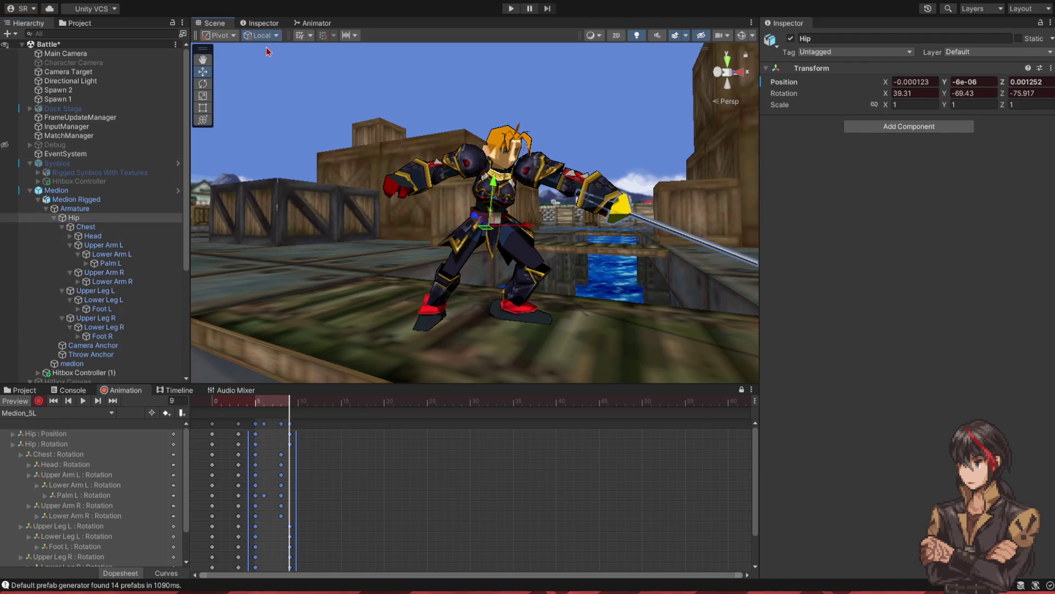
pyautogui.click(257, 404)
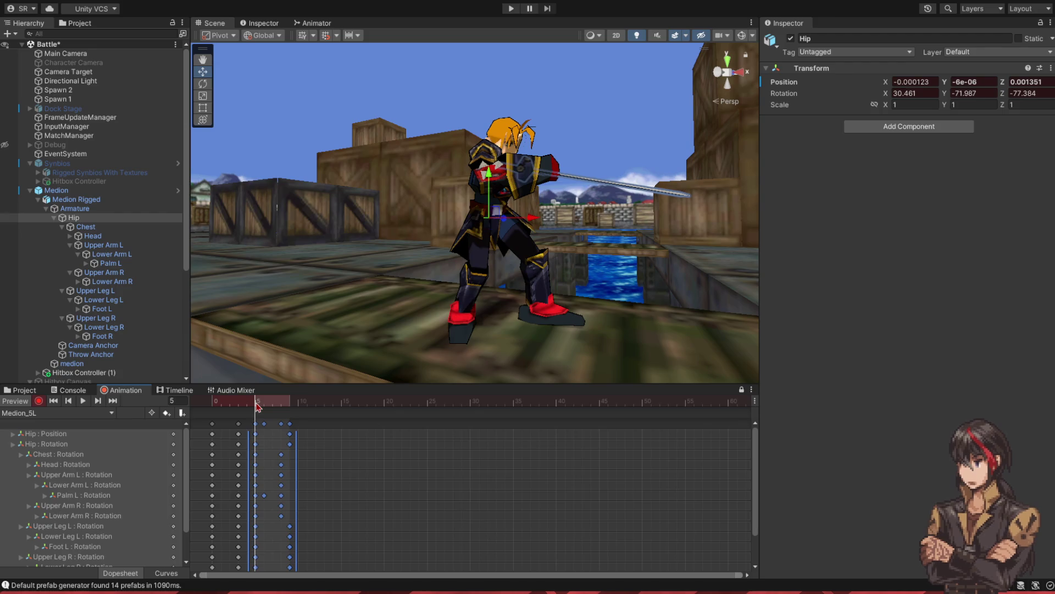
pyautogui.click(292, 406)
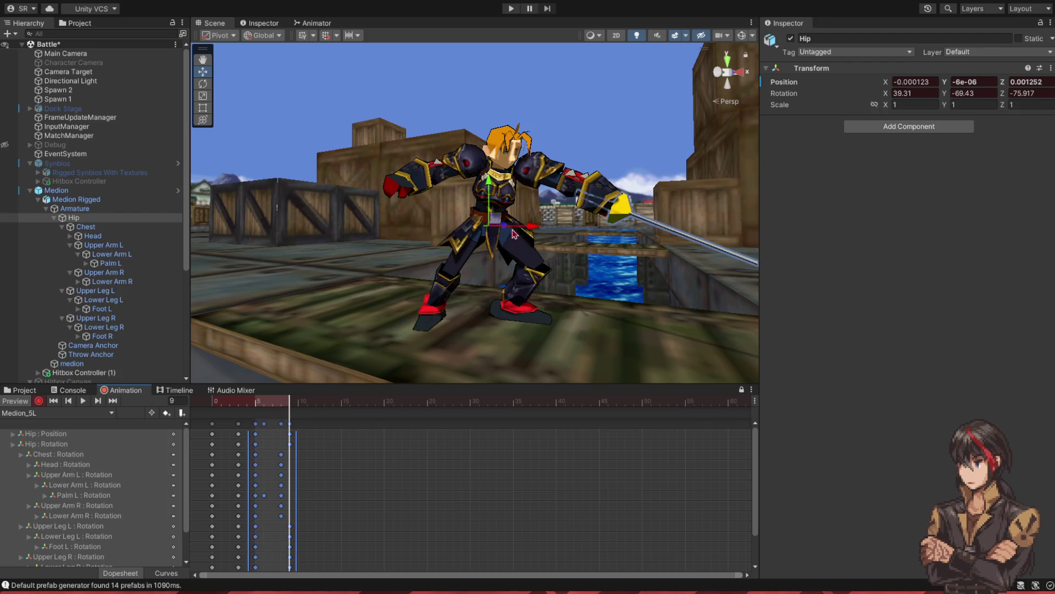
pyautogui.moveTo(536, 232); pyautogui.dragTo(563, 262)
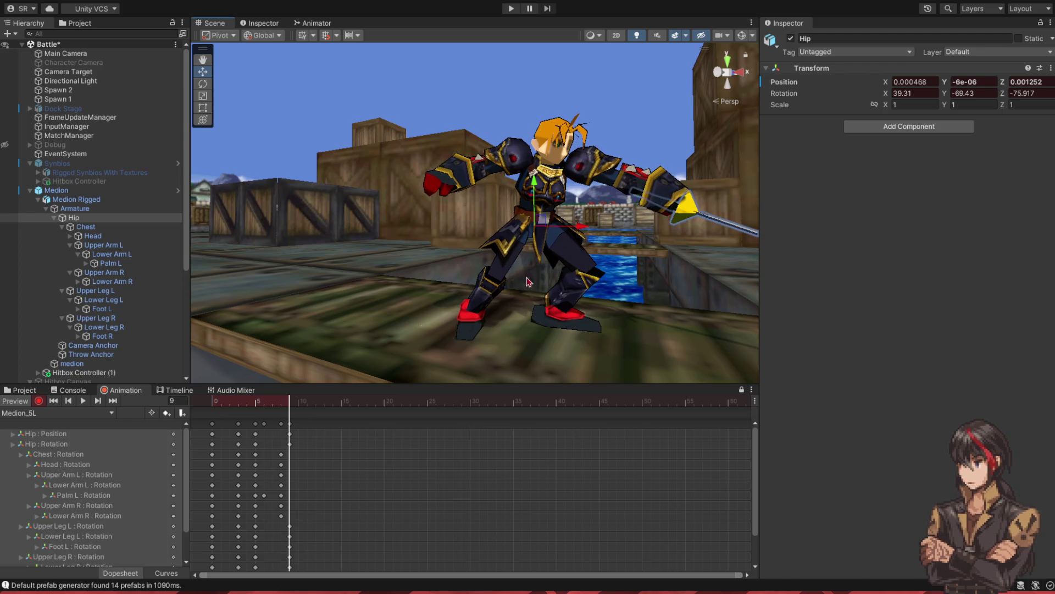
# - Key a slight hip nudge at frame 7 and play the attack preview
pyautogui.click(258, 405)
pyautogui.moveTo(260, 406)
pyautogui.mouseDown()
pyautogui.moveTo(298, 406)
pyautogui.moveTo(274, 411)
pyautogui.mouseUp()
pyautogui.moveTo(511, 189); pyautogui.dragTo(516, 188)
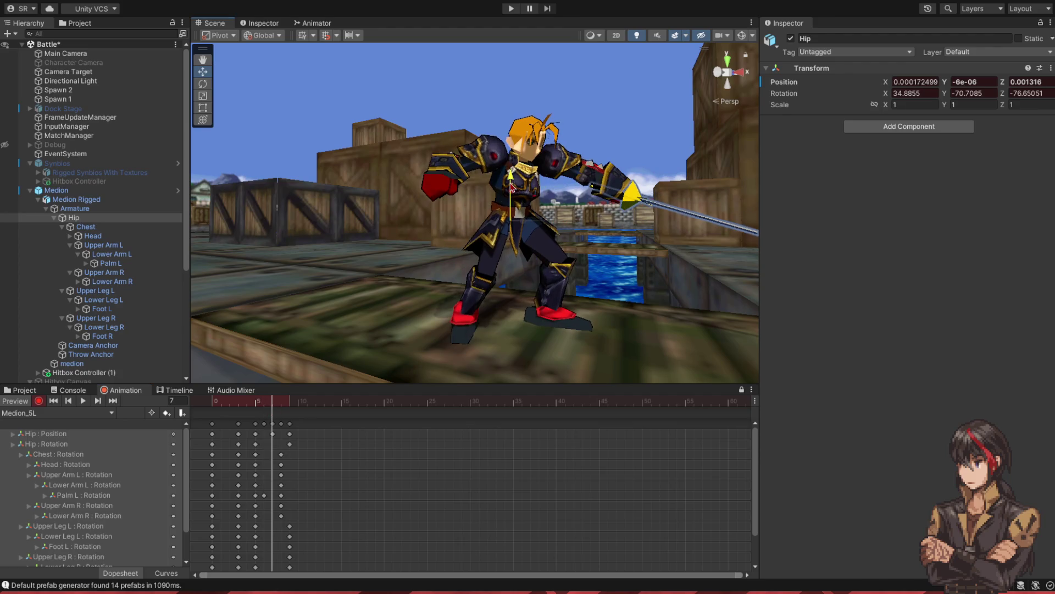
pyautogui.moveTo(277, 407)
pyautogui.mouseDown()
pyautogui.moveTo(294, 409)
pyautogui.moveTo(255, 412)
pyautogui.moveTo(285, 422)
pyautogui.moveTo(182, 421)
pyautogui.mouseUp()
pyautogui.click(83, 401)
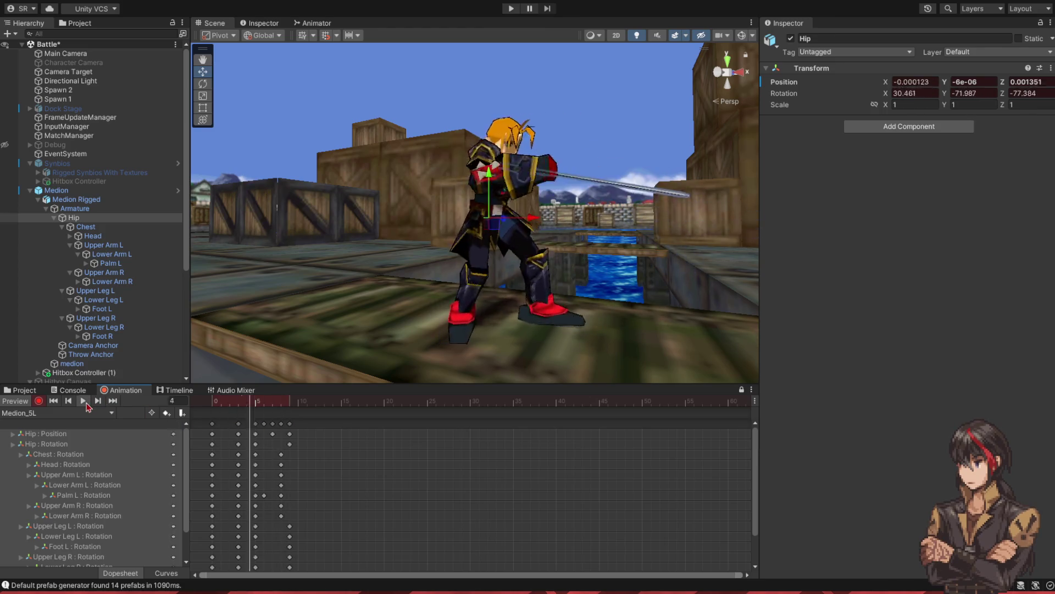
pyautogui.click(83, 401)
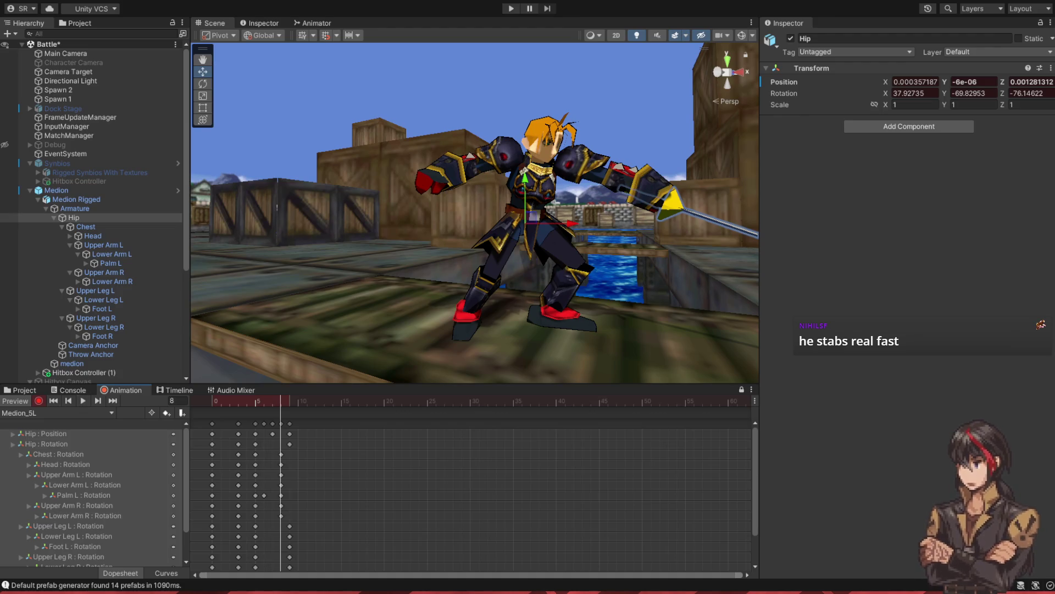
# - Step to frame 9 and load the Medion_Idle clip
pyautogui.click(294, 403)
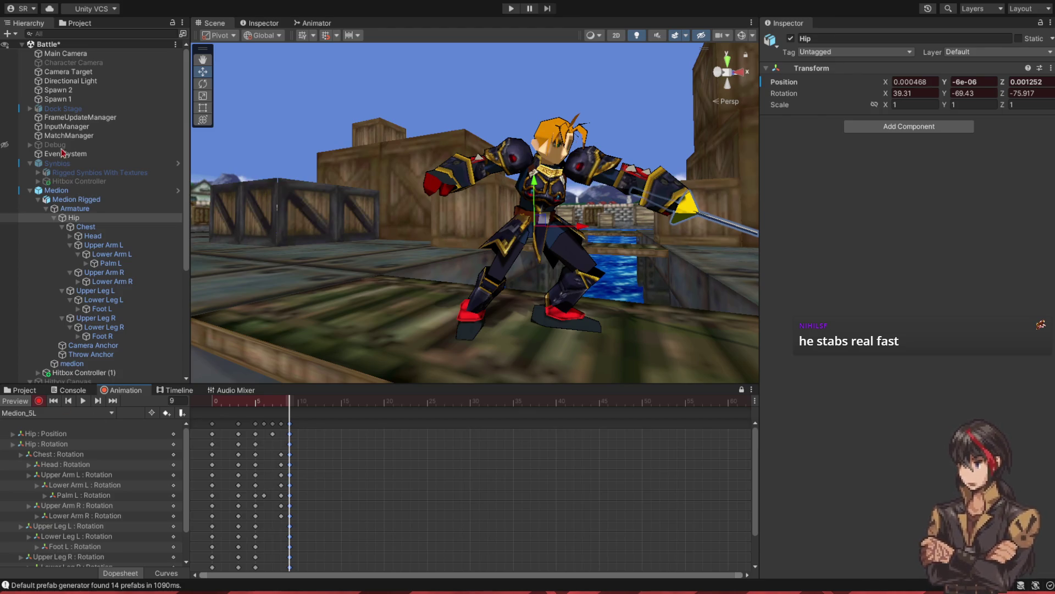
pyautogui.hotkey('ctrl', 'z')
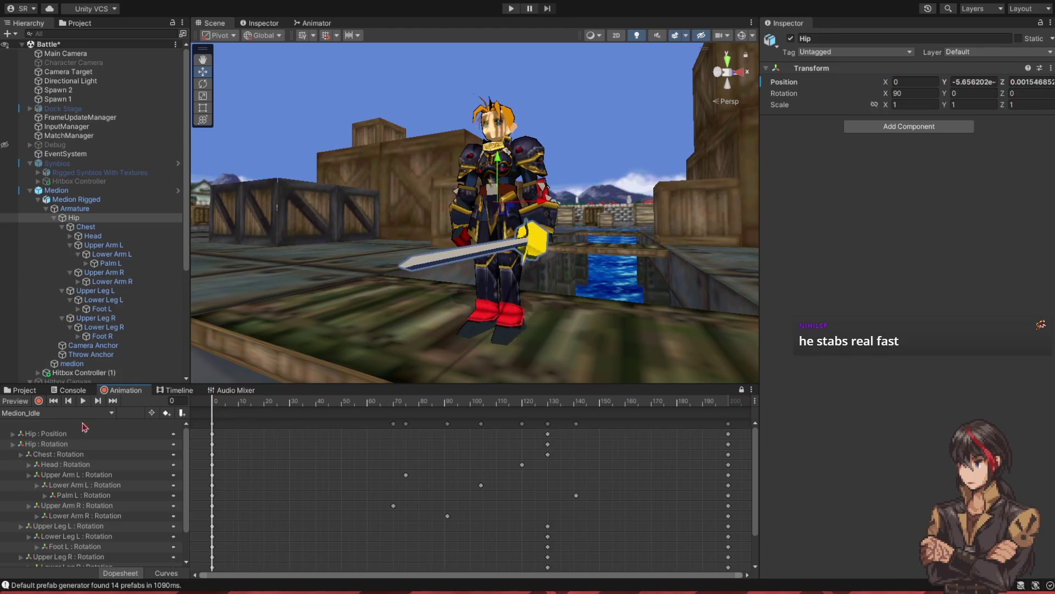
# - Copy the Medion_Idle frame-0 idle pose keys and return to Medion_5L
pyautogui.click(54, 400)
pyautogui.click(214, 423)
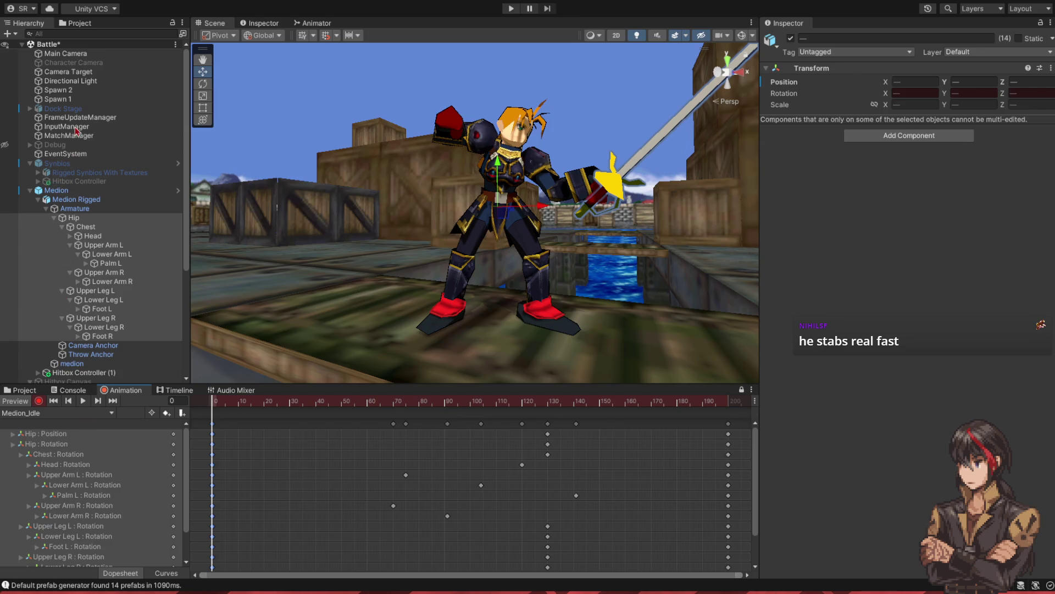
pyautogui.hotkey('ctrl', 'y')
pyautogui.hotkey('ctrl', 'y')
pyautogui.scroll(-10, 484, 457)
pyautogui.scroll(-4, 507, 474)
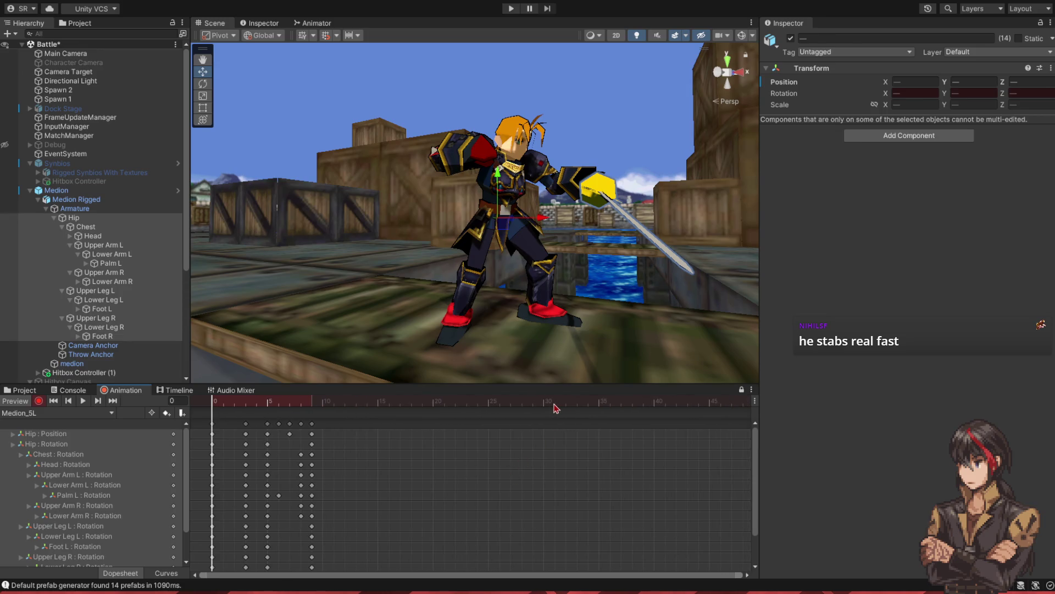
# - Key every property at frame 30, select the frame-35 keys, and preview the attack
pyautogui.click(603, 405)
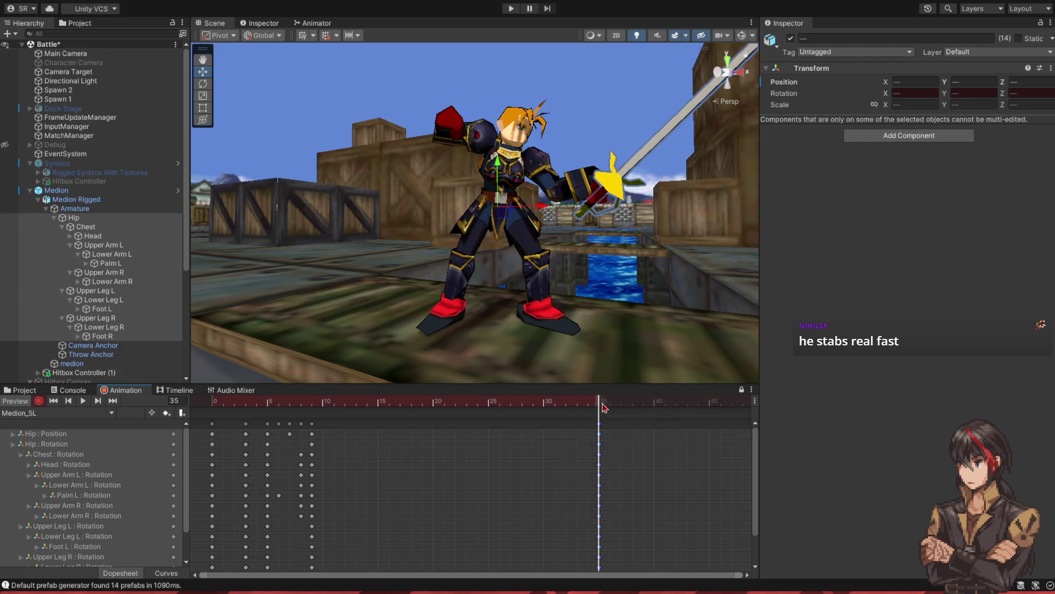
pyautogui.moveTo(603, 405); pyautogui.dragTo(544, 416)
pyautogui.press('k')
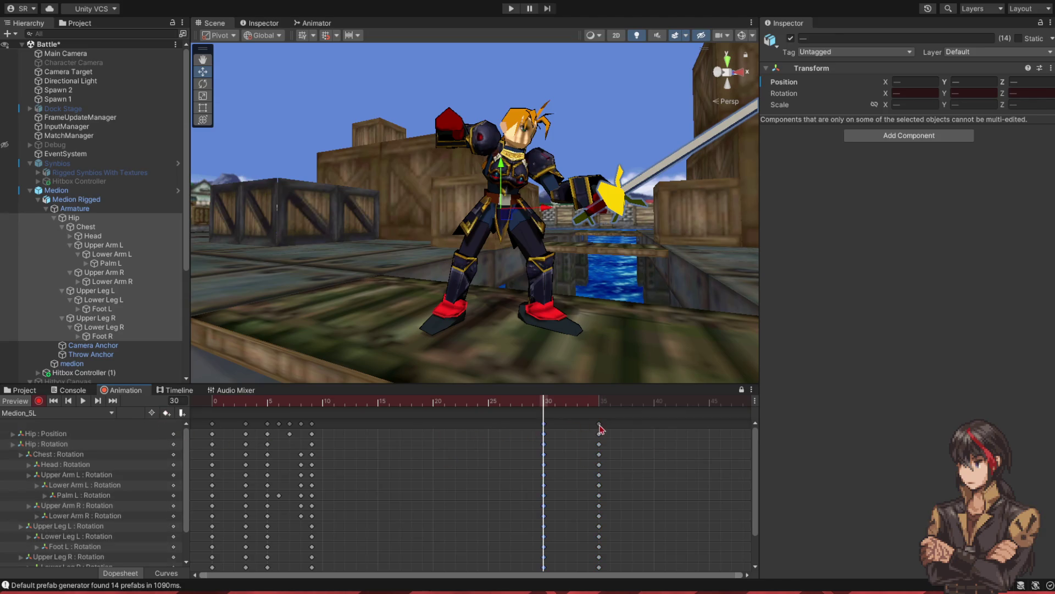
pyautogui.click(599, 426)
pyautogui.moveTo(543, 406)
pyautogui.mouseDown()
pyautogui.moveTo(323, 415)
pyautogui.moveTo(385, 421)
pyautogui.moveTo(483, 412)
pyautogui.moveTo(293, 413)
pyautogui.mouseUp()
pyautogui.click(81, 404)
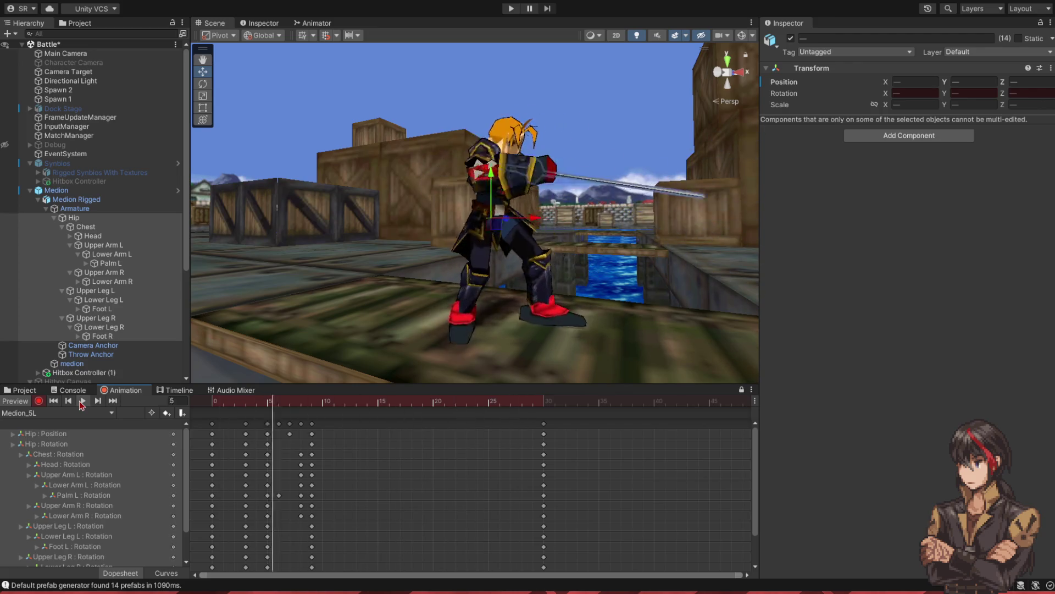
pyautogui.click(97, 399)
pyautogui.moveTo(393, 363)
pyautogui.mouseDown()
pyautogui.moveTo(382, 275)
pyautogui.moveTo(372, 301)
pyautogui.mouseUp()
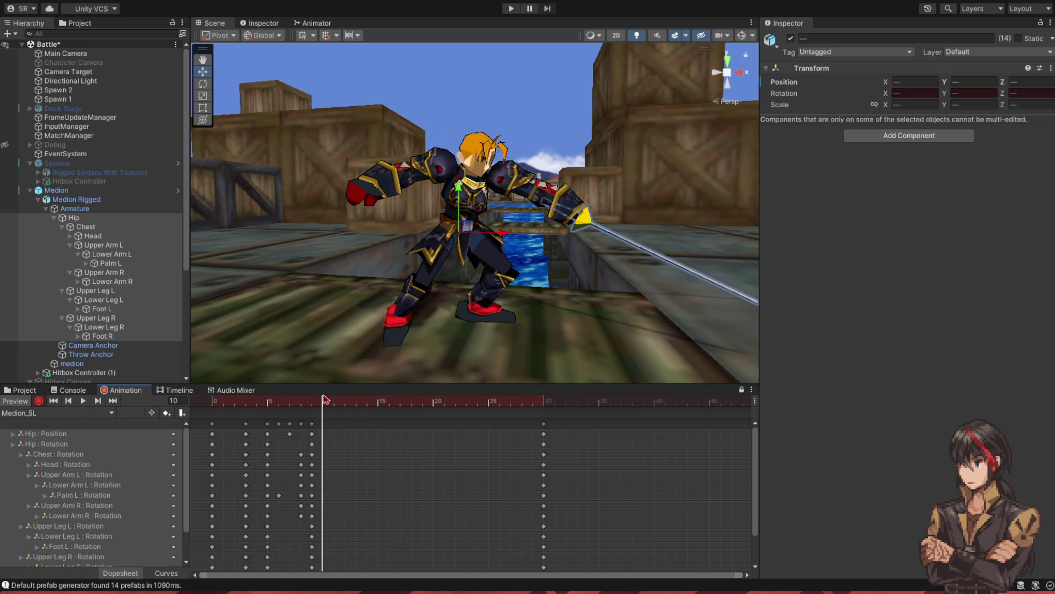
# - At frame 18, rotate the left upper and lower leg bones in local space
pyautogui.moveTo(332, 404)
pyautogui.mouseDown()
pyautogui.moveTo(459, 410)
pyautogui.moveTo(411, 409)
pyautogui.mouseUp()
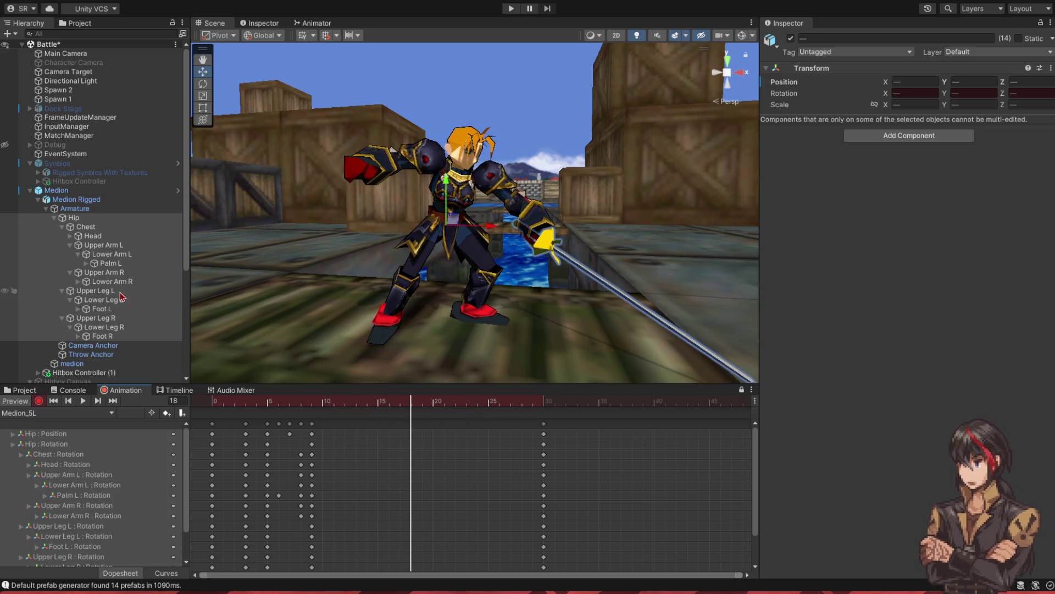
pyautogui.click(94, 291)
pyautogui.click(201, 85)
pyautogui.press('x')
pyautogui.moveTo(491, 247); pyautogui.dragTo(492, 241)
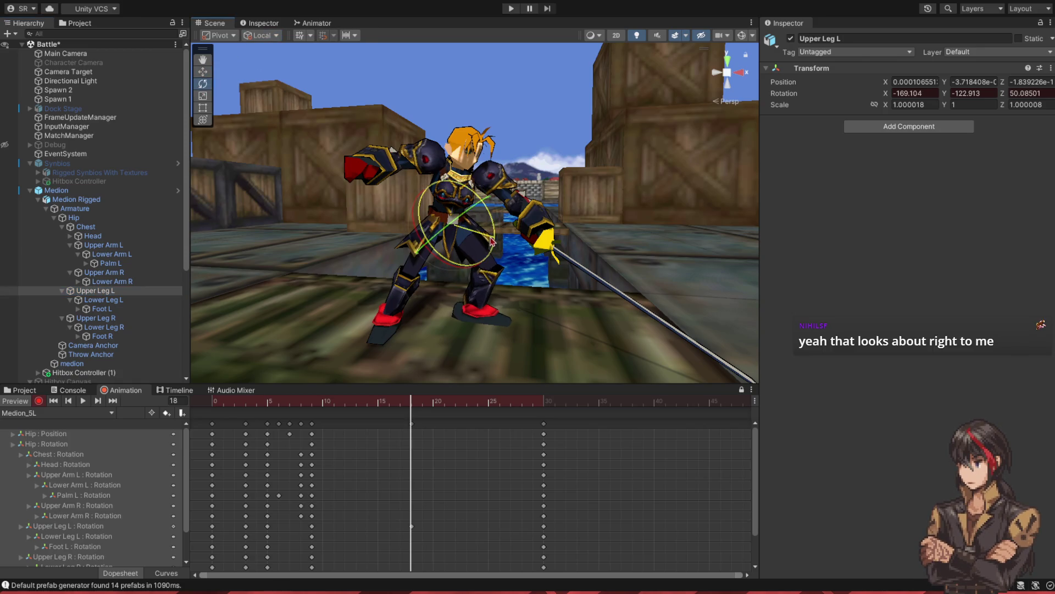
pyautogui.click(102, 300)
pyautogui.moveTo(516, 262); pyautogui.dragTo(509, 256)
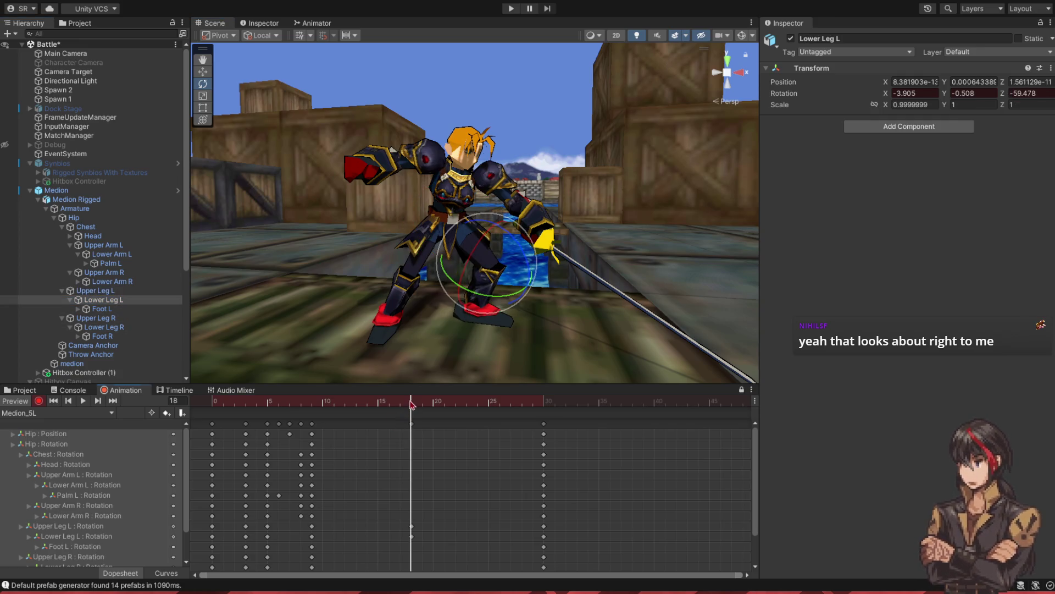
# - Tilt the right foot and turn the right upper leg at frame 18, checking the pose
pyautogui.moveTo(412, 404)
pyautogui.mouseDown()
pyautogui.moveTo(306, 406)
pyautogui.moveTo(544, 417)
pyautogui.moveTo(412, 423)
pyautogui.mouseUp()
pyautogui.scroll(5, 346, 312)
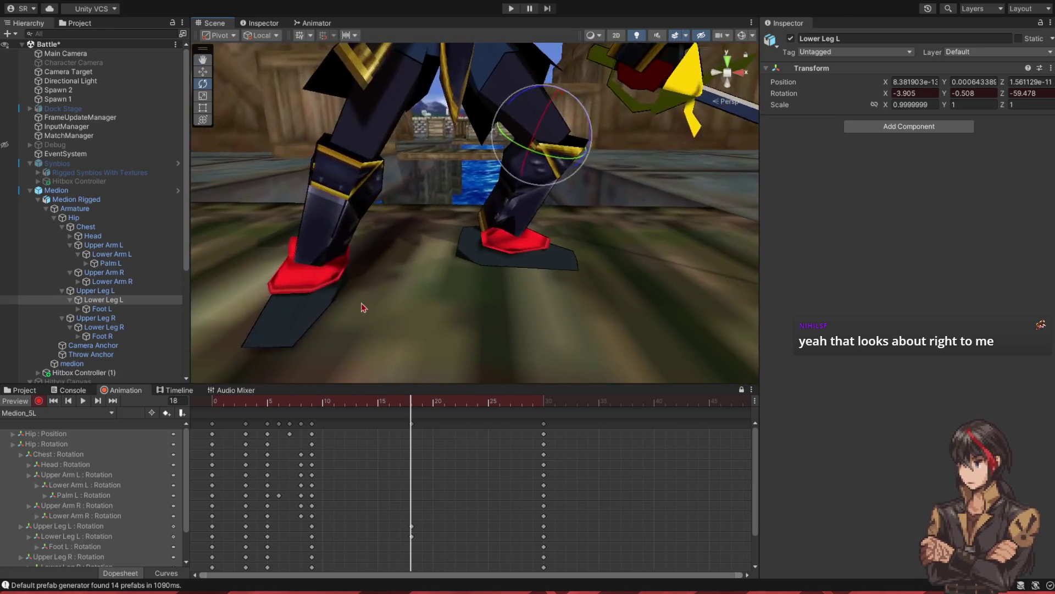
pyautogui.scroll(5, 352, 306)
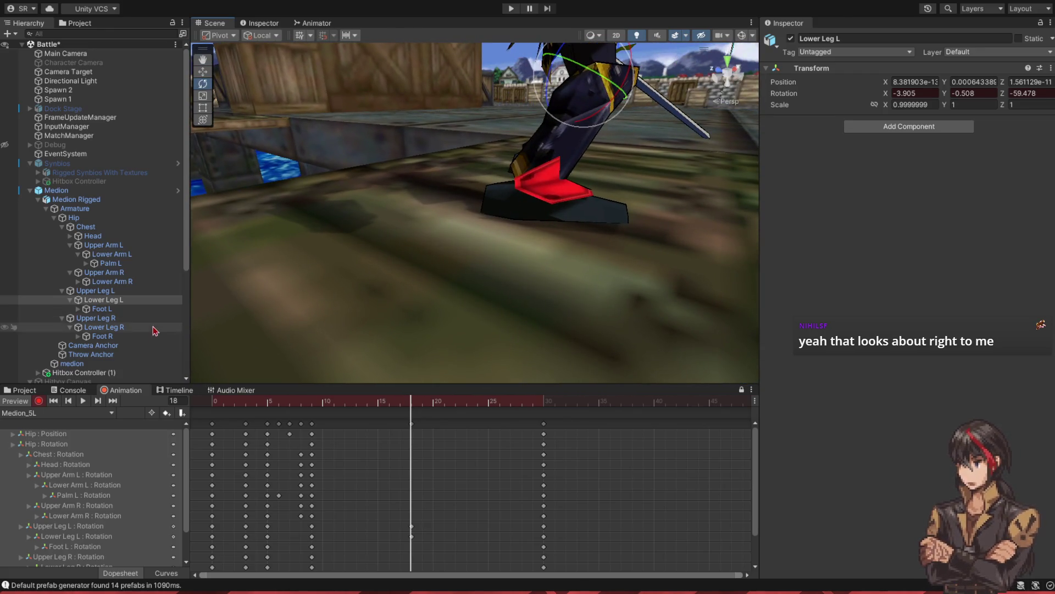
pyautogui.click(155, 336)
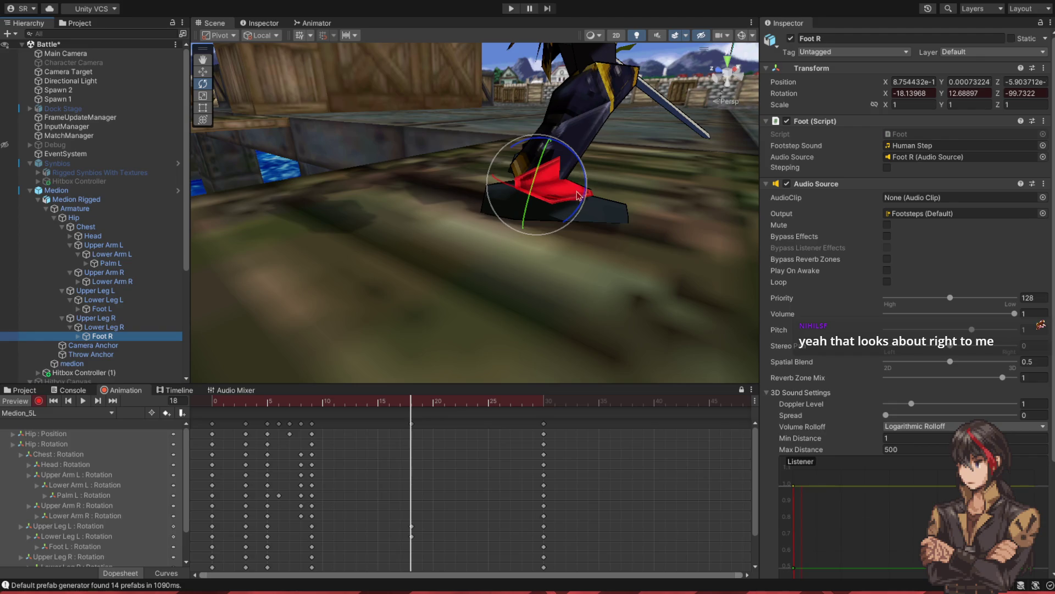
pyautogui.moveTo(579, 209); pyautogui.dragTo(538, 182)
pyautogui.scroll(-5, 441, 229)
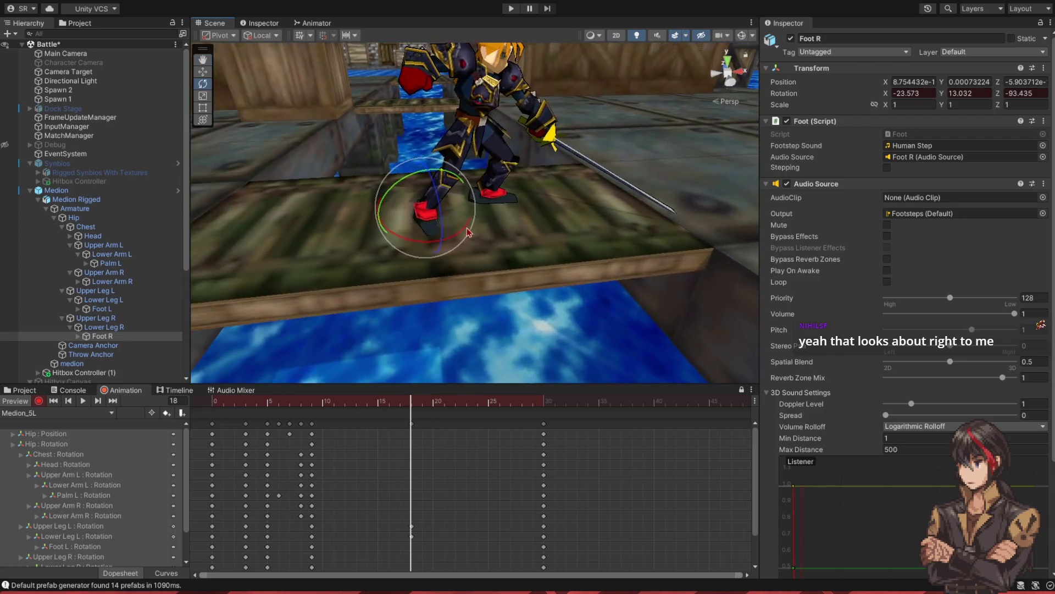
pyautogui.moveTo(412, 401)
pyautogui.mouseDown()
pyautogui.moveTo(349, 403)
pyautogui.moveTo(547, 413)
pyautogui.moveTo(412, 413)
pyautogui.mouseUp()
pyautogui.click(94, 318)
pyautogui.moveTo(413, 162); pyautogui.dragTo(415, 167)
pyautogui.click(160, 328)
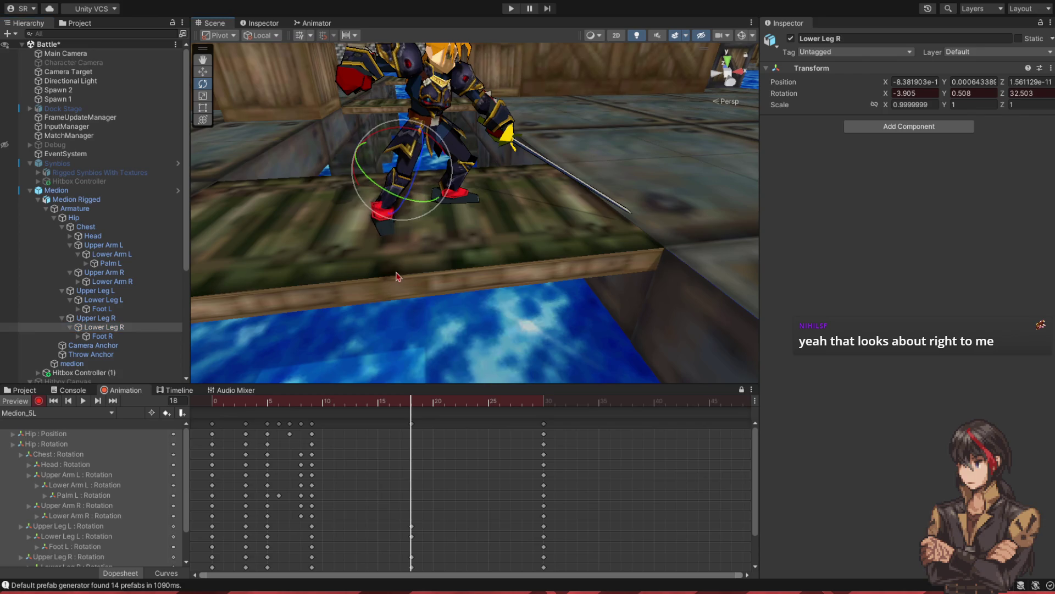
# - Rewind the clip to frame 0 and play the attack preview, viewing it from a lower angle
pyautogui.moveTo(405, 400); pyautogui.dragTo(209, 401)
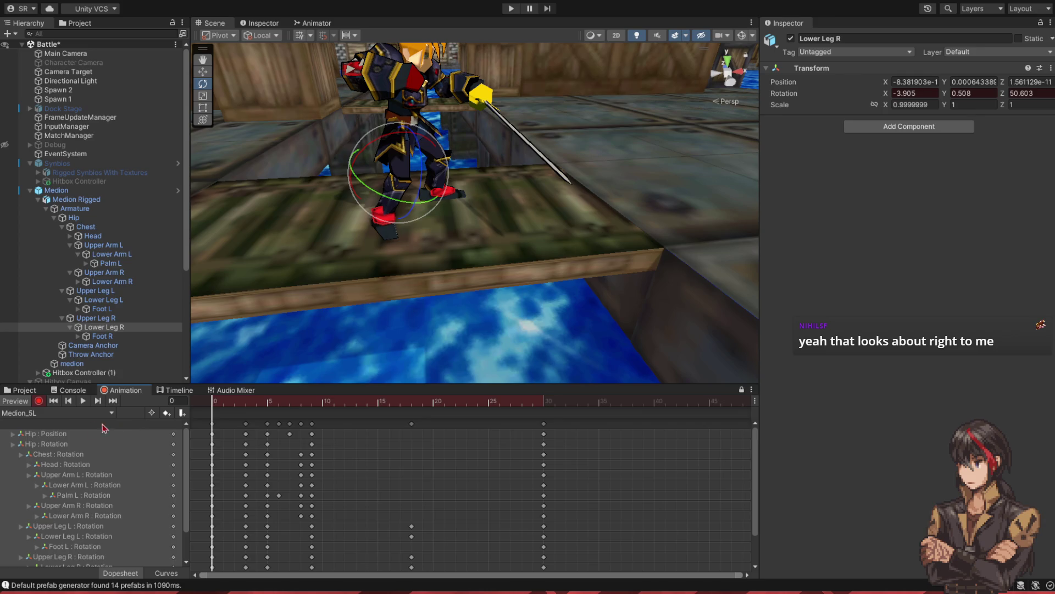
pyautogui.click(82, 401)
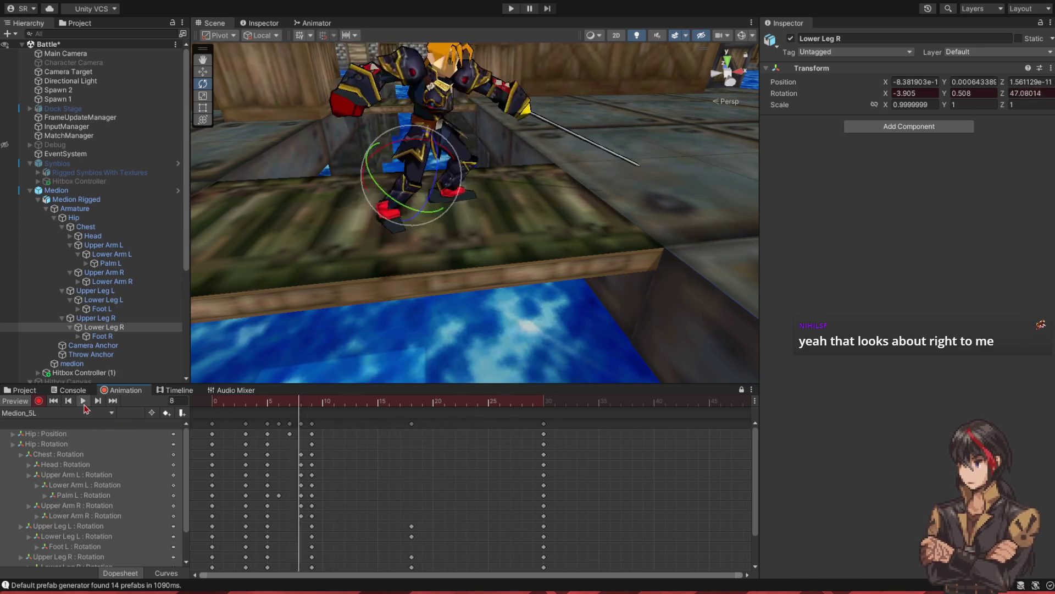
pyautogui.click(83, 401)
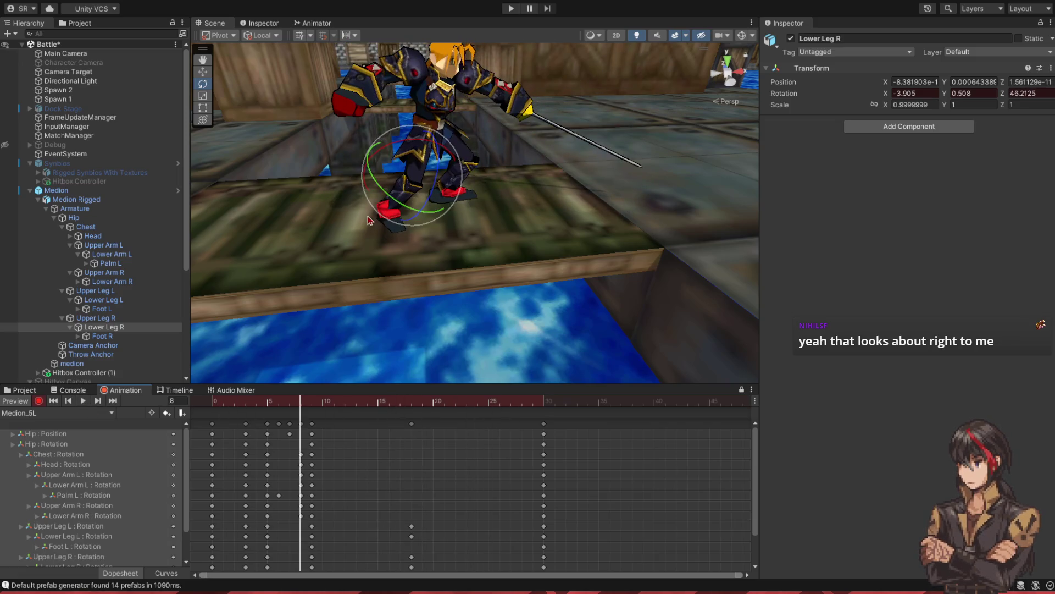
pyautogui.moveTo(379, 214); pyautogui.dragTo(371, 185)
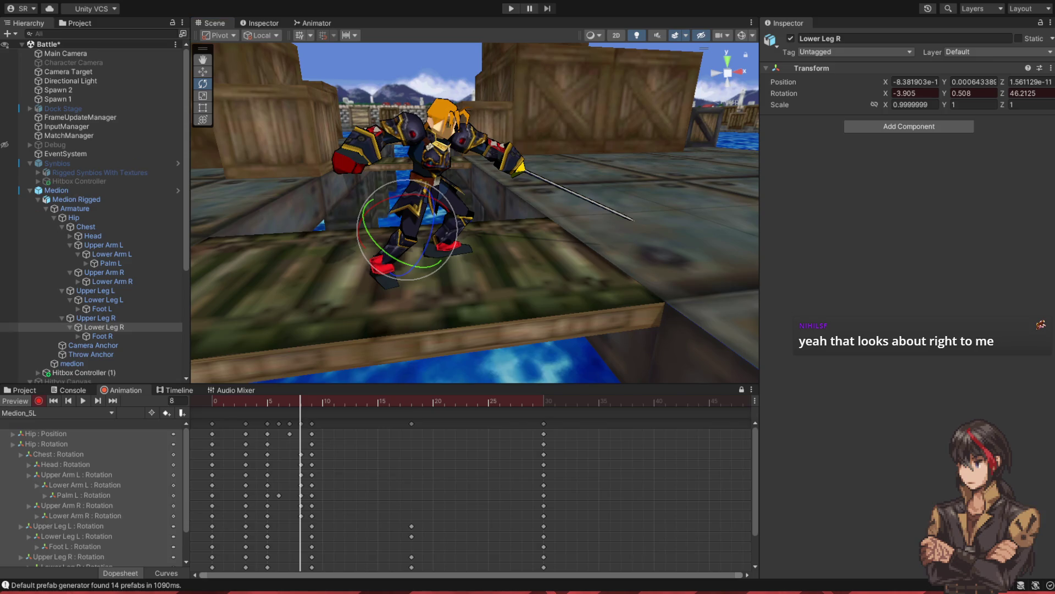
pyautogui.moveTo(417, 220); pyautogui.dragTo(352, 226)
pyautogui.scroll(-5, 106, 262)
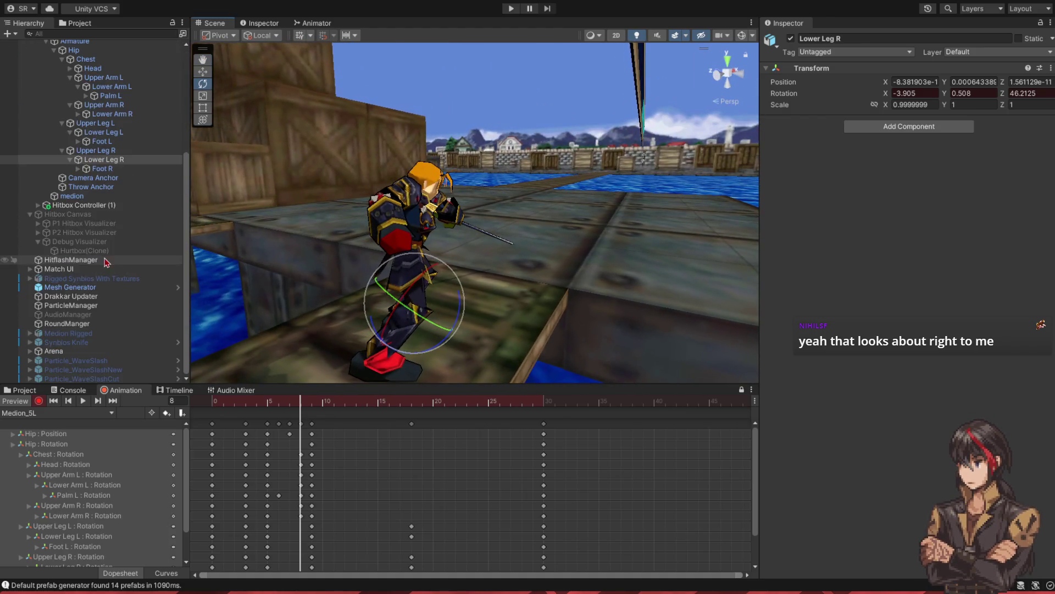
# - Enable the Hitbox Canvas to show hurtboxes and switch to an orthographic side view
pyautogui.click(69, 214)
pyautogui.click(791, 38)
pyautogui.click(733, 79)
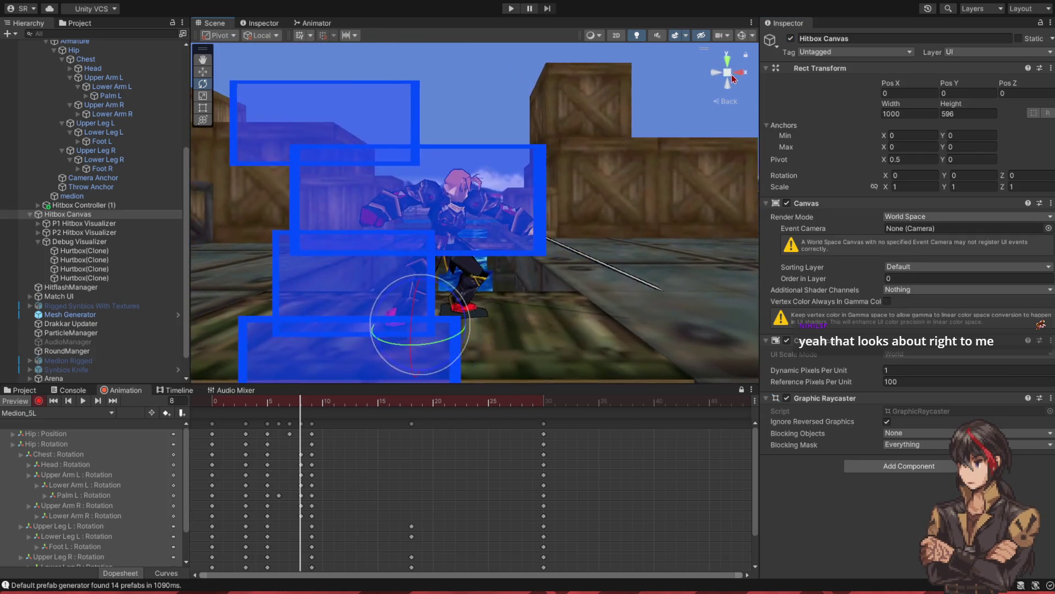
pyautogui.click(728, 73)
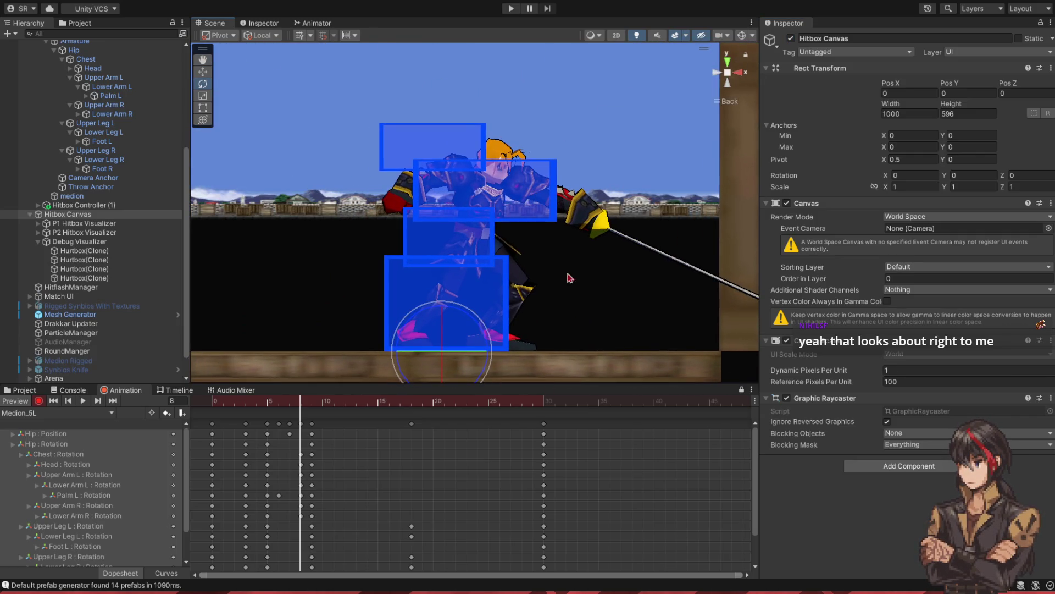
pyautogui.hotkey('shift', ',')
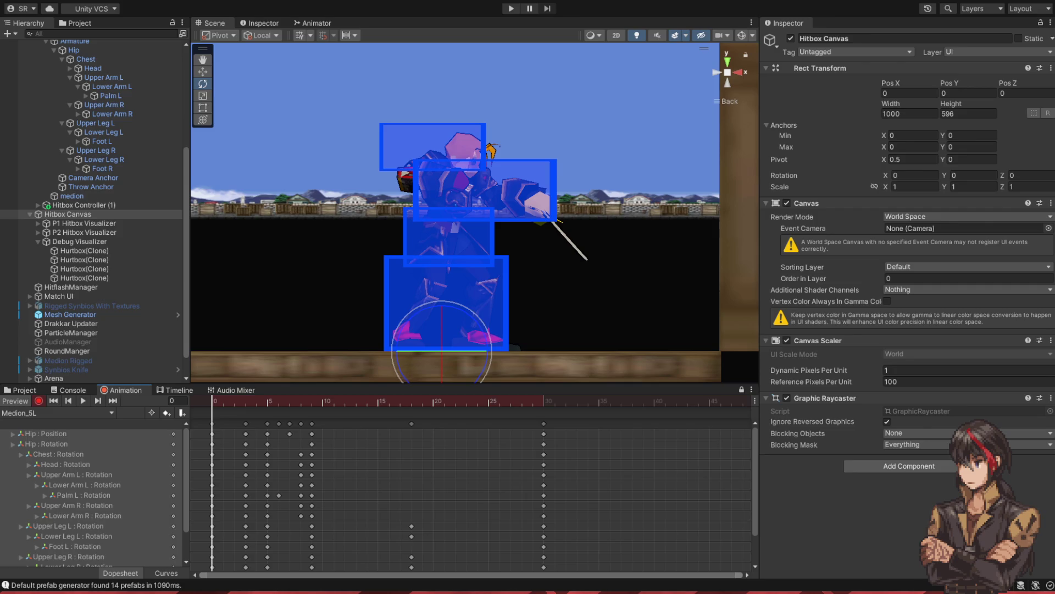
# - Scrub and play the Medion_5L attack, comparing hurtboxes at frames 3, 5 and 8
pyautogui.moveTo(212, 400)
pyautogui.mouseDown()
pyautogui.moveTo(516, 412)
pyautogui.moveTo(440, 422)
pyautogui.mouseUp()
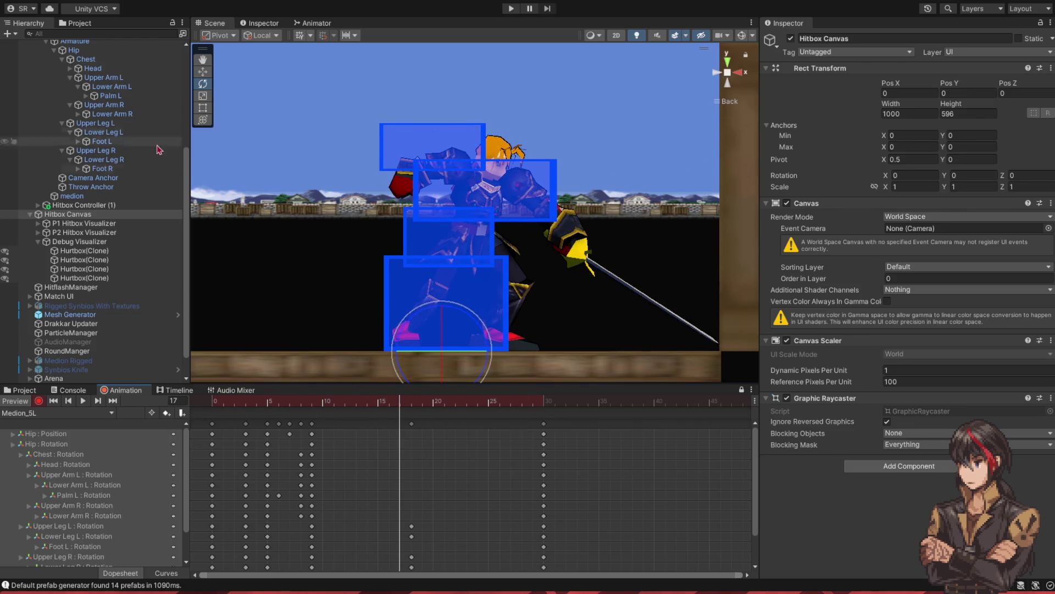
pyautogui.click(103, 104)
pyautogui.click(321, 404)
pyautogui.moveTo(319, 408)
pyautogui.mouseDown()
pyautogui.moveTo(268, 409)
pyautogui.moveTo(523, 410)
pyautogui.moveTo(378, 408)
pyautogui.mouseUp()
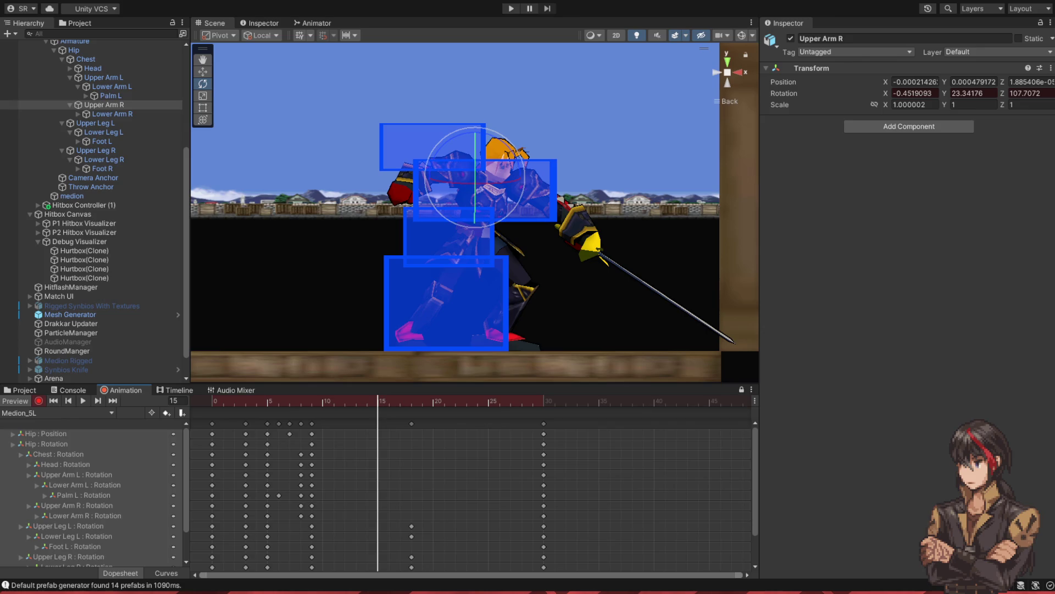
pyautogui.moveTo(361, 408); pyautogui.dragTo(247, 418)
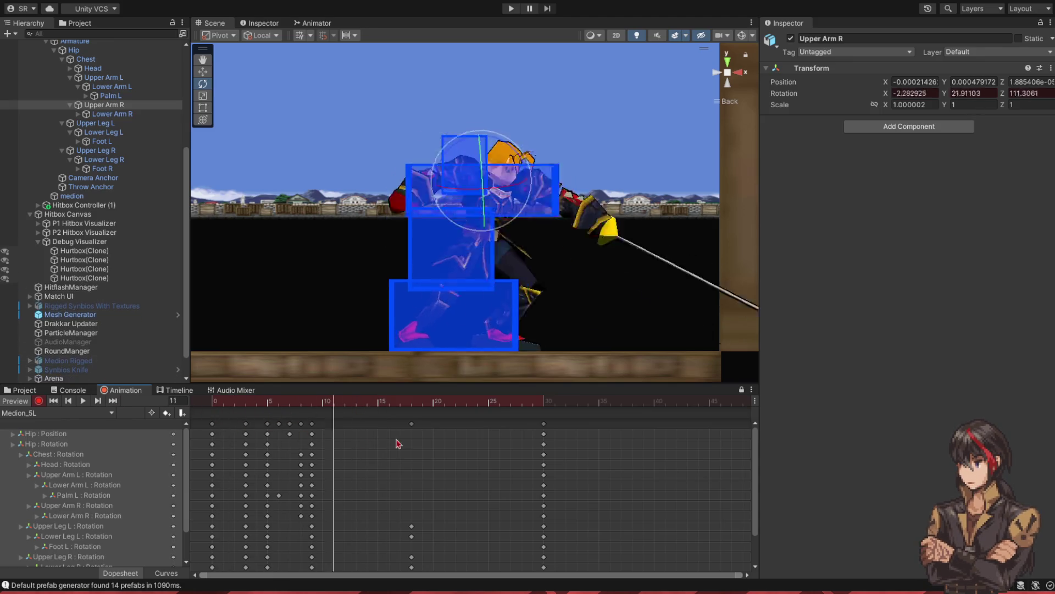
pyautogui.press('space')
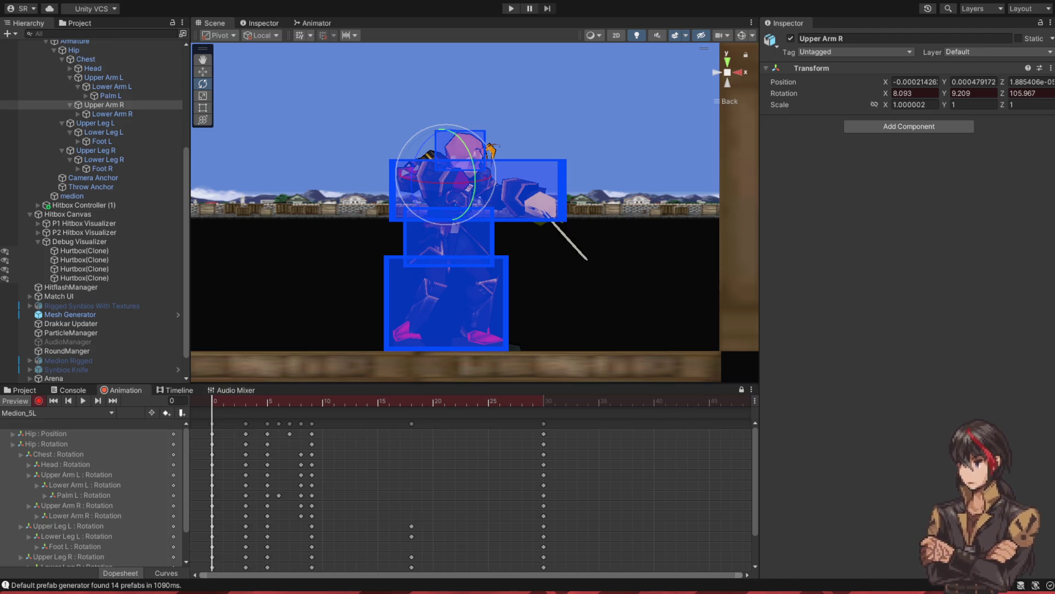
pyautogui.moveTo(214, 407)
pyautogui.mouseDown()
pyautogui.moveTo(300, 423)
pyautogui.moveTo(248, 423)
pyautogui.mouseUp()
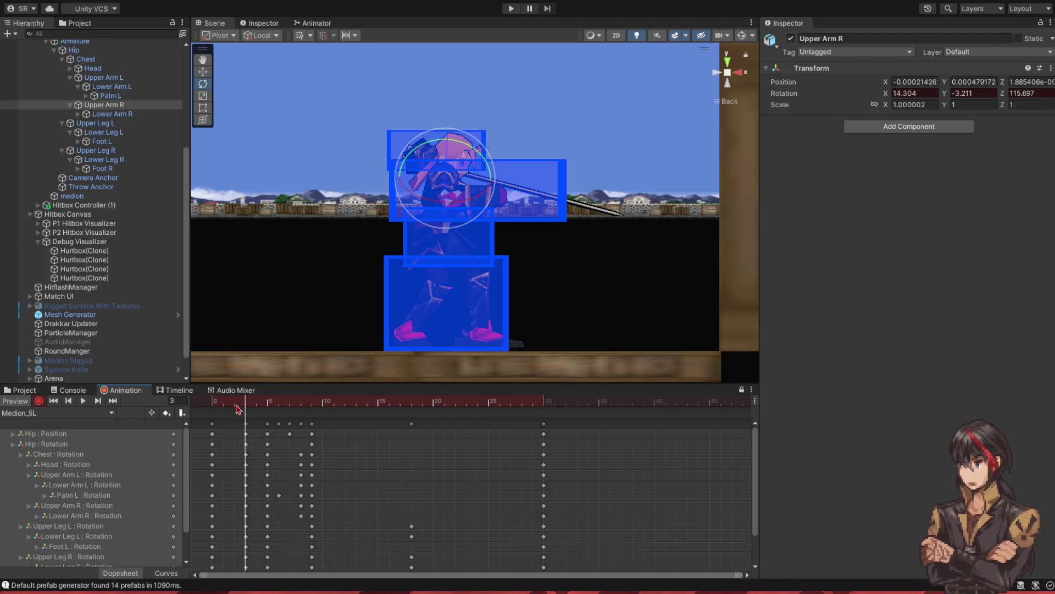
pyautogui.moveTo(248, 411)
pyautogui.mouseDown()
pyautogui.moveTo(278, 414)
pyautogui.moveTo(252, 419)
pyautogui.mouseUp()
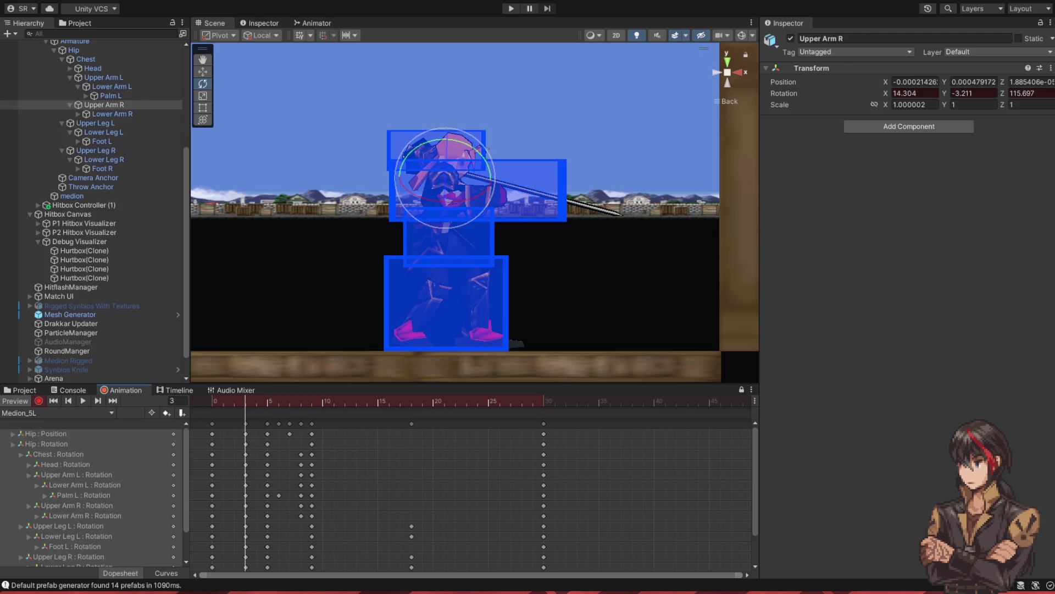
pyautogui.moveTo(246, 414); pyautogui.dragTo(303, 417)
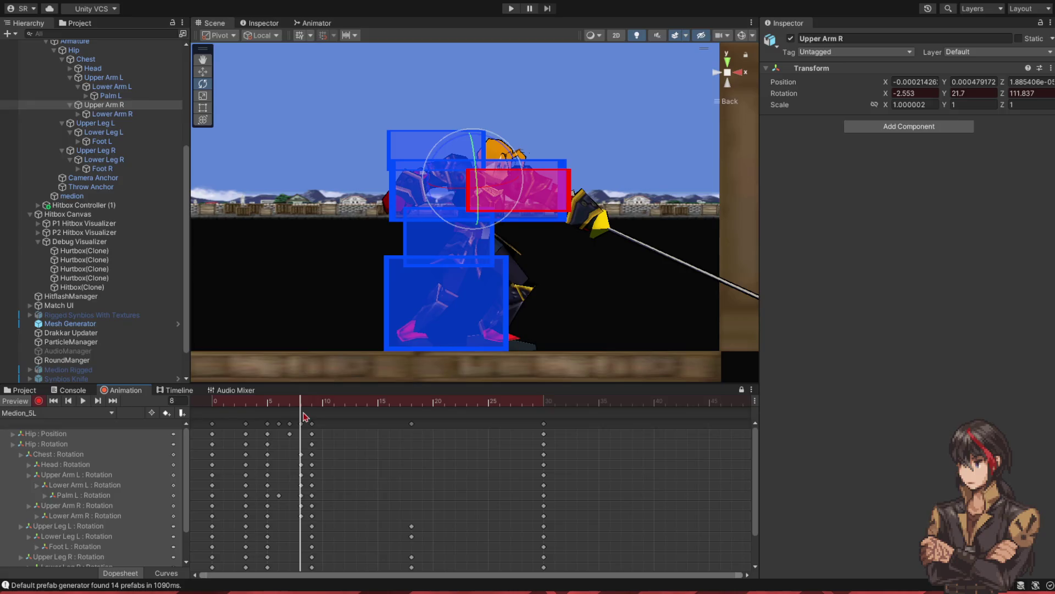
# - Hold the playhead around frame 8 and switch to States_Medion.txt in Visual Studio
pyautogui.click(311, 419)
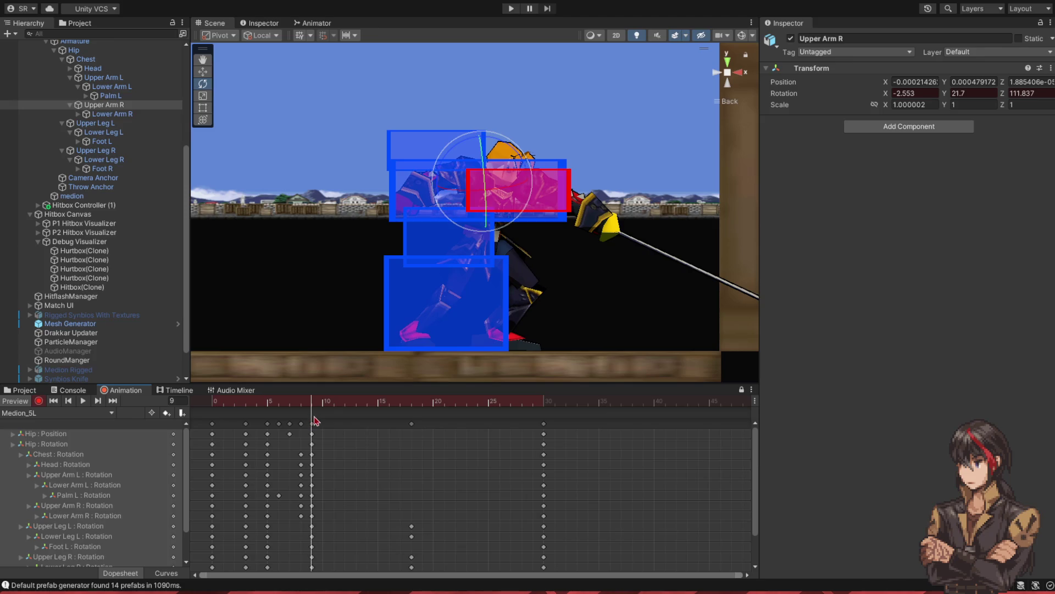
pyautogui.moveTo(314, 421)
pyautogui.mouseDown()
pyautogui.moveTo(278, 419)
pyautogui.moveTo(301, 419)
pyautogui.mouseUp()
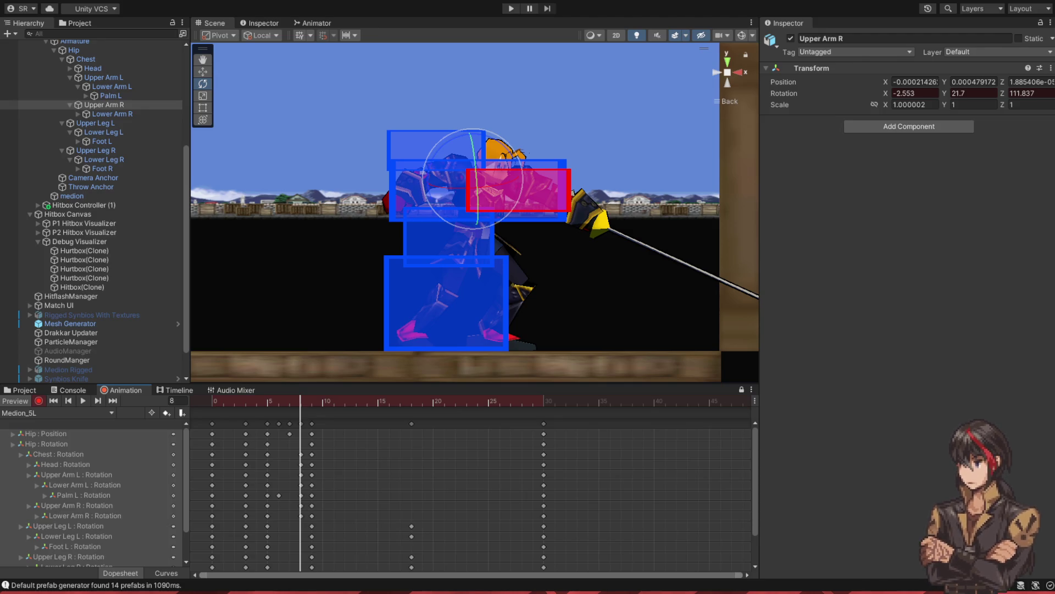
pyautogui.hotkey('alt', 'Tab')
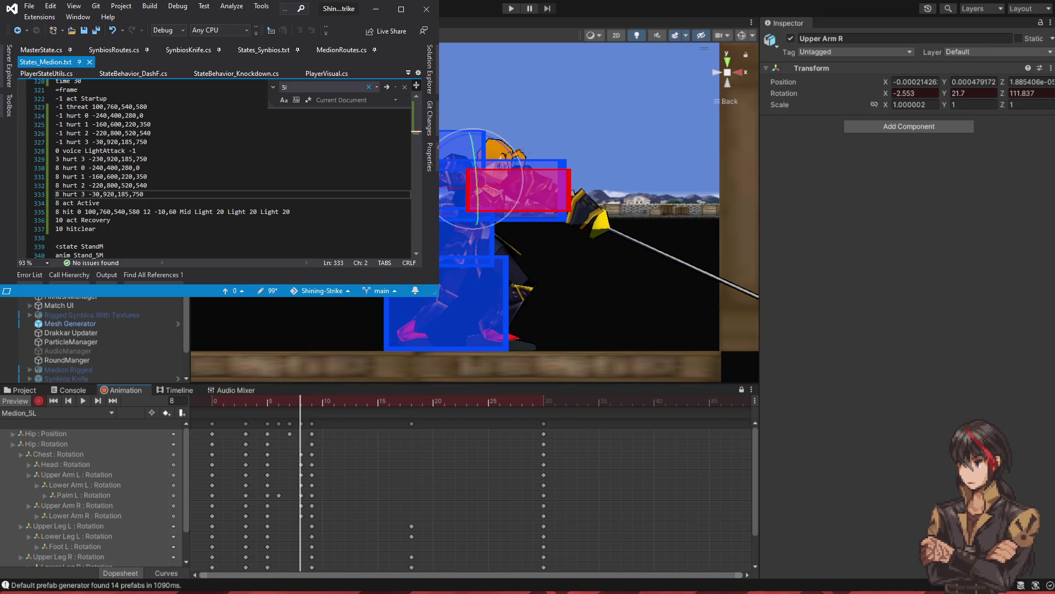
# - Set hurtbox 3's x offset to 100 and width to 300 on line 333, and save
pyautogui.moveTo(439, 159); pyautogui.dragTo(376, 161)
pyautogui.click(130, 202)
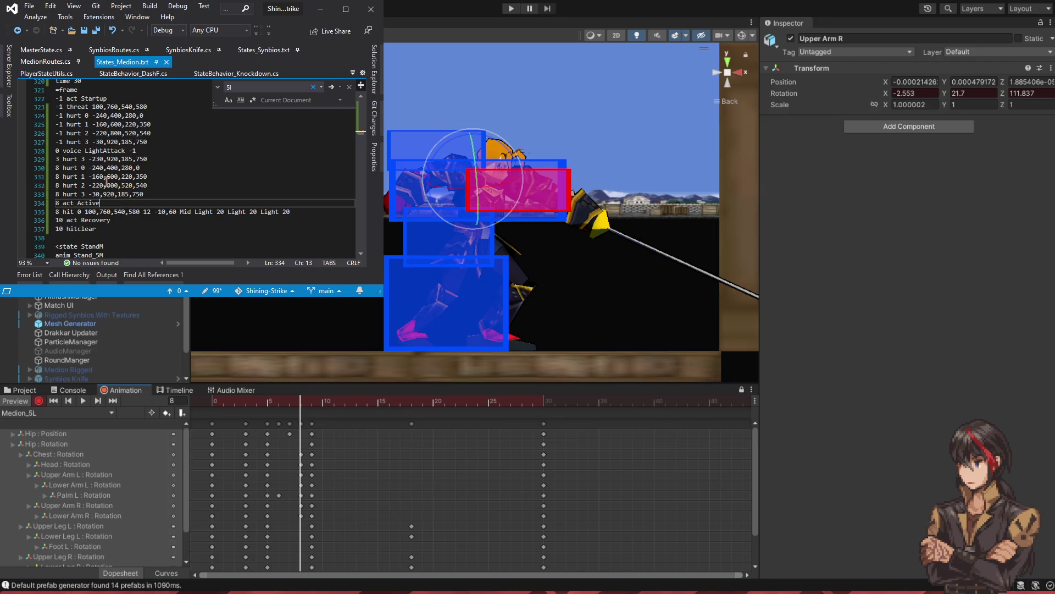
pyautogui.click(92, 194)
pyautogui.press('BackSpace')
pyautogui.press('Delete')
pyautogui.write('10')
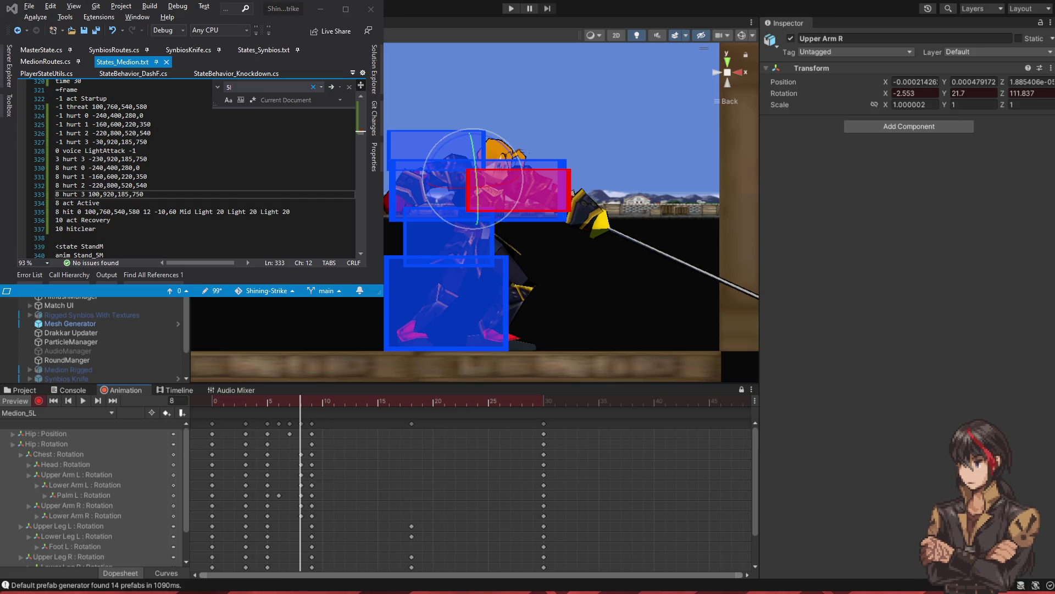
pyautogui.hotkey('alt', 'Tab')
pyautogui.press('BackSpace')
pyautogui.write('2')
pyautogui.hotkey('alt', 'Tab')
pyautogui.hotkey('alt', 'Tab')
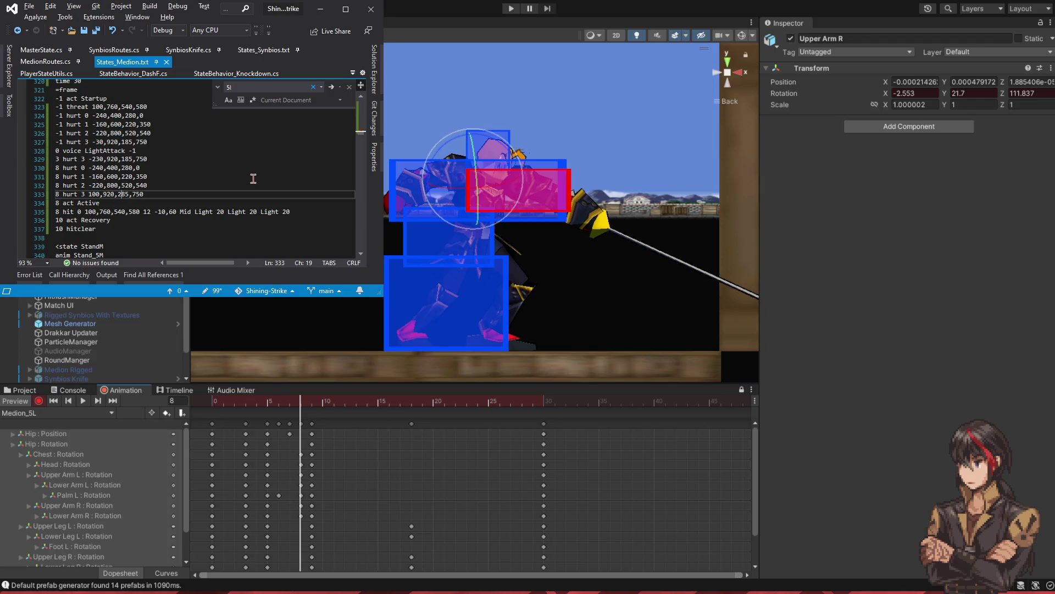
pyautogui.press('BackSpace')
pyautogui.press('BackSpace')
pyautogui.press('Delete')
pyautogui.write('300')
# - Raise hurtbox 3's width to 350, change its 920 to 890, and save
pyautogui.hotkey('alt', 'Tab')
pyautogui.hotkey('alt', 'Tab')
pyautogui.hotkey('ctrl', 's')
pyautogui.hotkey('alt', 'Tab')
pyautogui.hotkey('alt', 'Tab')
pyautogui.press('BackSpace')
pyautogui.write('5')
pyautogui.press('BackSpace')
pyautogui.press('BackSpace')
pyautogui.write('89')
pyautogui.hotkey('ctrl', 's')
pyautogui.hotkey('alt', 'Tab')
pyautogui.hotkey('alt', 'Tab')
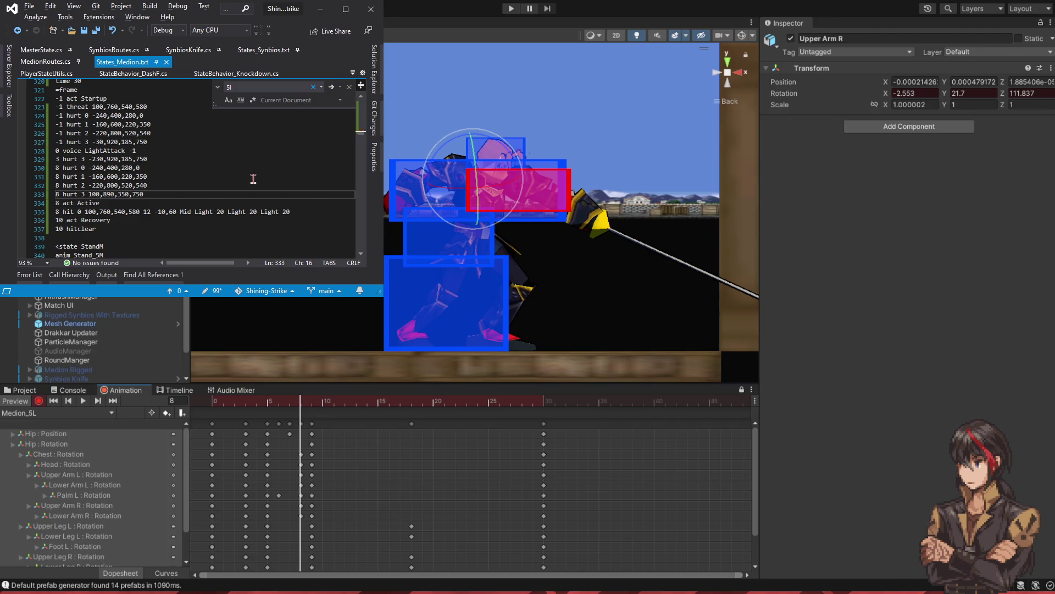
# - Widen hurtbox 2 from 520 to 590 and save
pyautogui.press('Up')
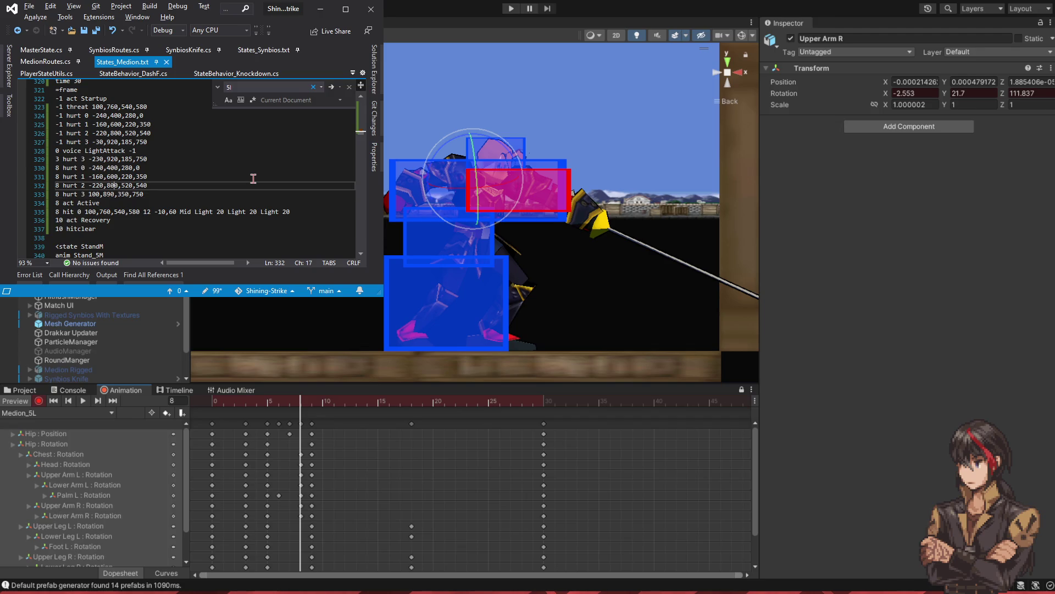
pyautogui.press('BackSpace')
pyautogui.write('9')
pyautogui.hotkey('ctrl', 's')
pyautogui.hotkey('alt', 'Tab')
pyautogui.hotkey('alt', 'Tab')
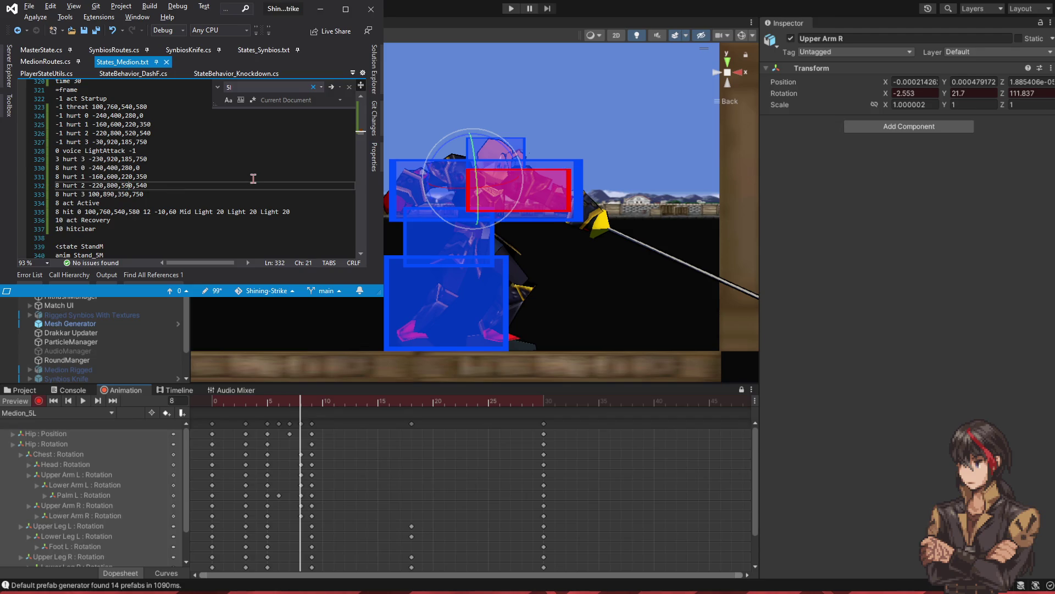
# - Set hurt 1 on line 331 to -60,660,680,350
pyautogui.press('Up')
pyautogui.press('Left')
pyautogui.press('Left')
pyautogui.press('Left')
pyautogui.press('Left')
pyautogui.press('Left')
pyautogui.press('Left')
pyautogui.press('BackSpace')
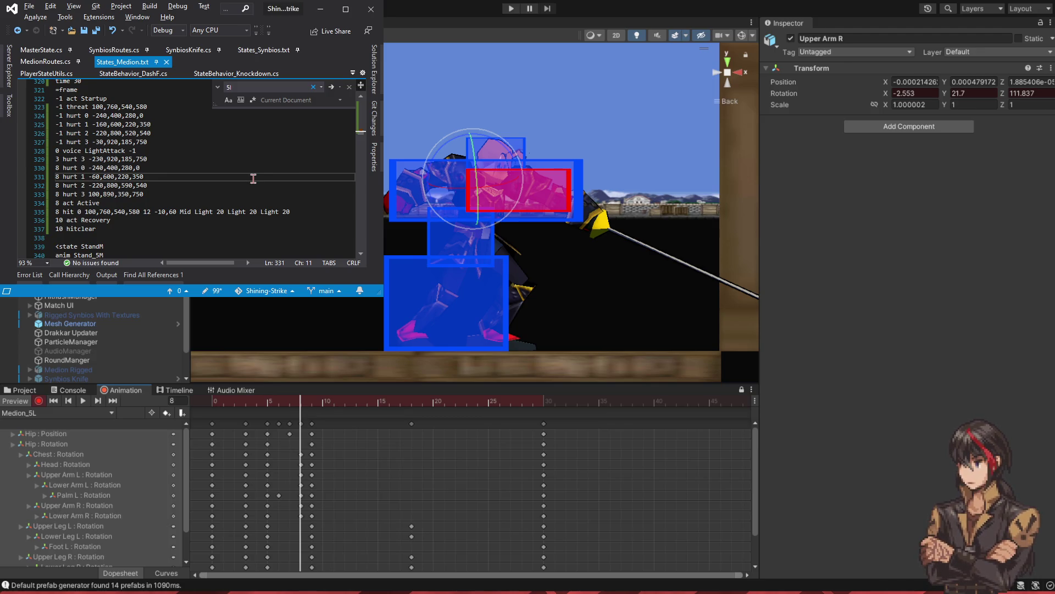
pyautogui.press('Right')
pyautogui.press('Right')
pyautogui.press('Right')
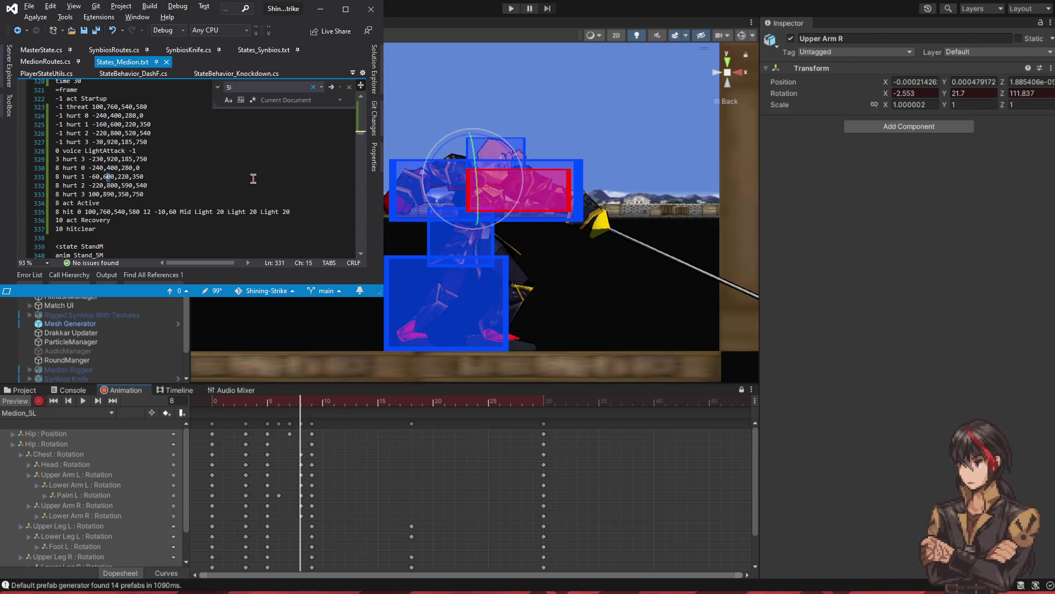
pyautogui.press('Delete')
pyautogui.write('6')
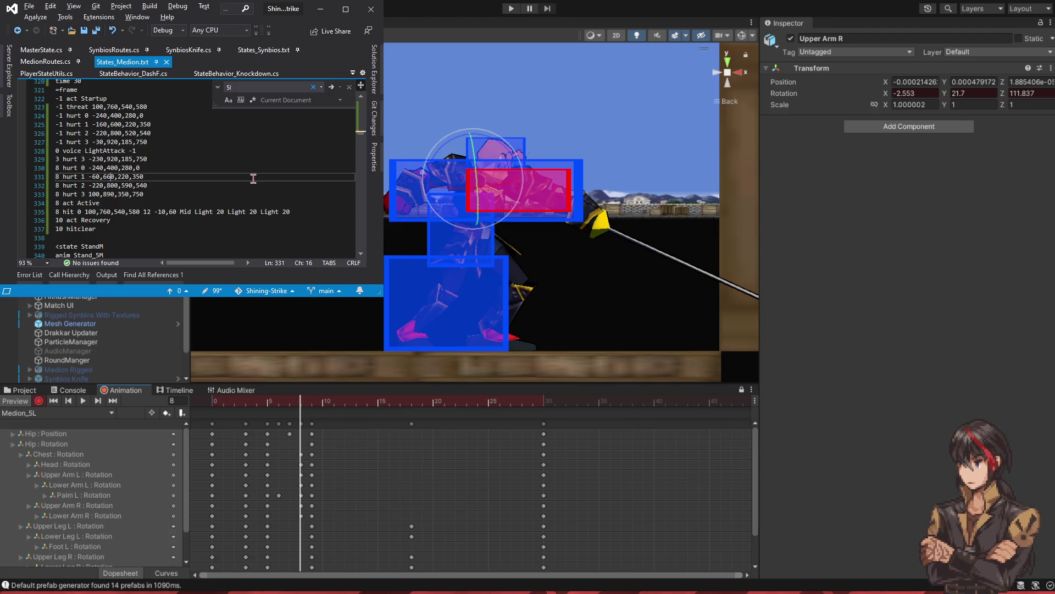
pyautogui.press('Right')
pyautogui.press('Right')
pyautogui.press('Right')
pyautogui.press('BackSpace')
pyautogui.press('BackSpace')
pyautogui.write('60')
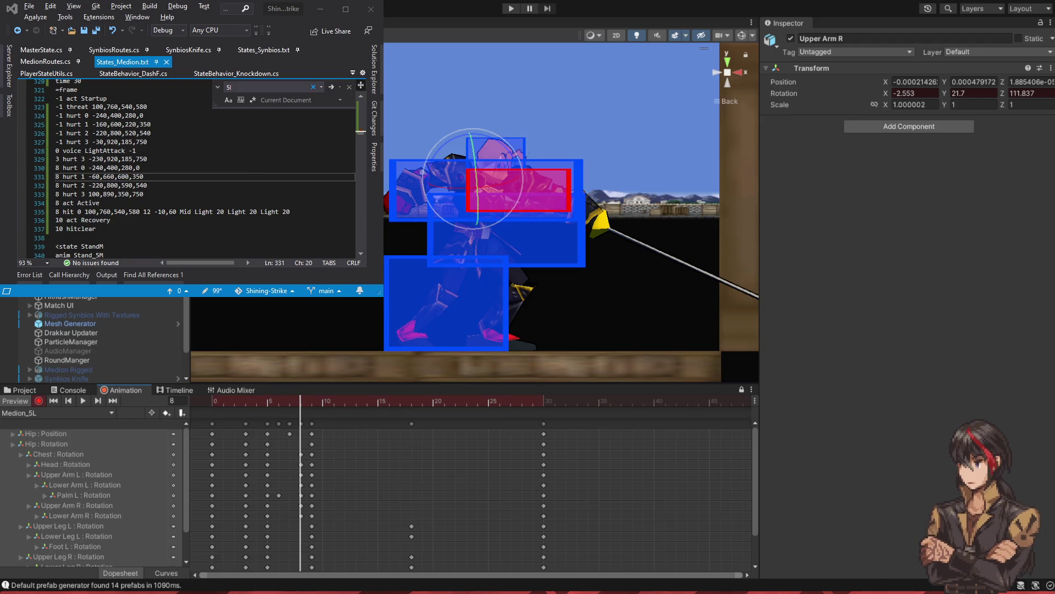
pyautogui.press('BackSpace')
pyautogui.write('8')
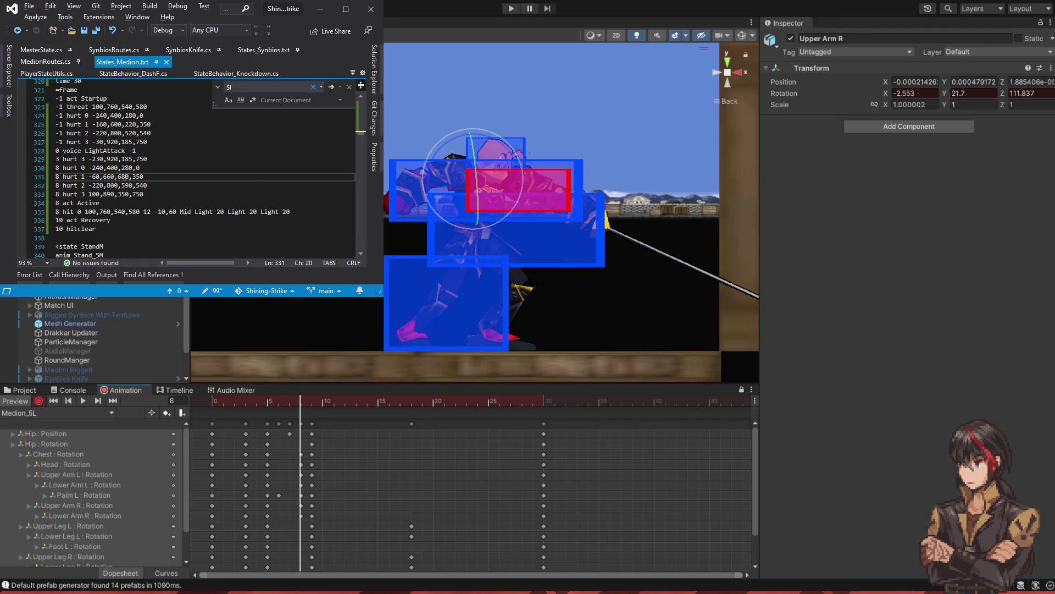
# - Set hurt 0 on line 330 to -220,400,370,0
pyautogui.press('Up')
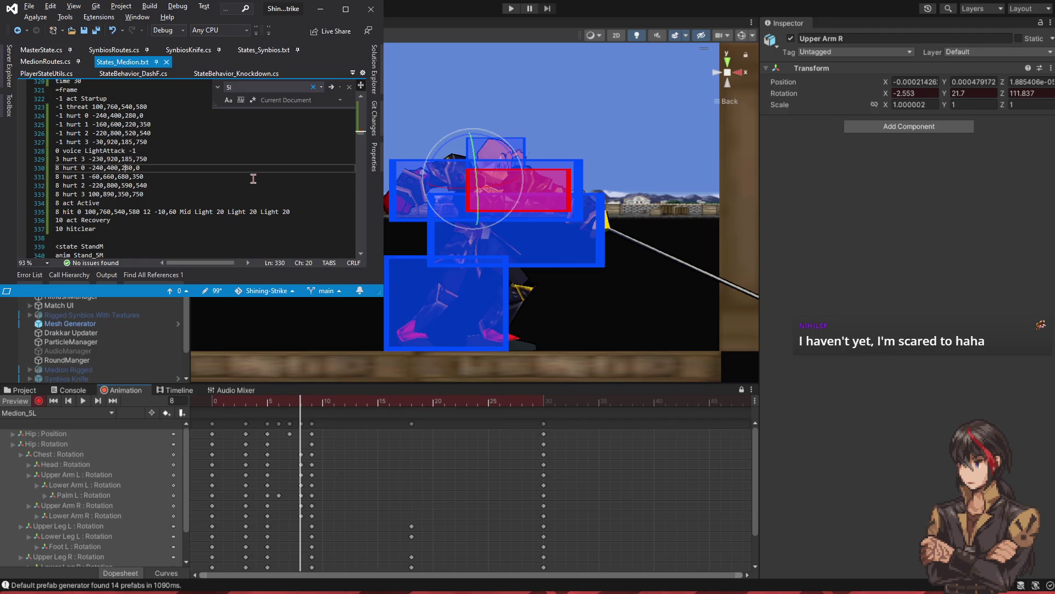
pyautogui.press('BackSpace')
pyautogui.press('Delete')
pyautogui.write('33')
pyautogui.press('BackSpace')
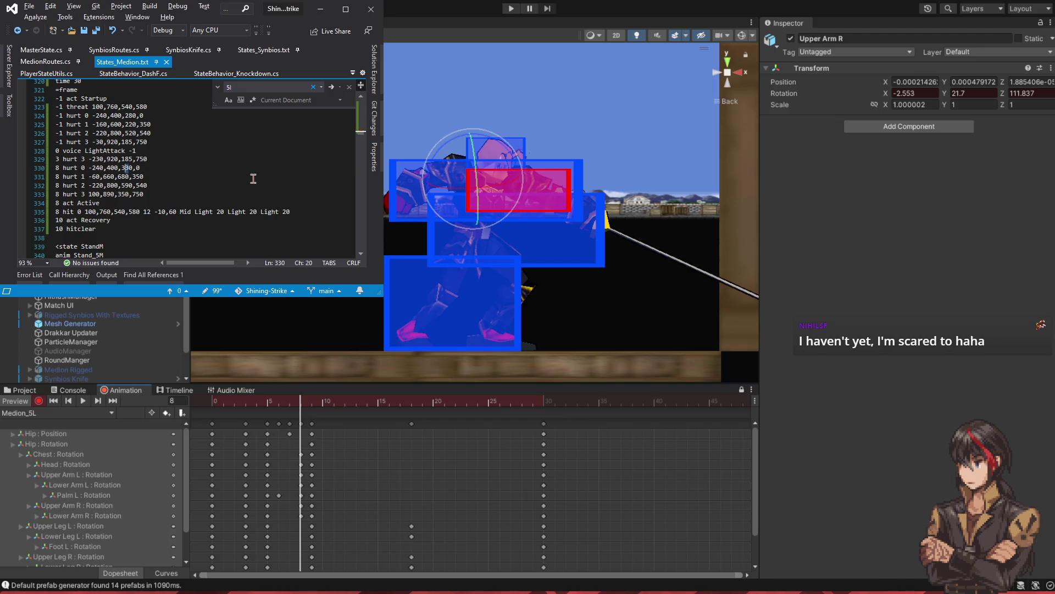
pyautogui.write('7')
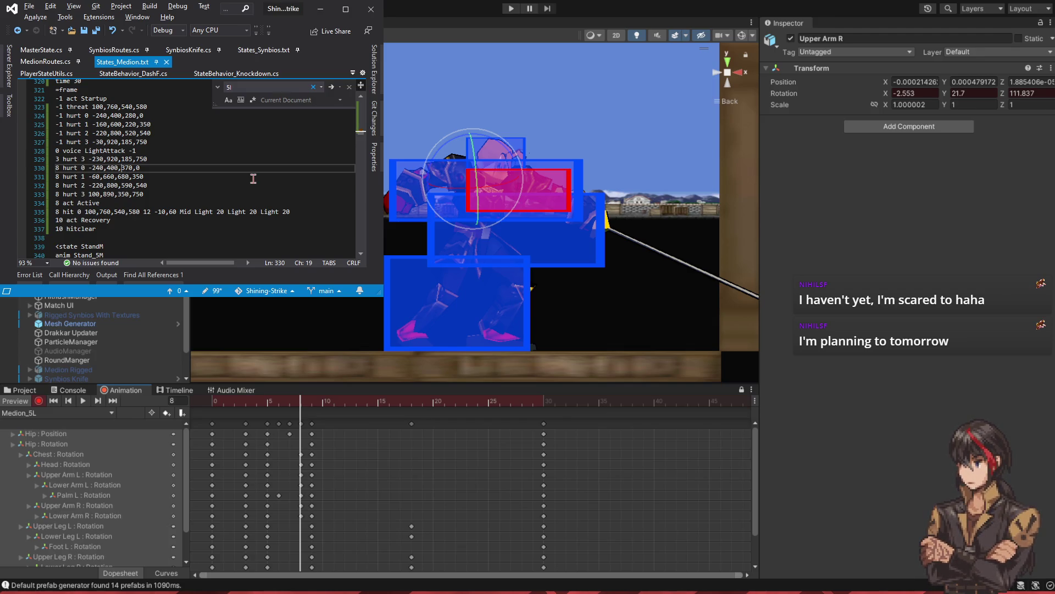
pyautogui.press('Delete')
pyautogui.write('2')
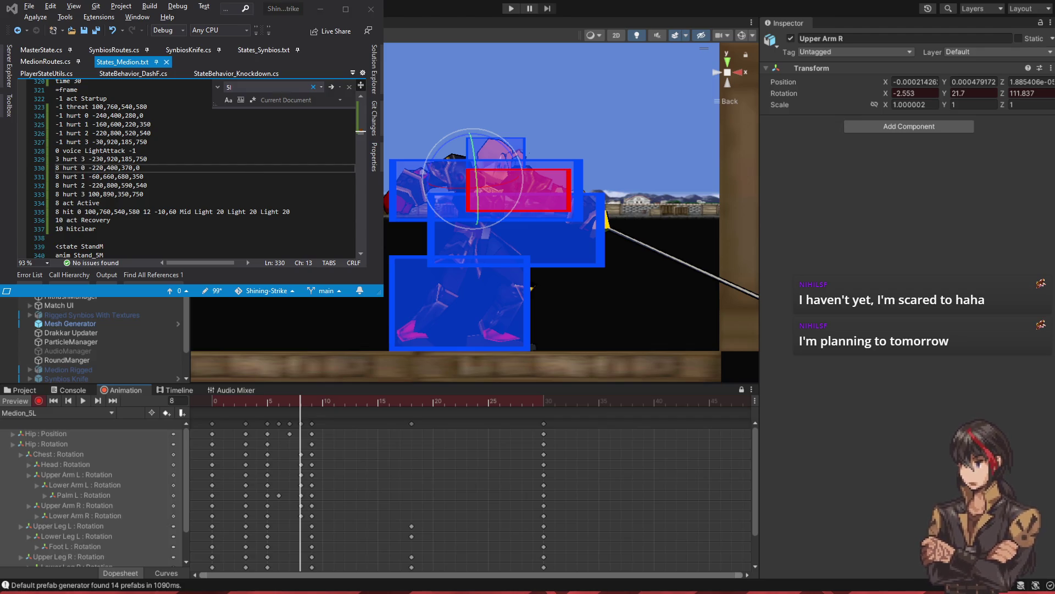
pyautogui.click(93, 212)
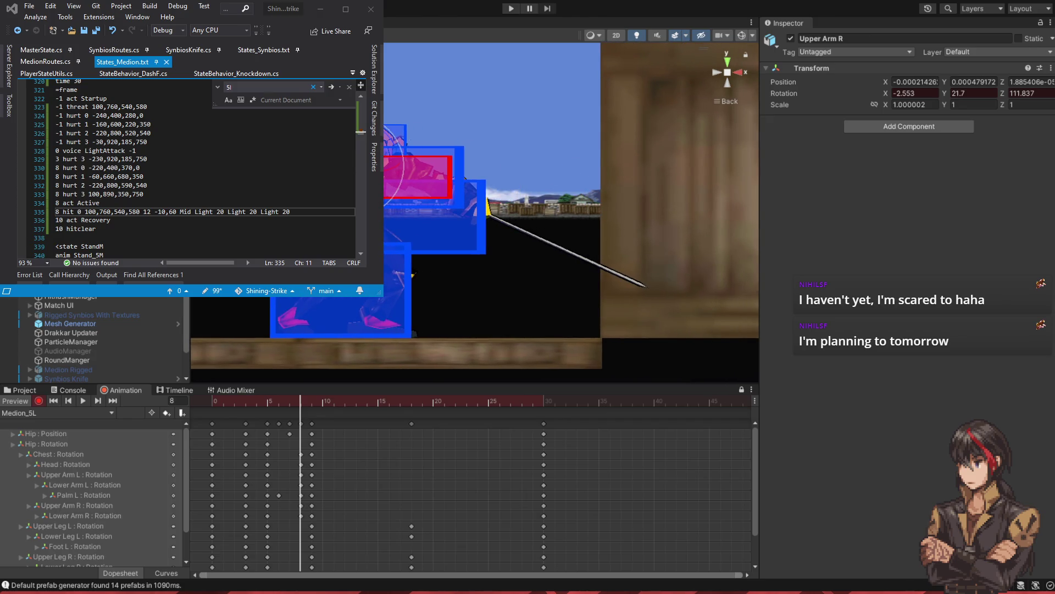
# - Lower the frame-8 hitbox by changing 760 to 560 and 580 to 380, then save
pyautogui.click(93, 213)
pyautogui.press('Left')
pyautogui.press('BackSpace')
pyautogui.write('5')
pyautogui.press('Left')
pyautogui.press('BackSpace')
pyautogui.write('3')
pyautogui.hotkey('ctrl', 's')
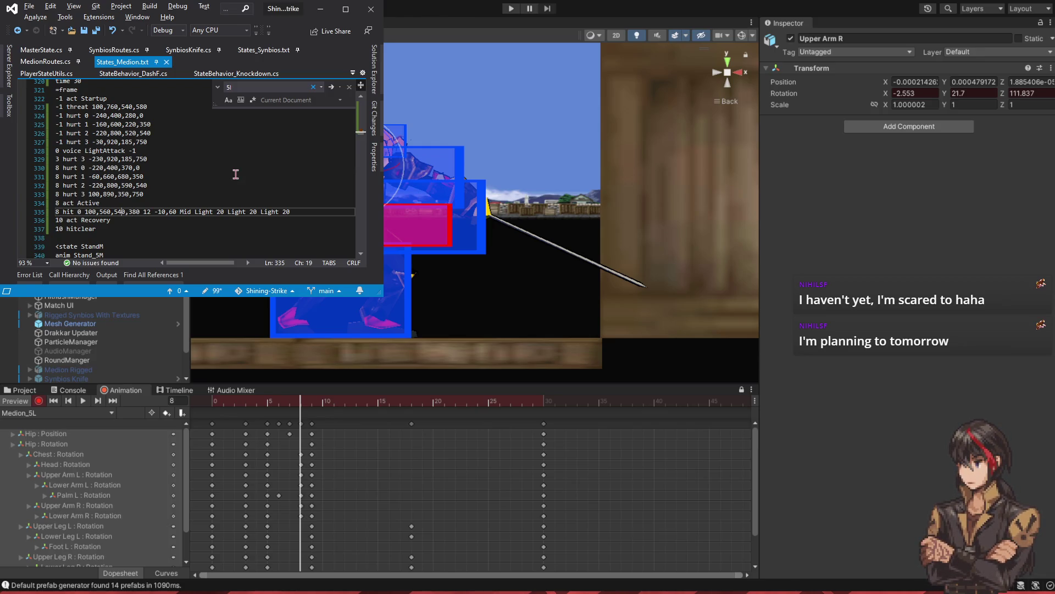
# - Finish the hit box as 200,580,860,380 and enlarge Unity's Scene view by narrowing the Inspector
pyautogui.hotkey('shift', 'Left')
pyautogui.hotkey('shift', 'Left')
pyautogui.write('80')
pyautogui.hotkey('ctrl', 's')
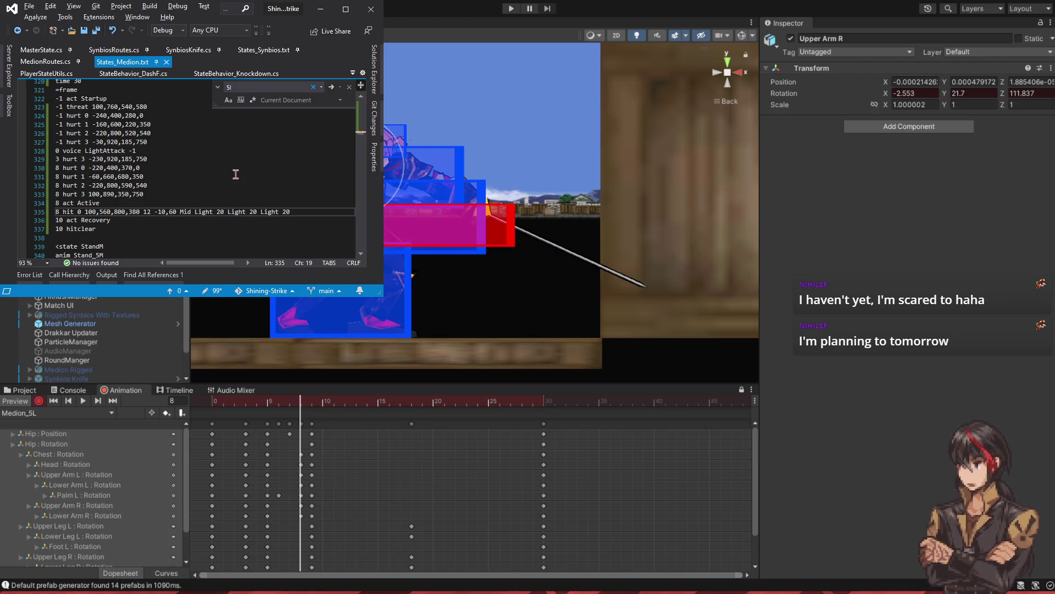
pyautogui.hotkey('shift', 'Right')
pyautogui.write('20')
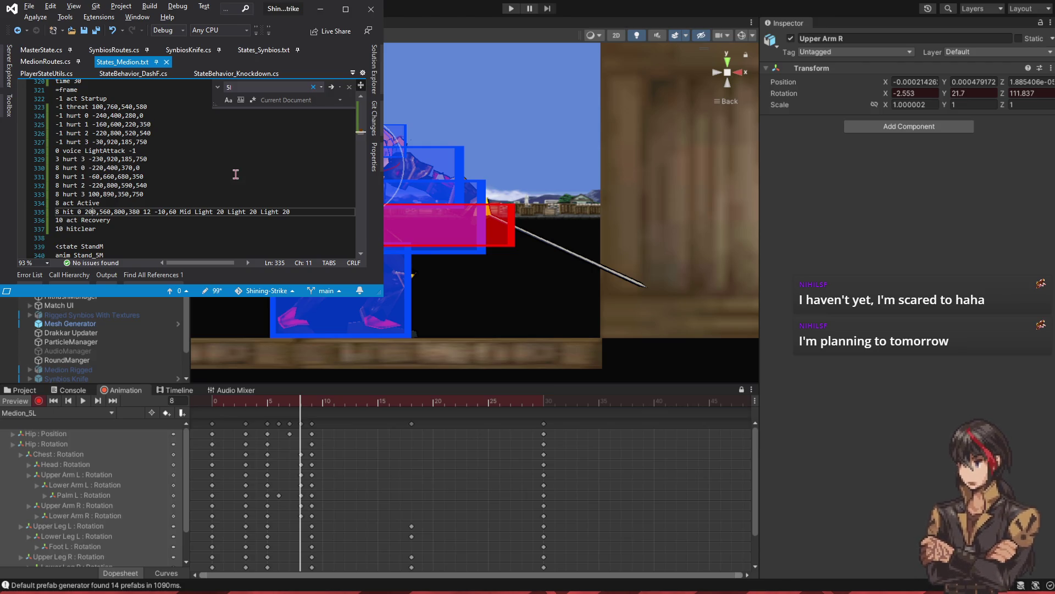
pyautogui.press('Delete')
pyautogui.write('8')
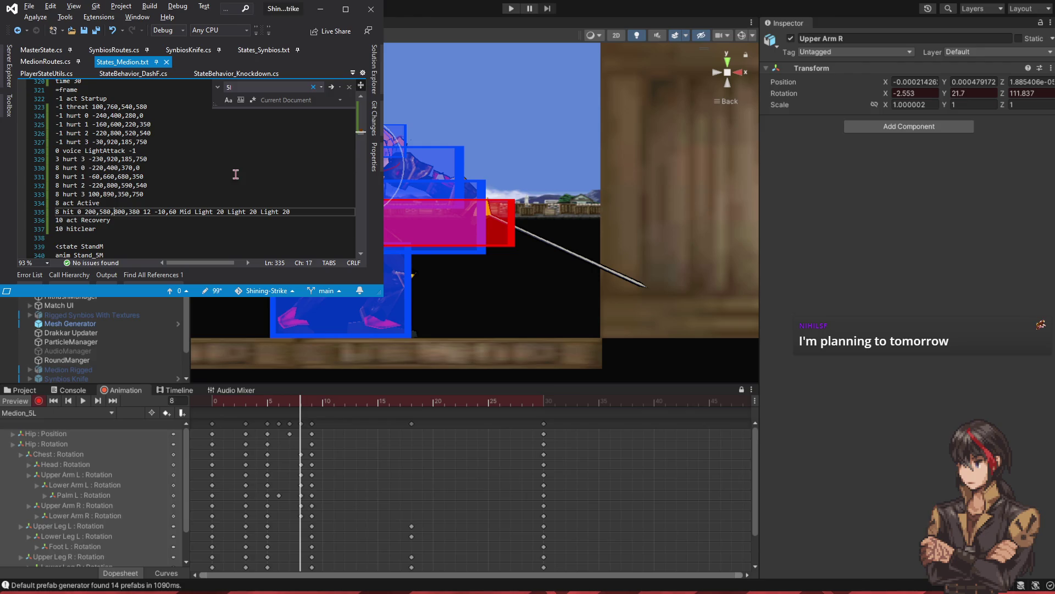
pyautogui.press('BackSpace')
pyautogui.write('6')
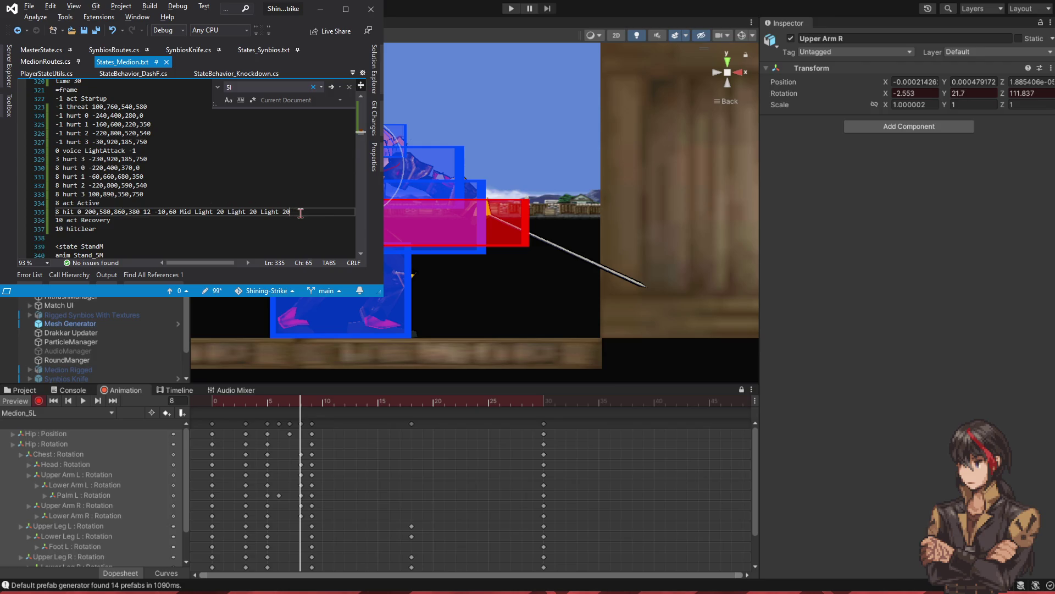
pyautogui.moveTo(302, 212); pyautogui.dragTo(302, 208)
pyautogui.click(161, 213)
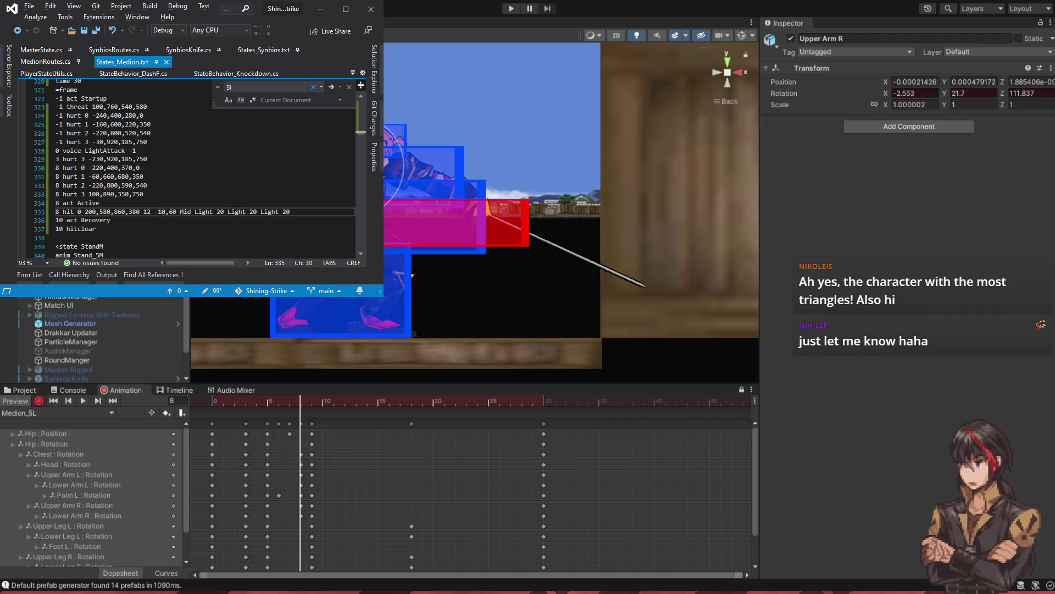
pyautogui.moveTo(762, 333); pyautogui.dragTo(956, 333)
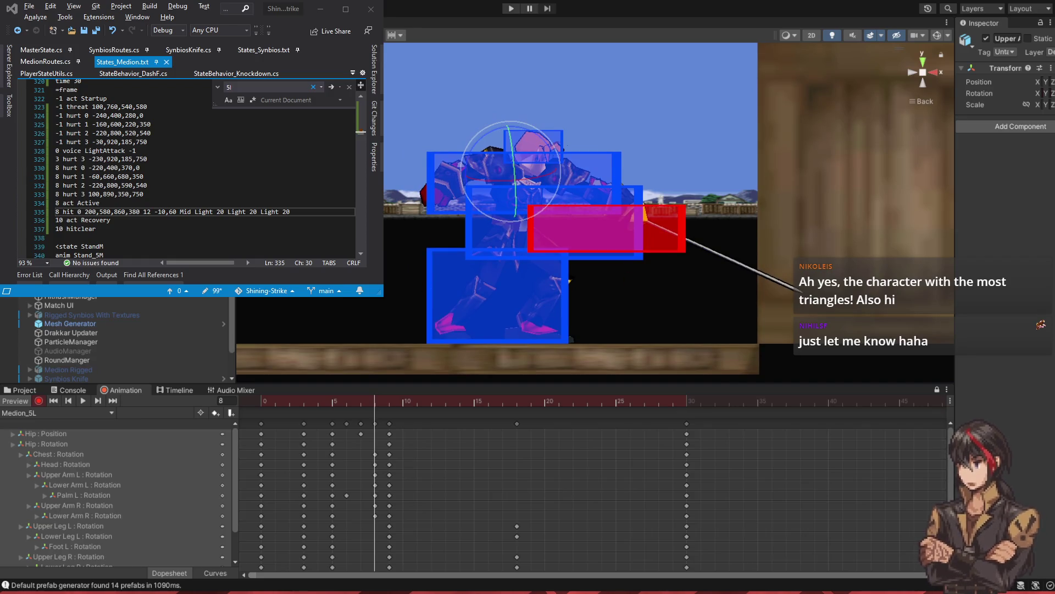
pyautogui.click(299, 212)
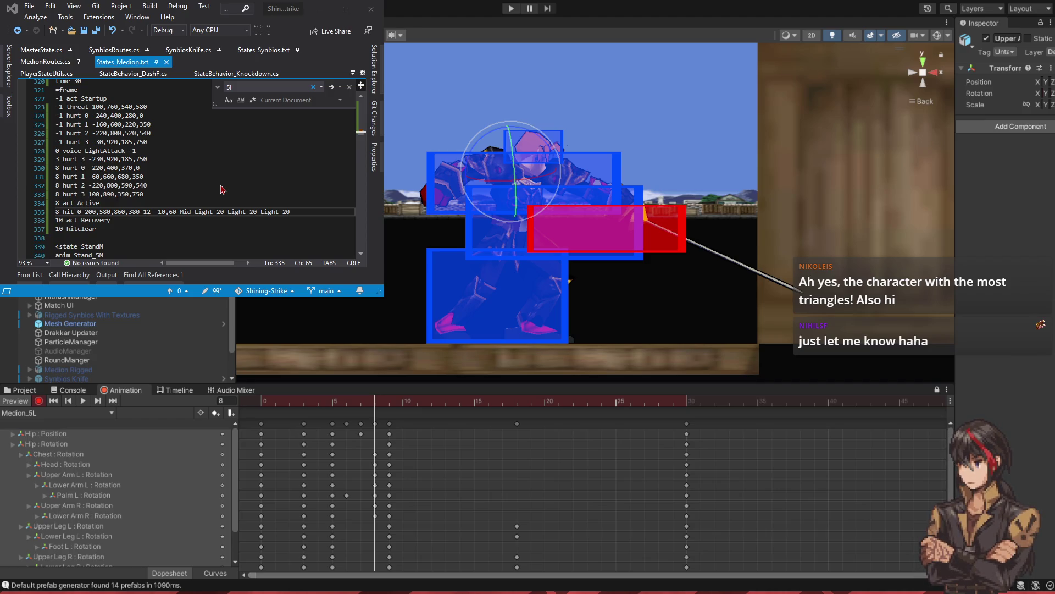
# - Review the FrameEvent_Hitbox constructor's airHitstun, blockstun and crit parameters, then return to States_Medion.txt
pyautogui.hotkey('ctrl', 'Tab')
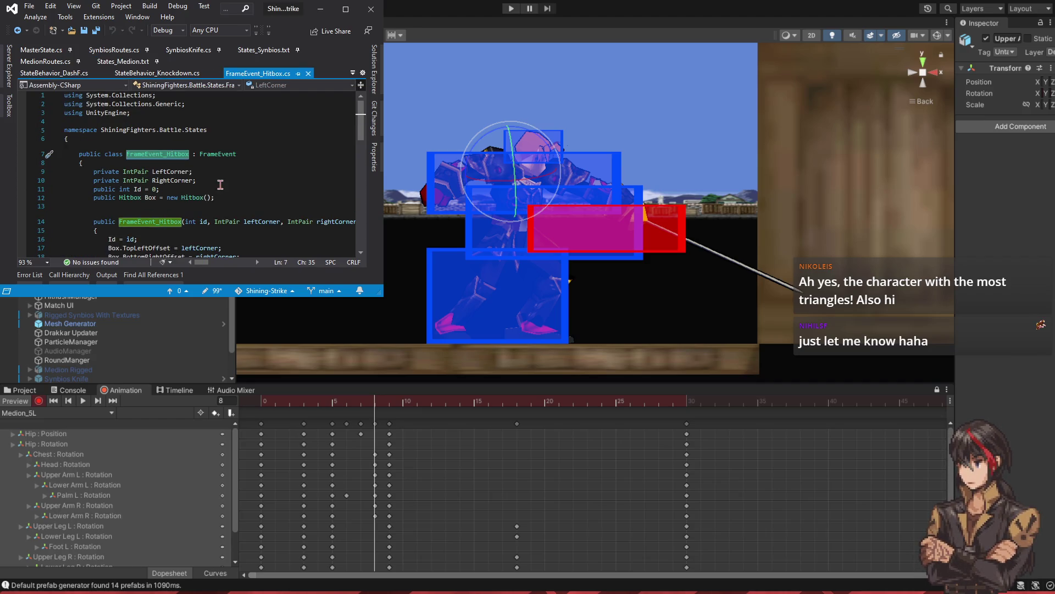
pyautogui.scroll(-1, 221, 184)
pyautogui.click(202, 195)
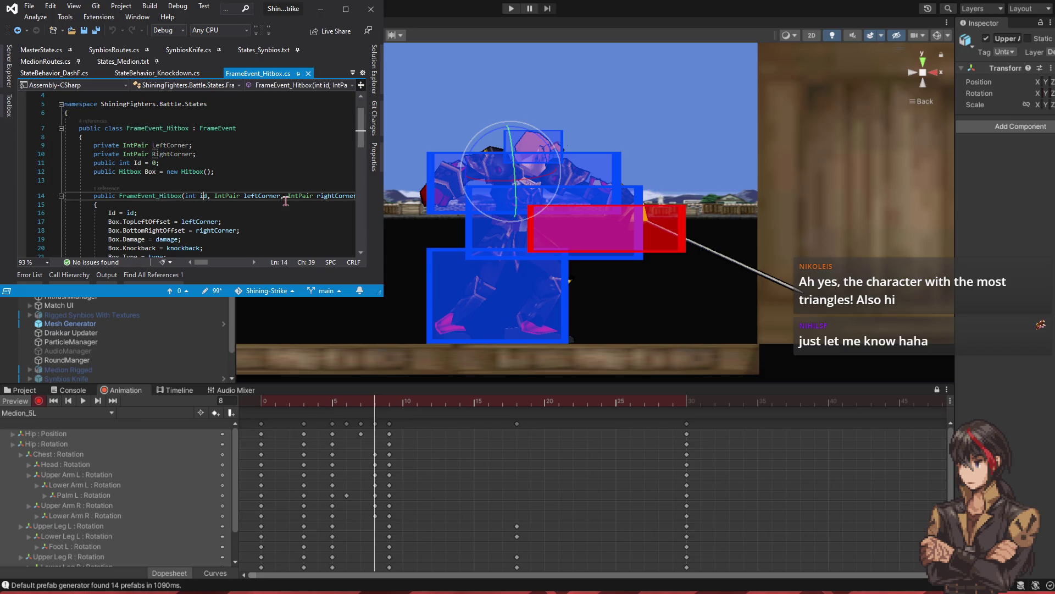
pyautogui.press('End')
pyautogui.click(141, 196)
pyautogui.click(189, 196)
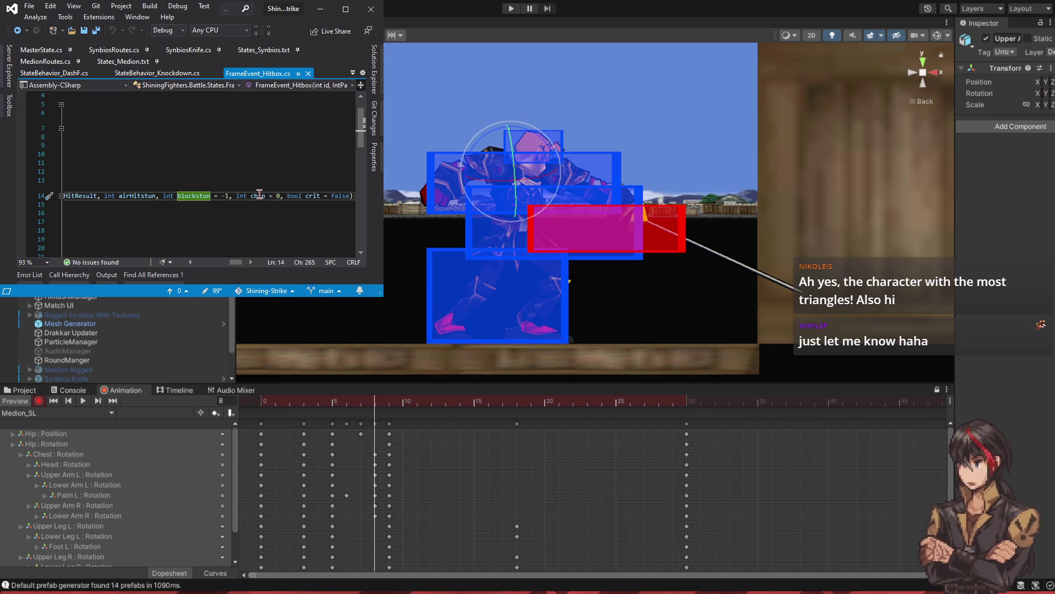
pyautogui.click(301, 196)
pyautogui.hotkey('ctrl', 'Tab')
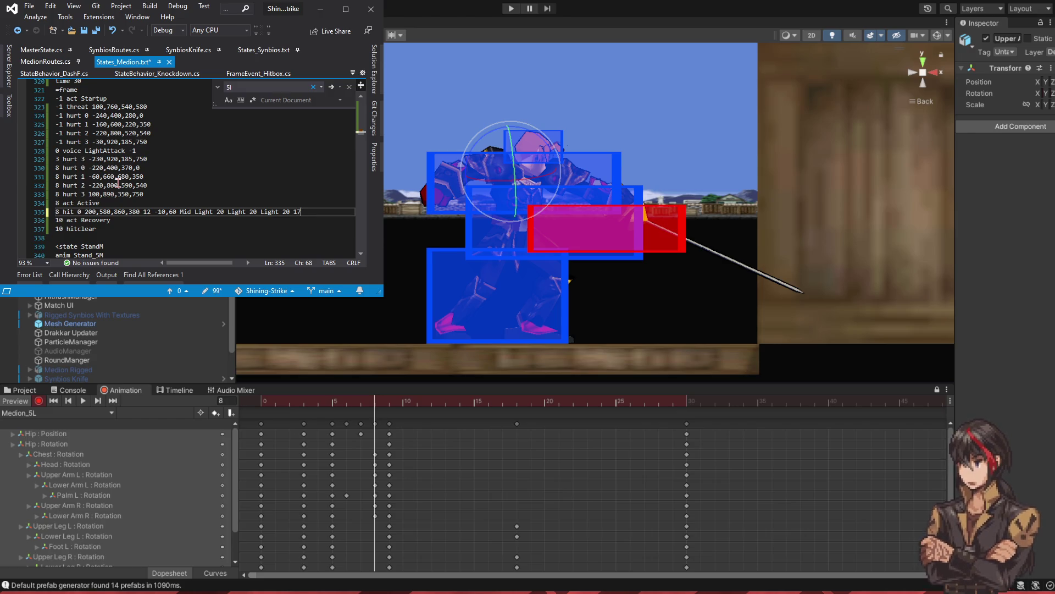
# - Append 17 to the hit line and change Light 20 to 21, -10,60 to -5,70, and 12 to 19
pyautogui.write('17')
pyautogui.click(287, 212)
pyautogui.press('Delete')
pyautogui.write('1')
pyautogui.press('Left')
pyautogui.press('Left')
pyautogui.press('Left')
pyautogui.press('Delete')
pyautogui.write('1')
pyautogui.press('Left')
pyautogui.press('Left')
pyautogui.press('Left')
pyautogui.press('Left')
pyautogui.press('Left')
pyautogui.press('Left')
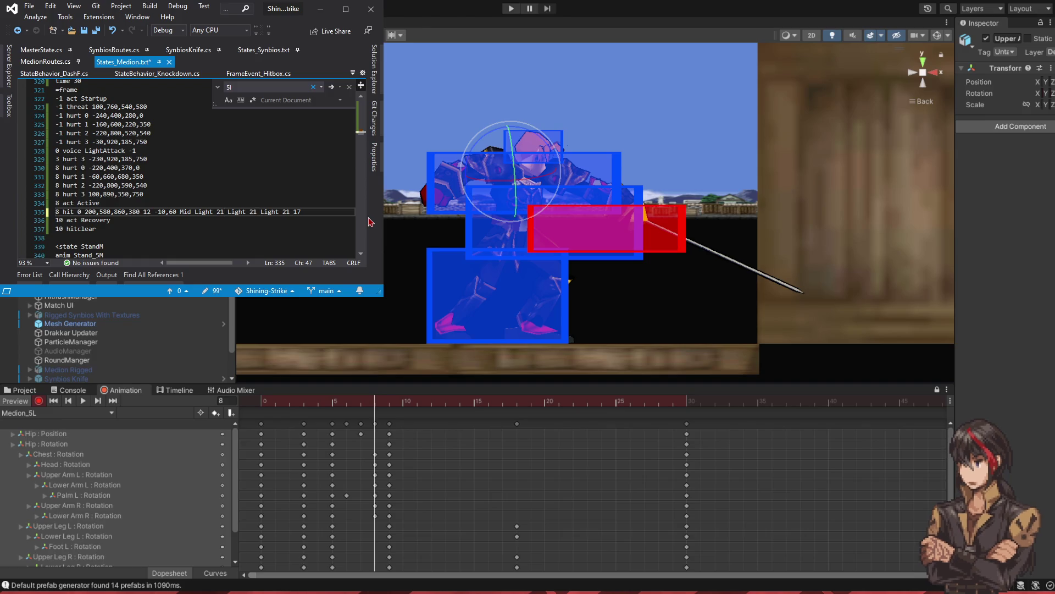
pyautogui.press('Left')
pyautogui.press('Left')
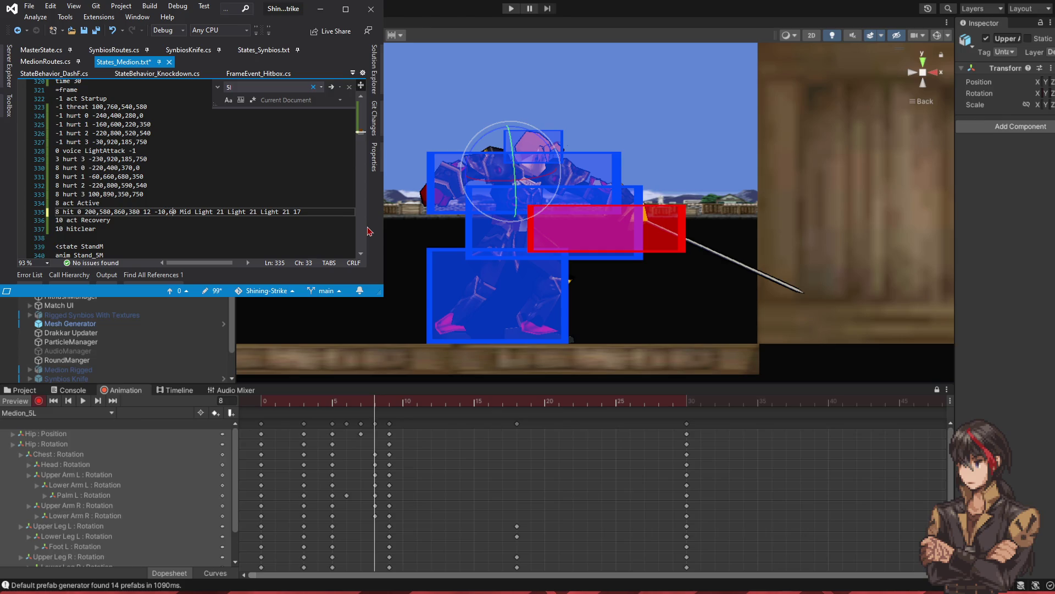
pyautogui.press('BackSpace')
pyautogui.write('7')
pyautogui.press('BackSpace')
pyautogui.press('Delete')
pyautogui.write('5')
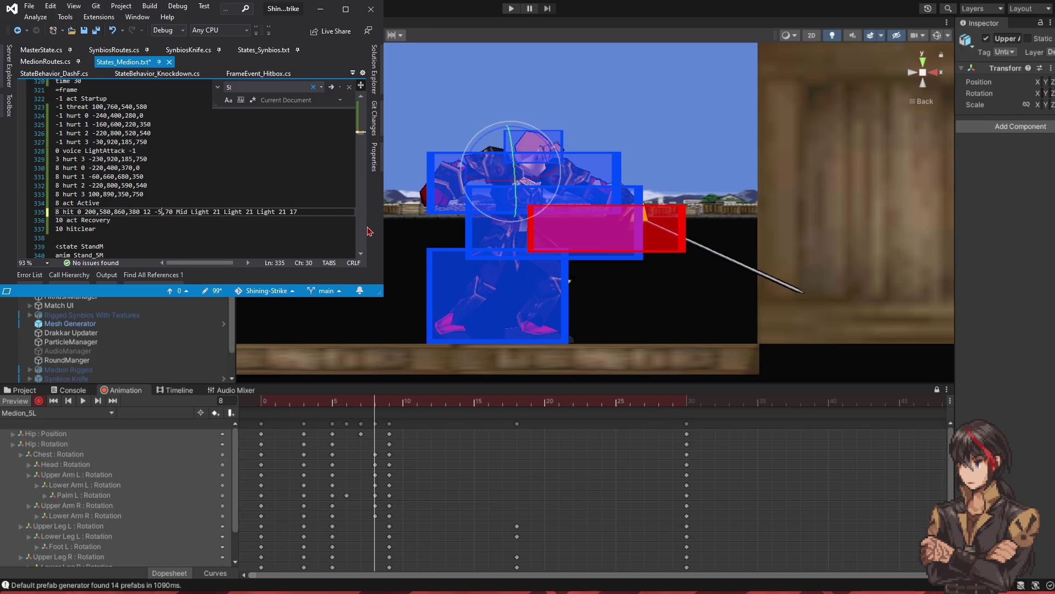
pyautogui.hotkey('shift', 'Left')
pyautogui.hotkey('shift', 'Left')
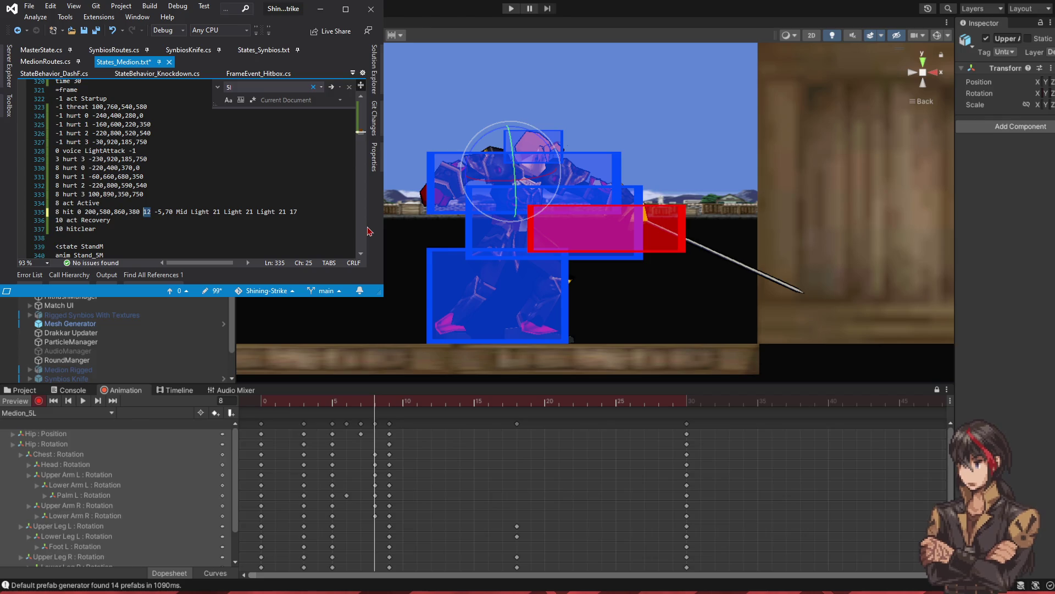
pyautogui.write('19')
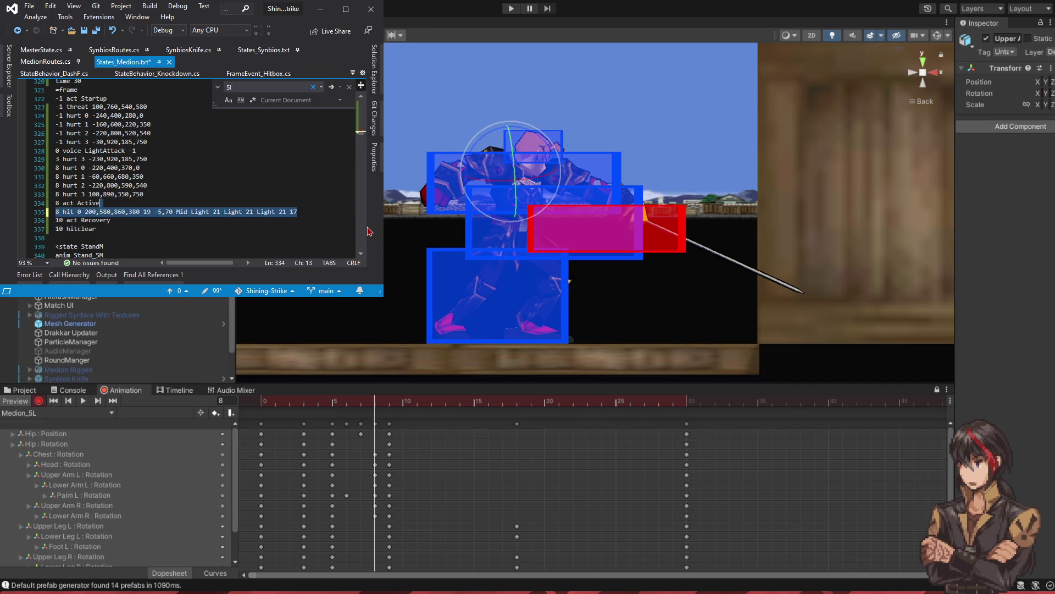
# - Duplicate the hit line and renumber the copy as hit 1
pyautogui.hotkey('ctrl', 'd')
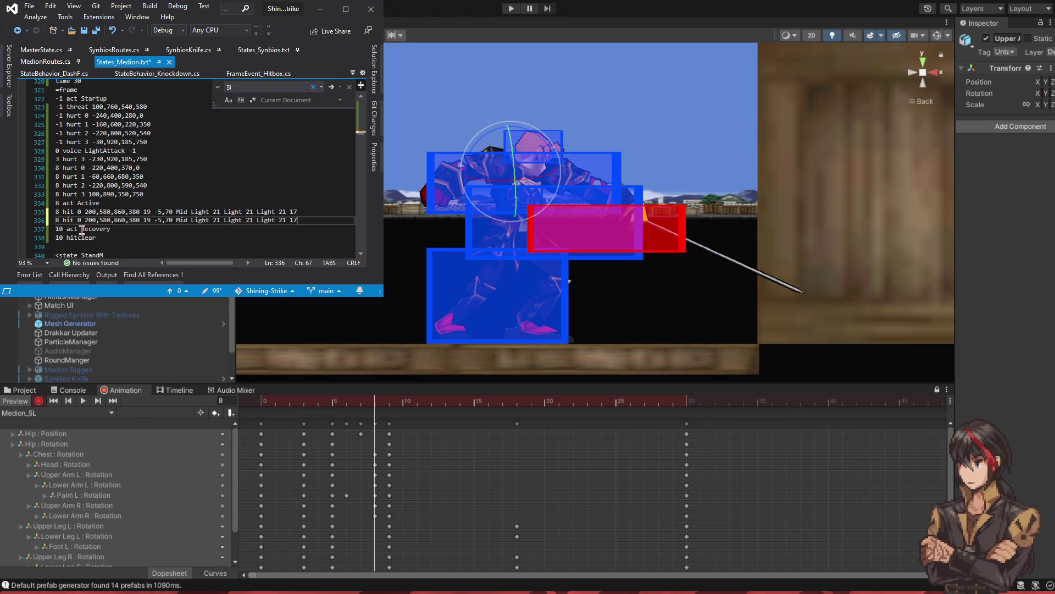
pyautogui.click(79, 219)
pyautogui.write('1')
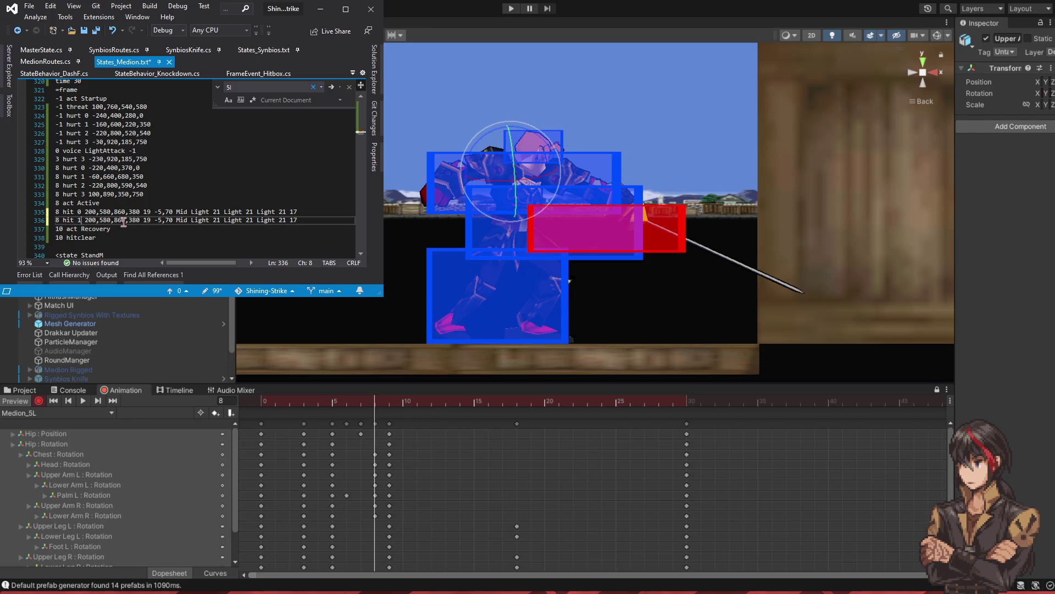
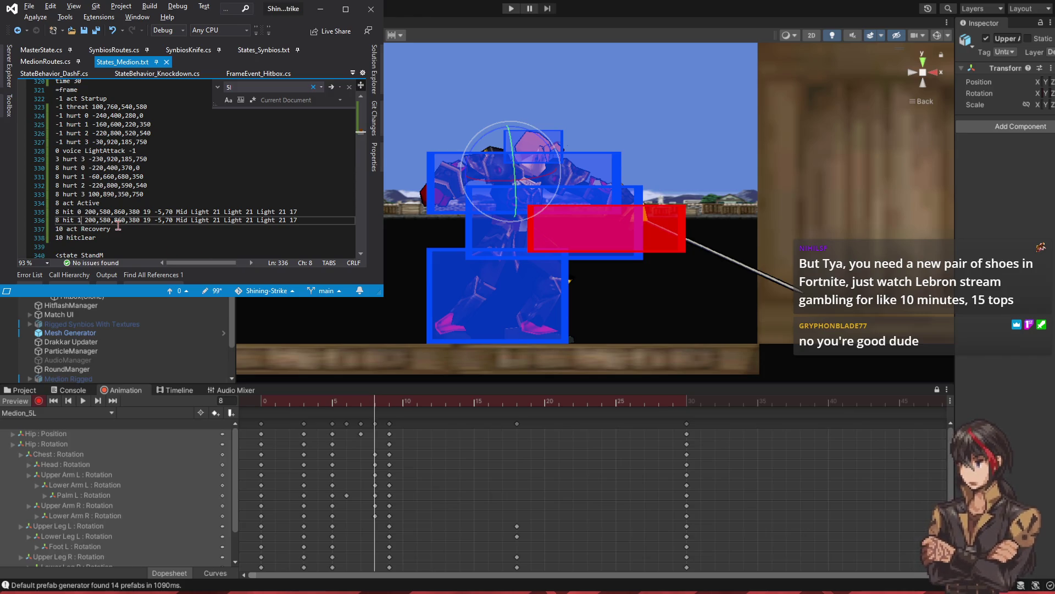
# - On line 336, change the hit box offset from 200 to 600 and widen 860 toward 1260, then save
pyautogui.click(88, 220)
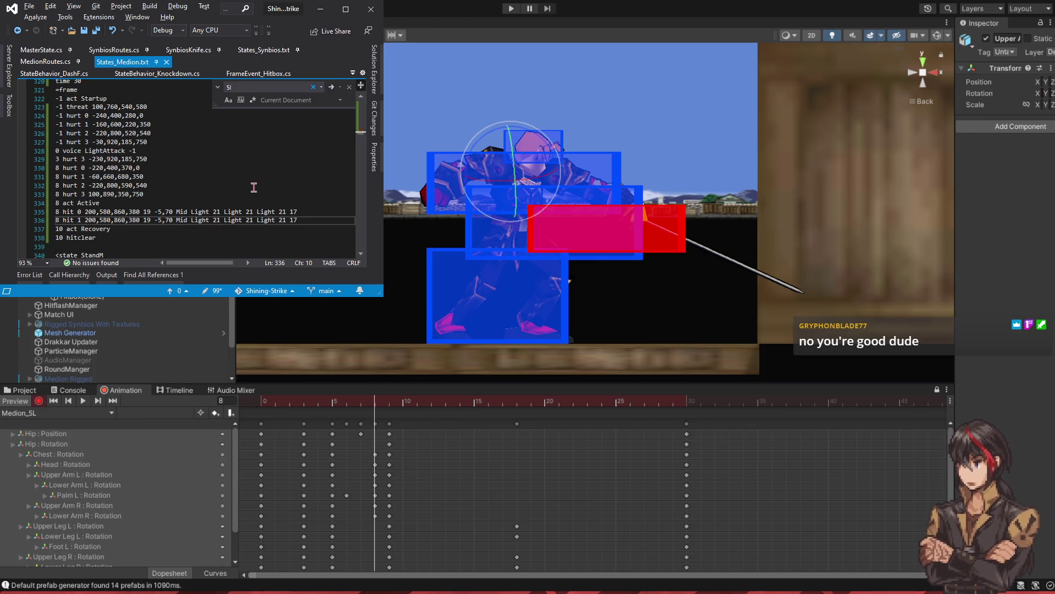
pyautogui.press('BackSpace')
pyautogui.write('4')
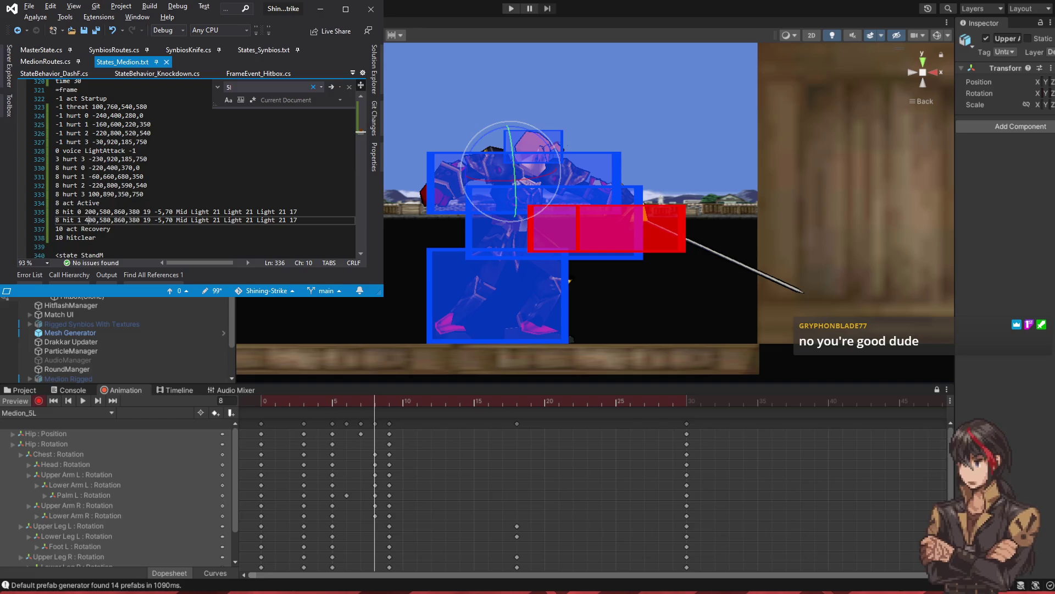
pyautogui.click(121, 220)
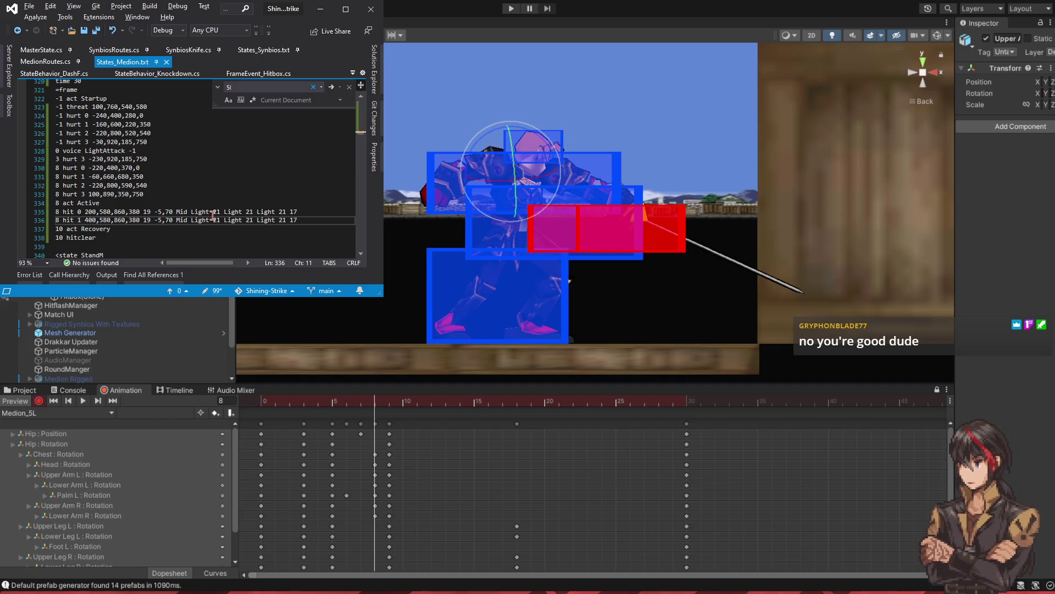
pyautogui.write('6')
pyautogui.press('BackSpace')
pyautogui.press('BackSpace')
pyautogui.write('60')
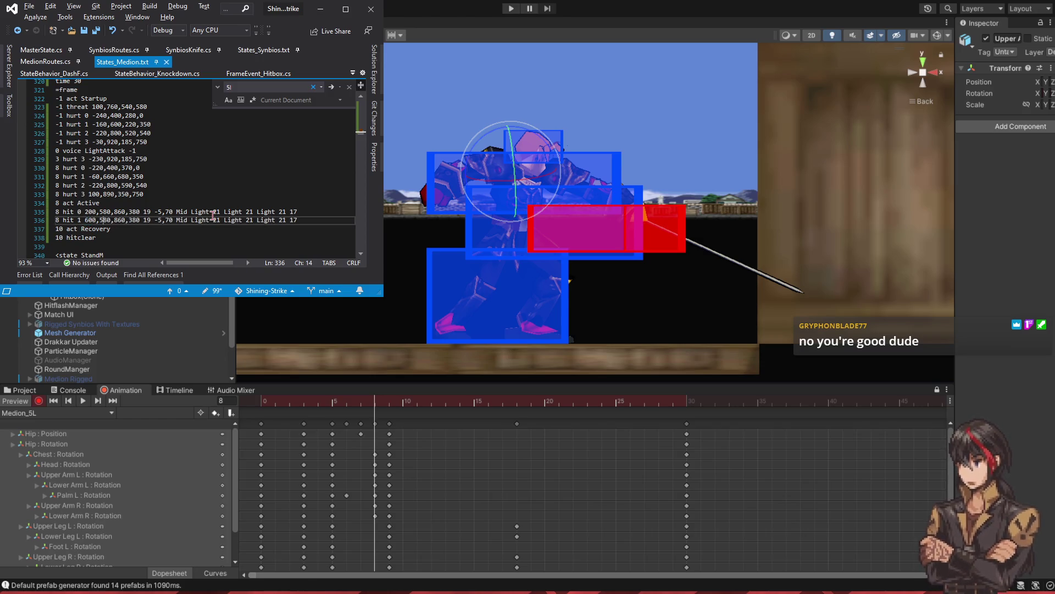
pyautogui.hotkey('shift', 'Left')
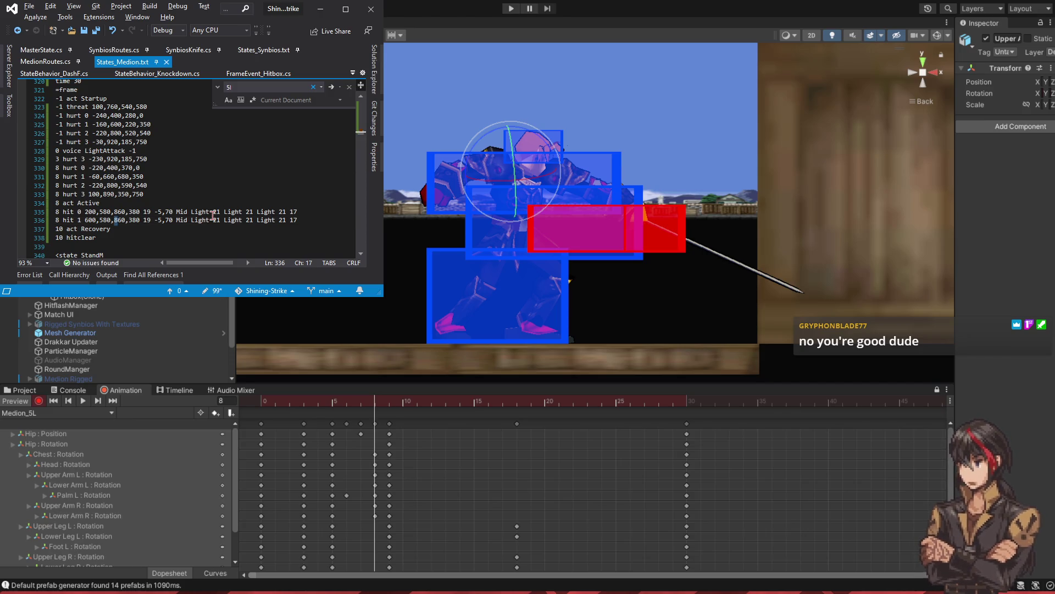
pyautogui.write('12')
pyautogui.hotkey('ctrl', 's')
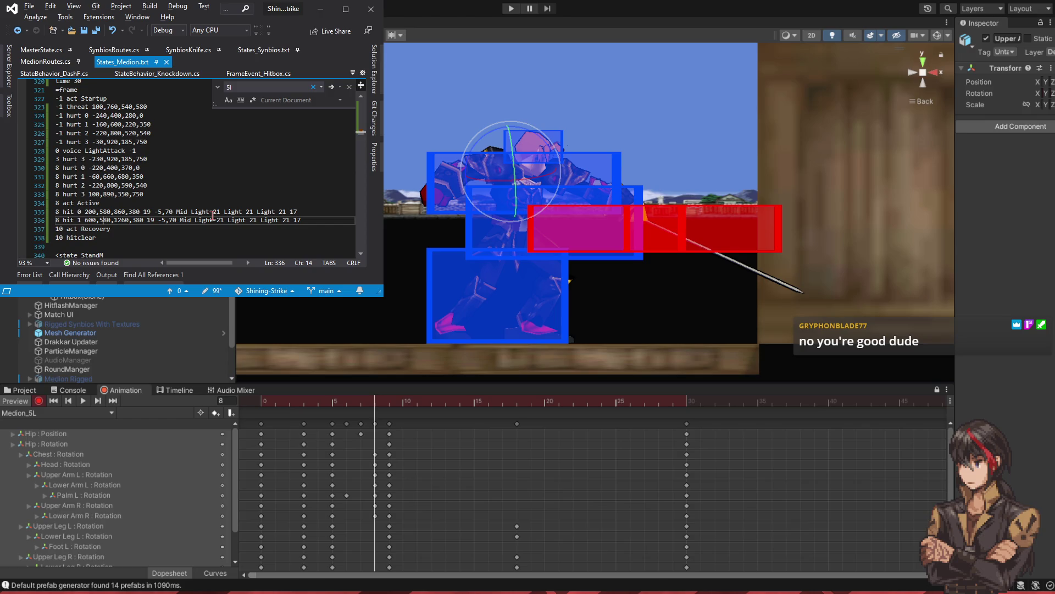
# - Finish the second hit box as 600,400,1320,100 and save the states file
pyautogui.hotkey('shift', 'Left')
pyautogui.hotkey('shift', 'Left')
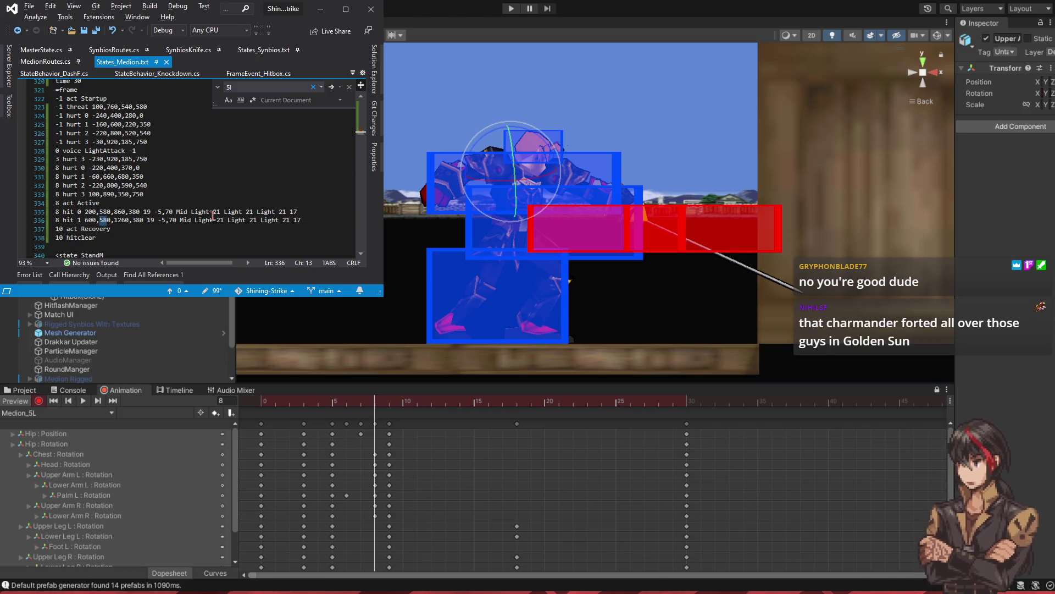
pyautogui.write('40')
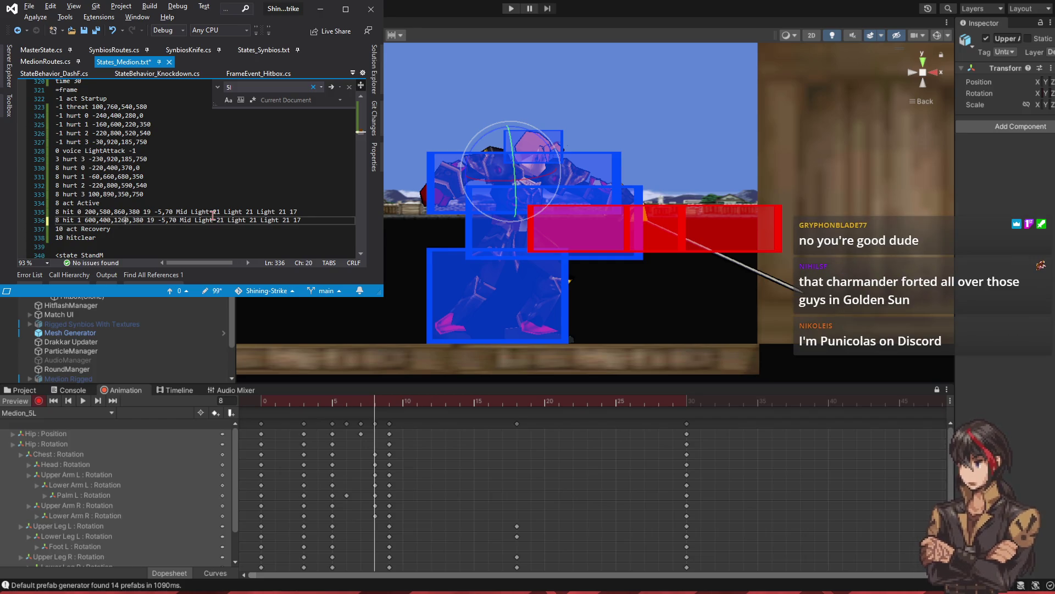
pyautogui.hotkey('shift', 'Left')
pyautogui.hotkey('shift', 'Left')
pyautogui.write('20')
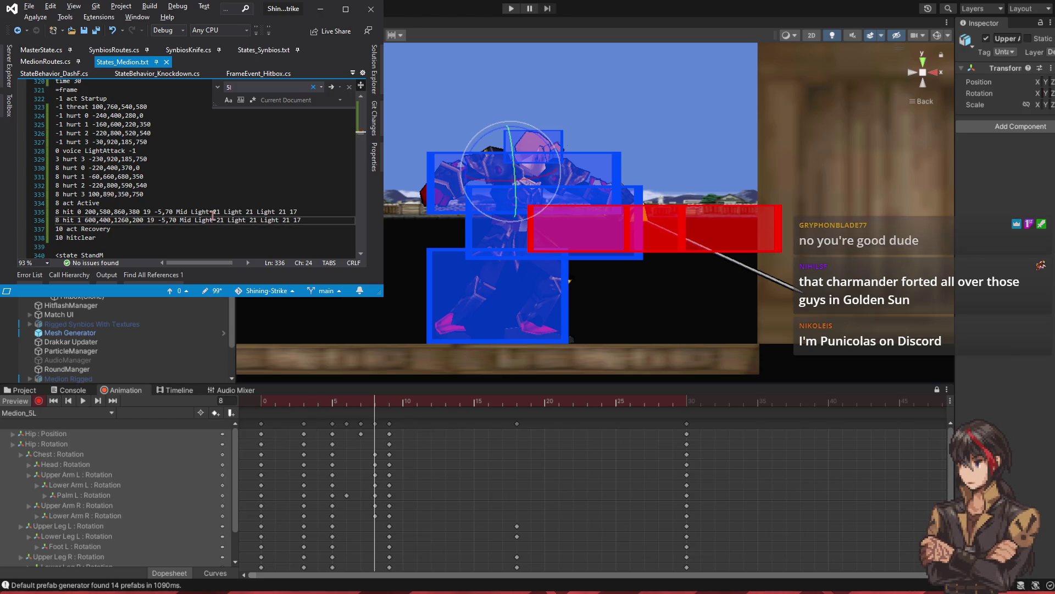
pyautogui.hotkey('ctrl', 's')
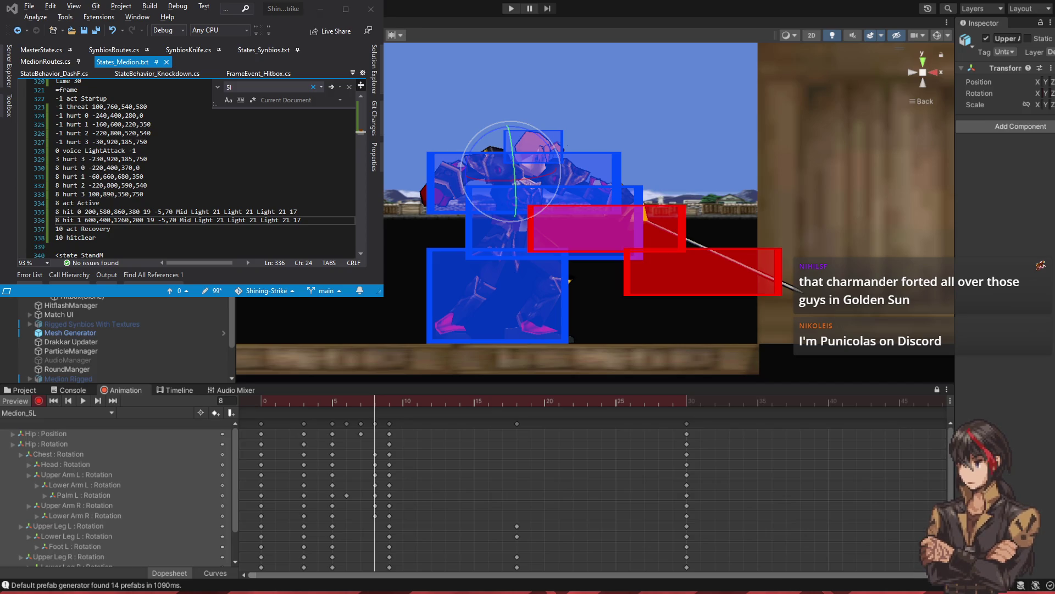
pyautogui.hotkey('shift', 'Left')
pyautogui.hotkey('shift', 'Left')
pyautogui.write('32')
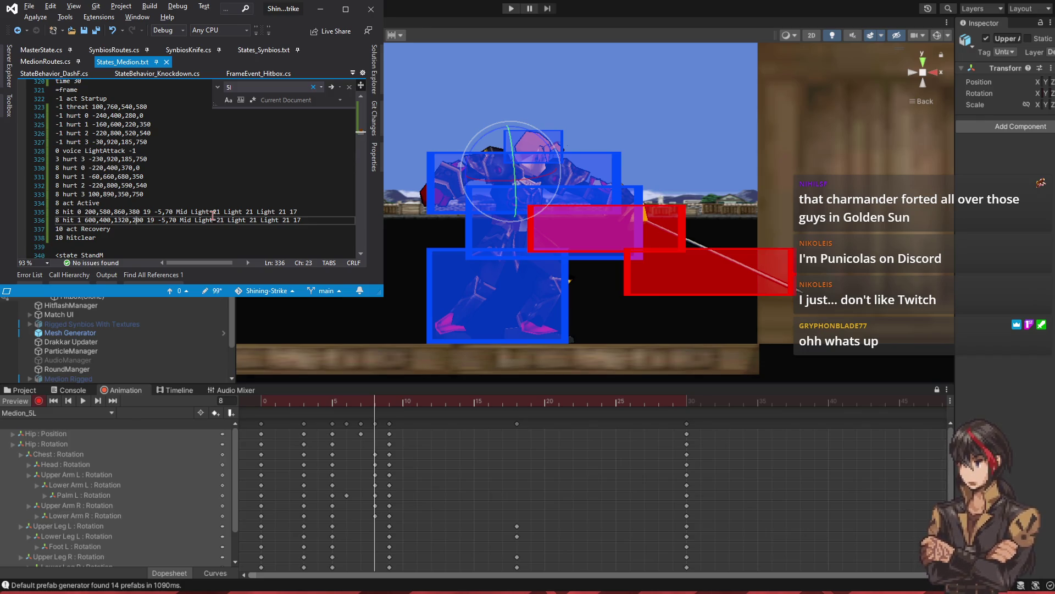
pyautogui.press('Right')
pyautogui.press('Right')
pyautogui.hotkey('shift', 'Right')
pyautogui.write('1')
pyautogui.hotkey('ctrl', 's')
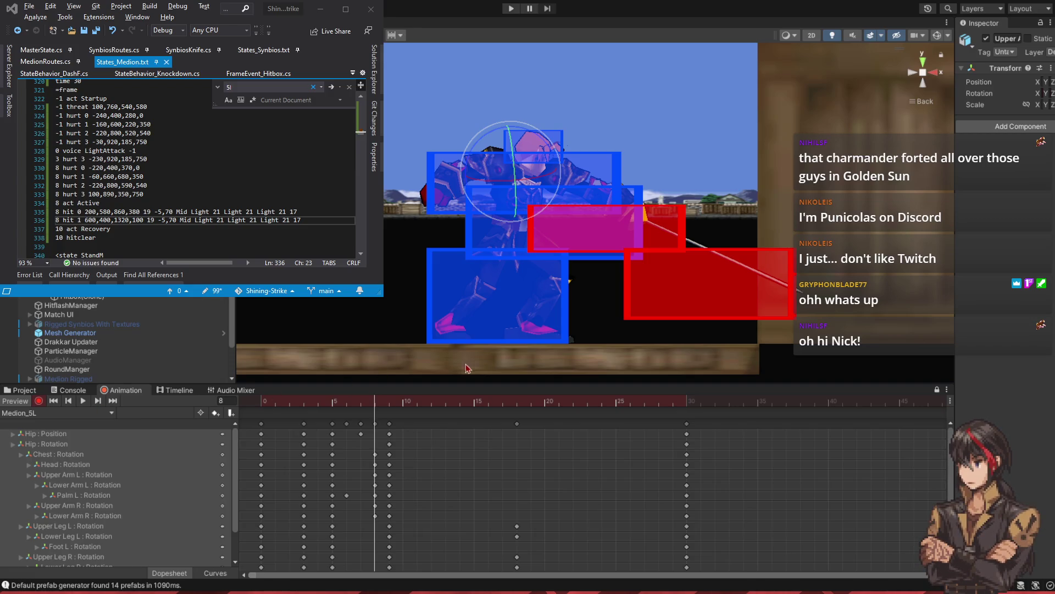
# - Select the four hurt box lines (324–327) to copy them
pyautogui.moveTo(372, 405)
pyautogui.mouseDown()
pyautogui.moveTo(361, 408)
pyautogui.moveTo(680, 426)
pyautogui.moveTo(252, 431)
pyautogui.moveTo(329, 435)
pyautogui.moveTo(261, 435)
pyautogui.mouseUp()
pyautogui.scroll(1, 196, 168)
pyautogui.moveTo(162, 169); pyautogui.dragTo(170, 135)
pyautogui.hotkey('ctrl', 'c')
pyautogui.scroll(-2, 170, 136)
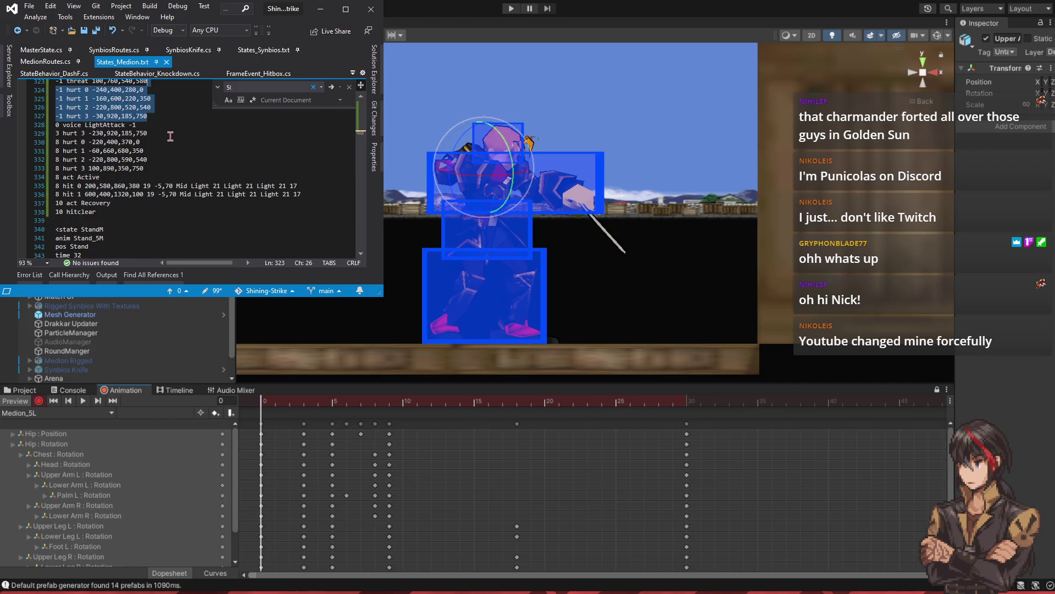
pyautogui.moveTo(434, 424); pyautogui.dragTo(603, 424)
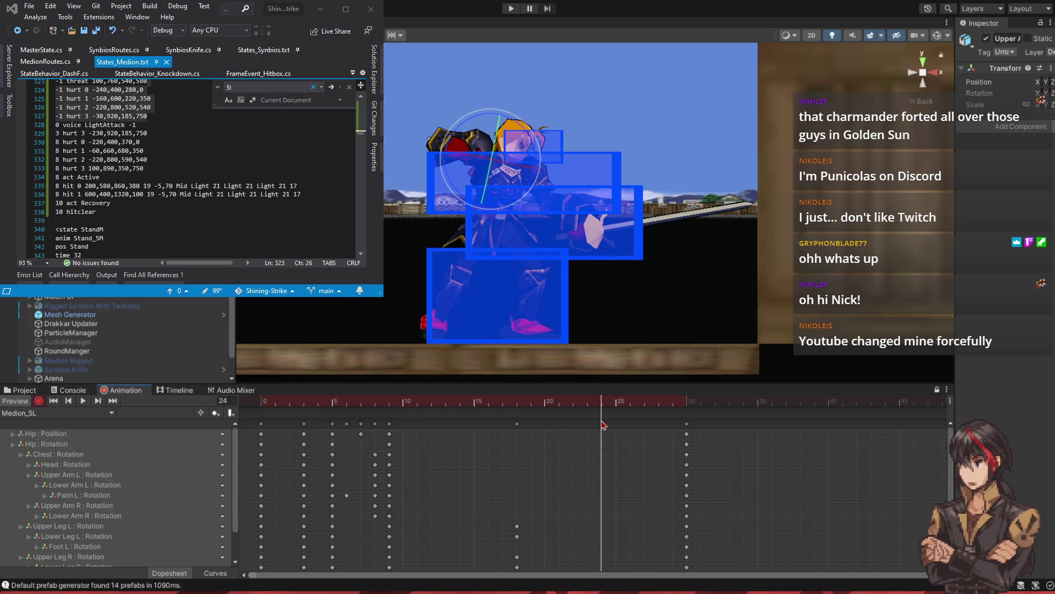
# - Paste the hurt box lines after '10 hitclear', change their frame from -1 to 24, and save
pyautogui.click(133, 212)
pyautogui.press('Return')
pyautogui.hotkey('ctrl', 'v')
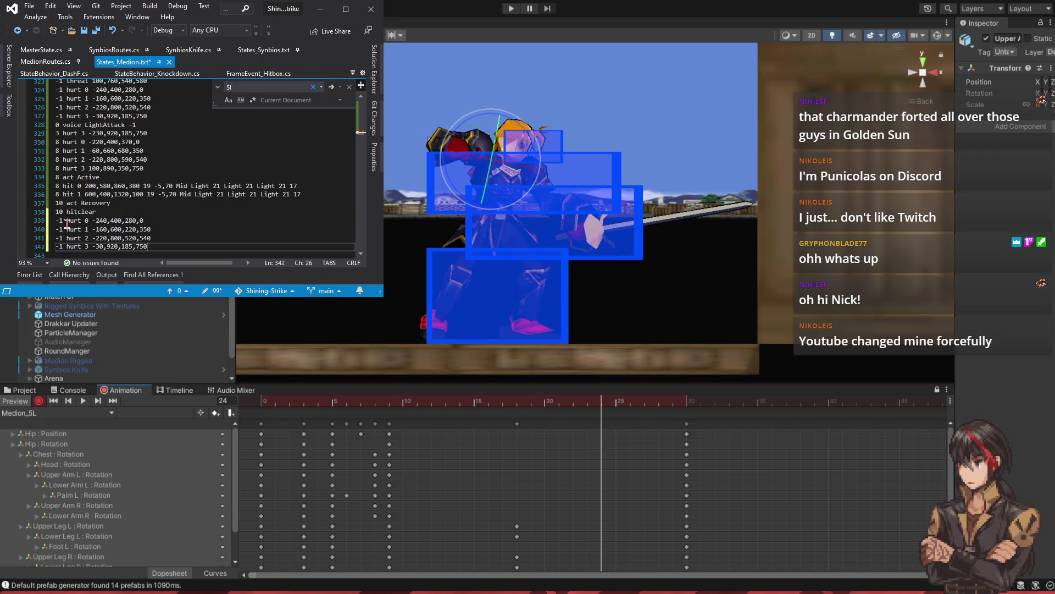
pyautogui.press('Down')
pyautogui.press('BackSpace')
pyautogui.press('BackSpace')
pyautogui.write('24')
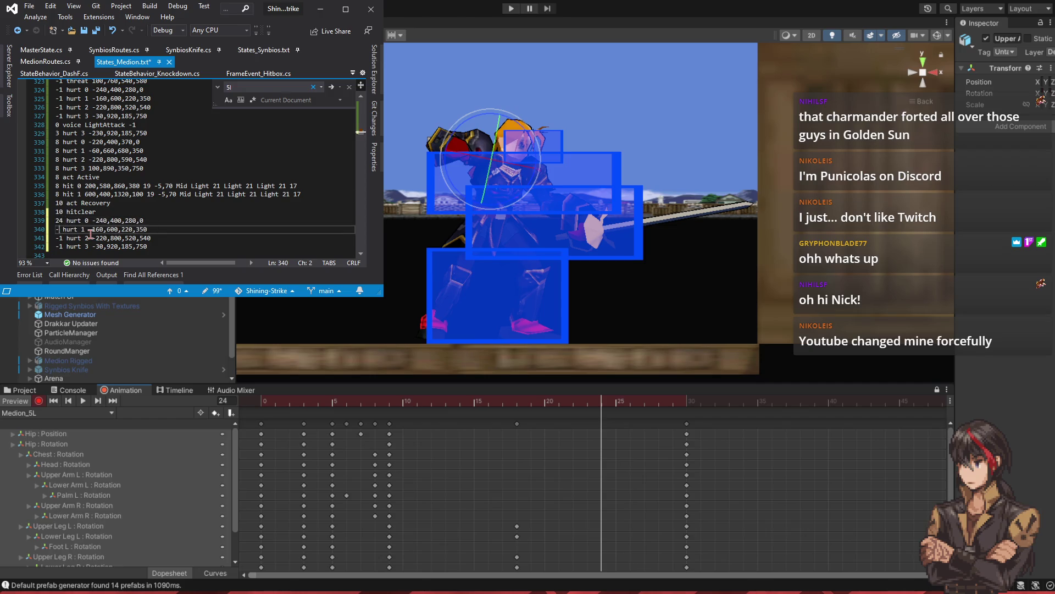
pyautogui.press('Down')
pyautogui.press('Down')
pyautogui.press('BackSpace')
pyautogui.press('BackSpace')
pyautogui.write('24')
pyautogui.hotkey('ctrl', 's')
pyautogui.moveTo(615, 407)
pyautogui.mouseDown()
pyautogui.moveTo(676, 411)
pyautogui.moveTo(139, 409)
pyautogui.mouseUp()
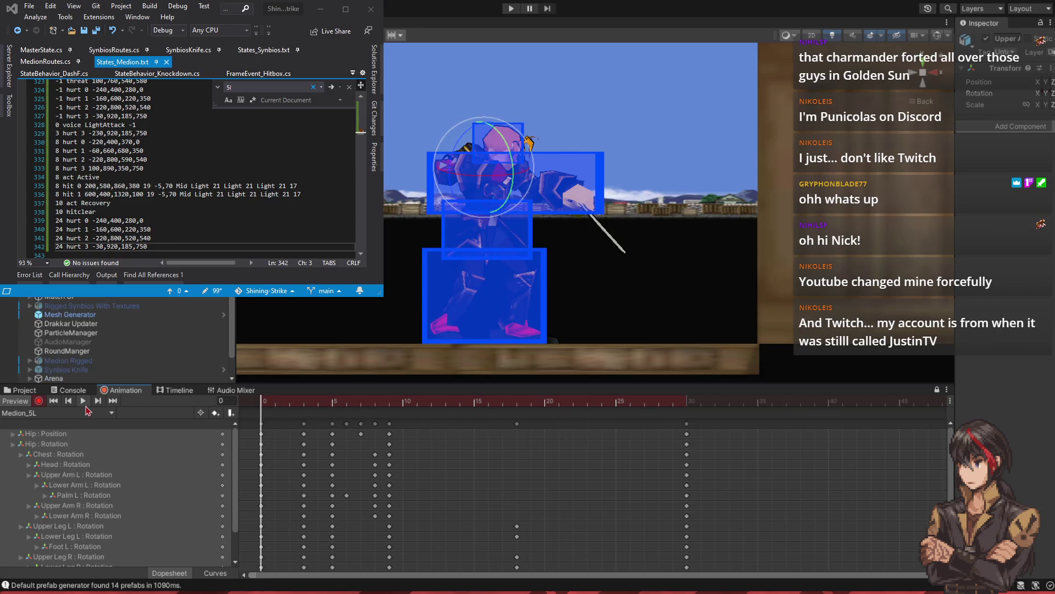
# - Play the slash preview, then deactivate the Medion object so it disappears from the Scene view
pyautogui.click(85, 406)
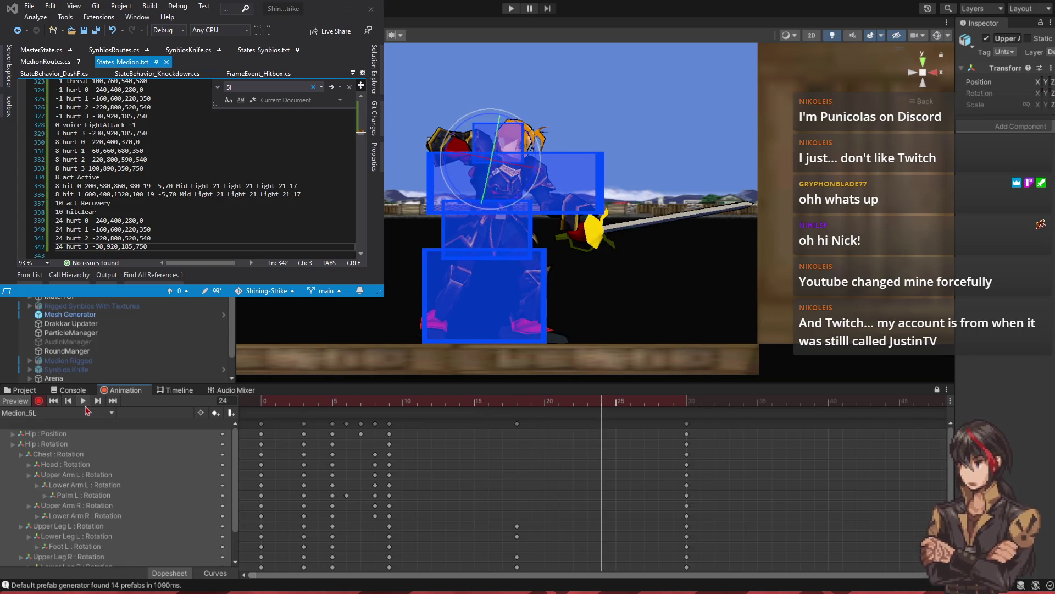
pyautogui.scroll(3, 110, 340)
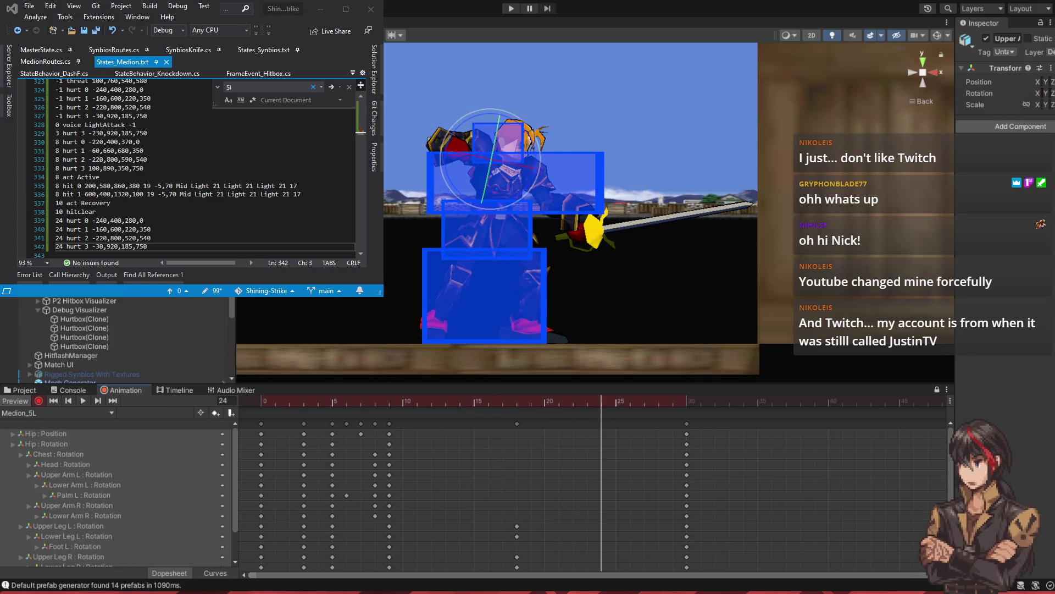
pyautogui.click(484, 264)
pyautogui.scroll(-3, 105, 330)
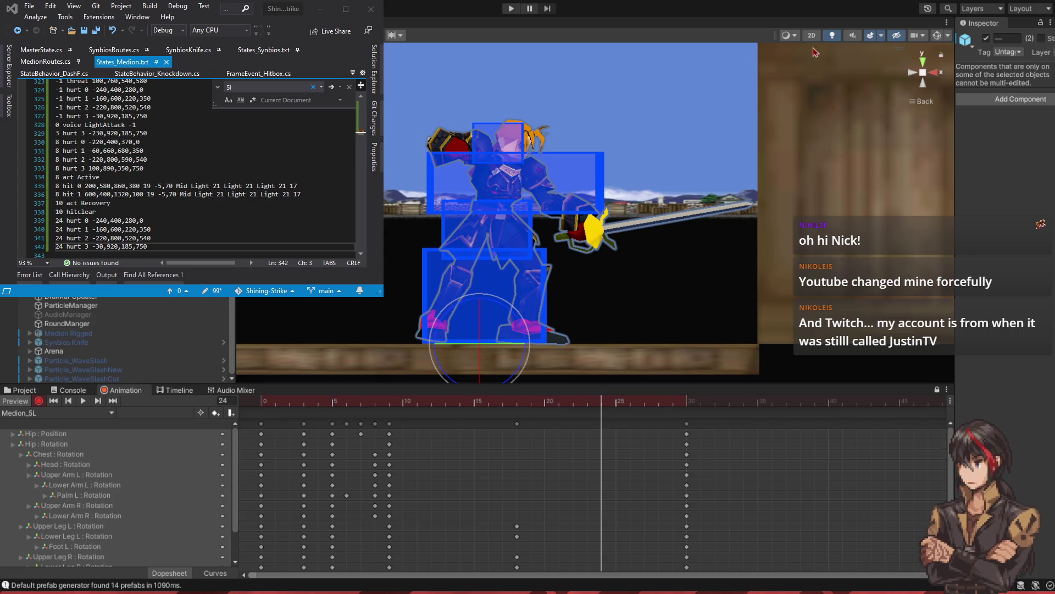
pyautogui.click(987, 38)
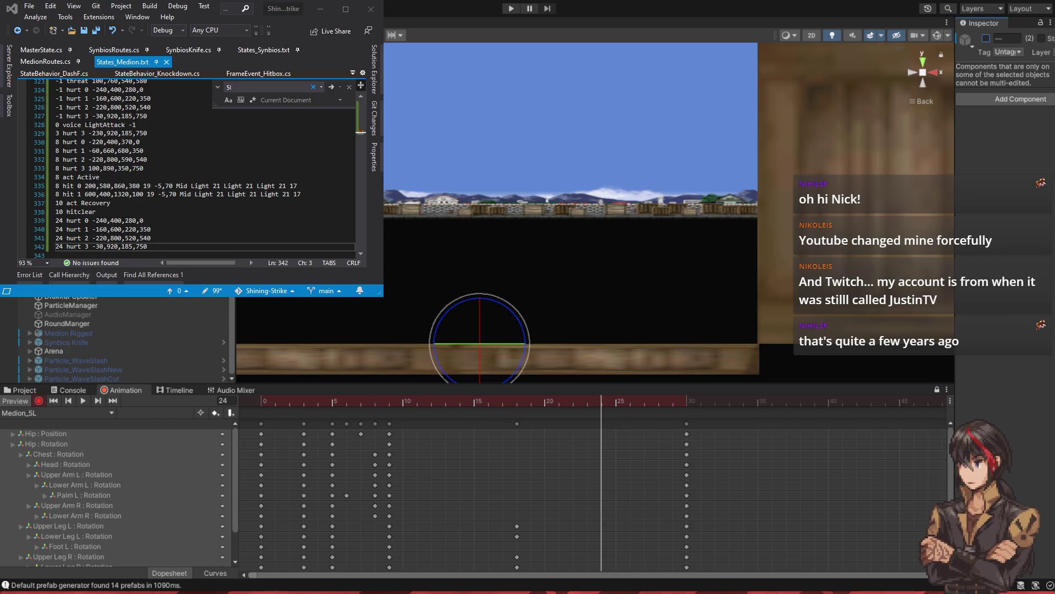
# - Search the Project assets for 'main', open the Main scene in perspective view, and start Play mode
pyautogui.click(20, 389)
pyautogui.click(710, 400)
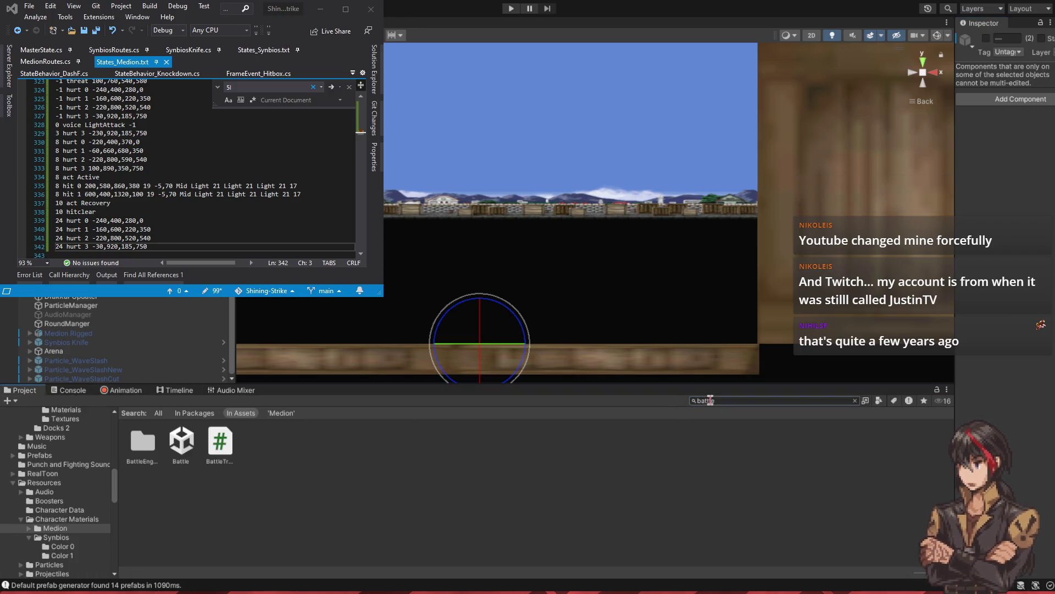
pyautogui.doubleClick(710, 400)
pyautogui.write('main')
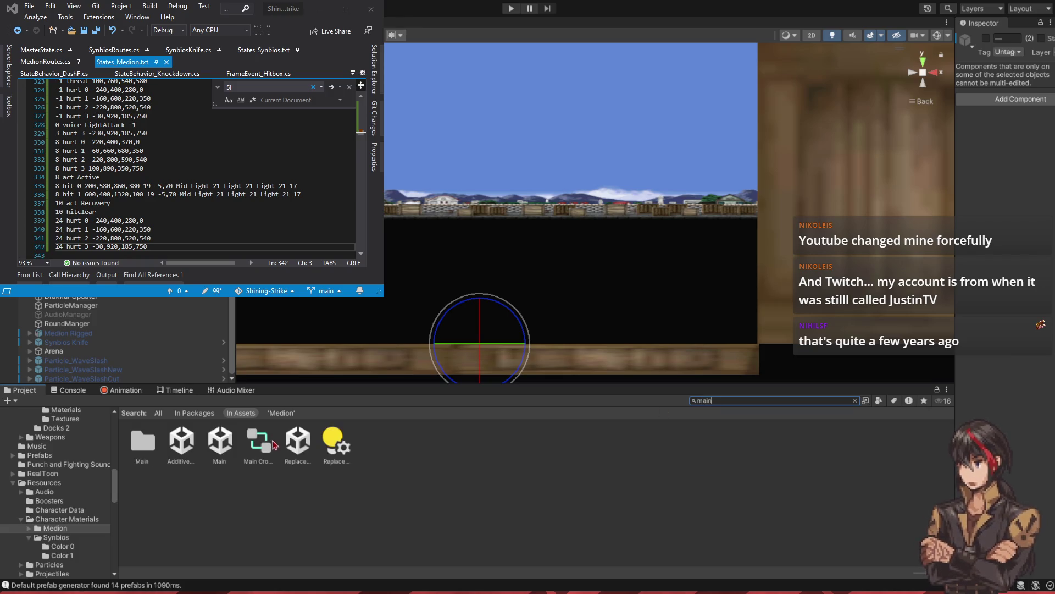
pyautogui.doubleClick(233, 447)
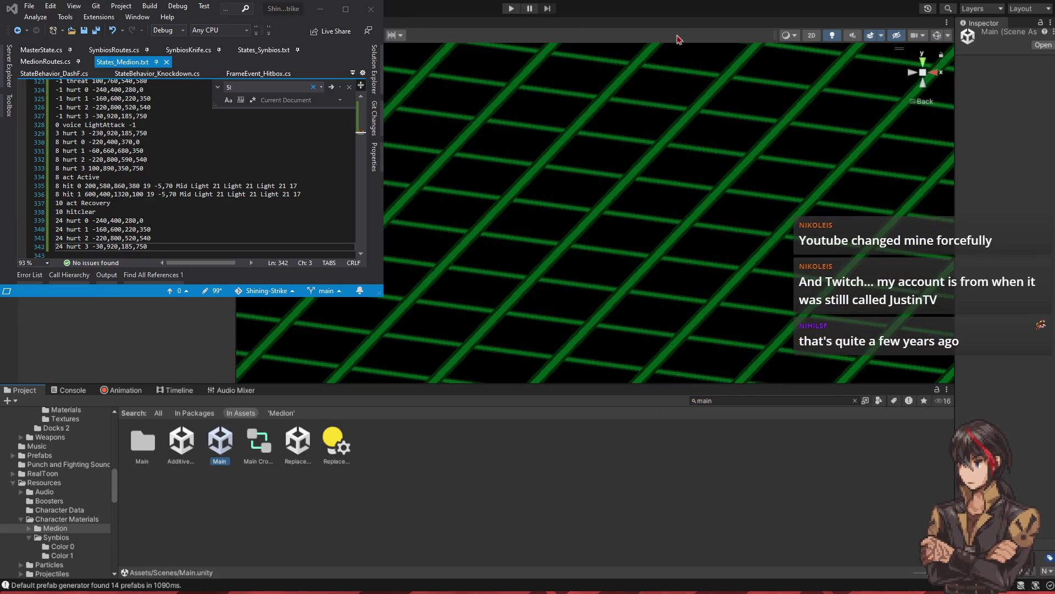
pyautogui.click(924, 72)
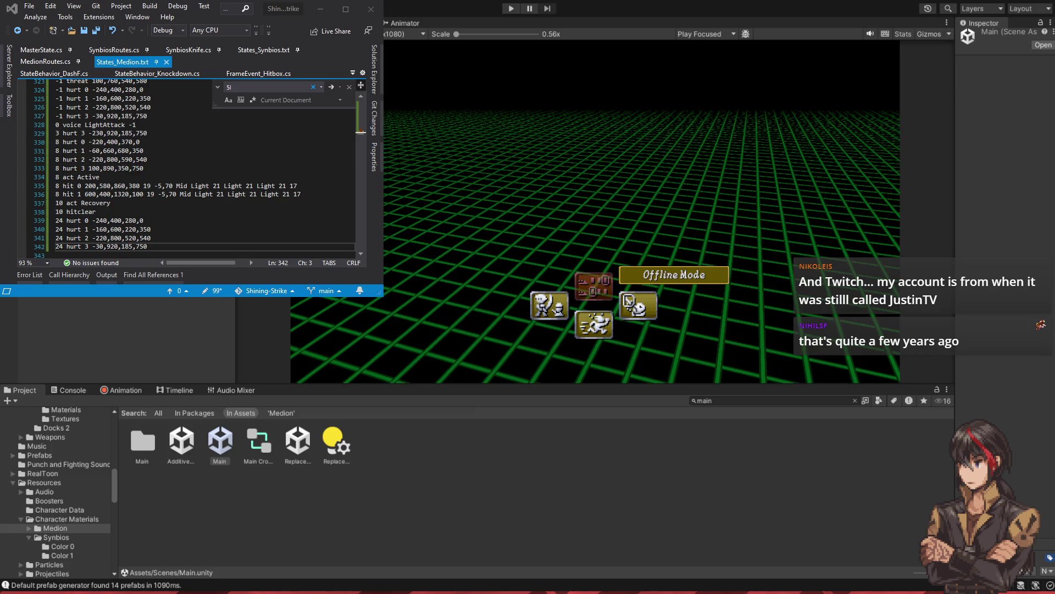
pyautogui.hotkey('alt', 'Tab')
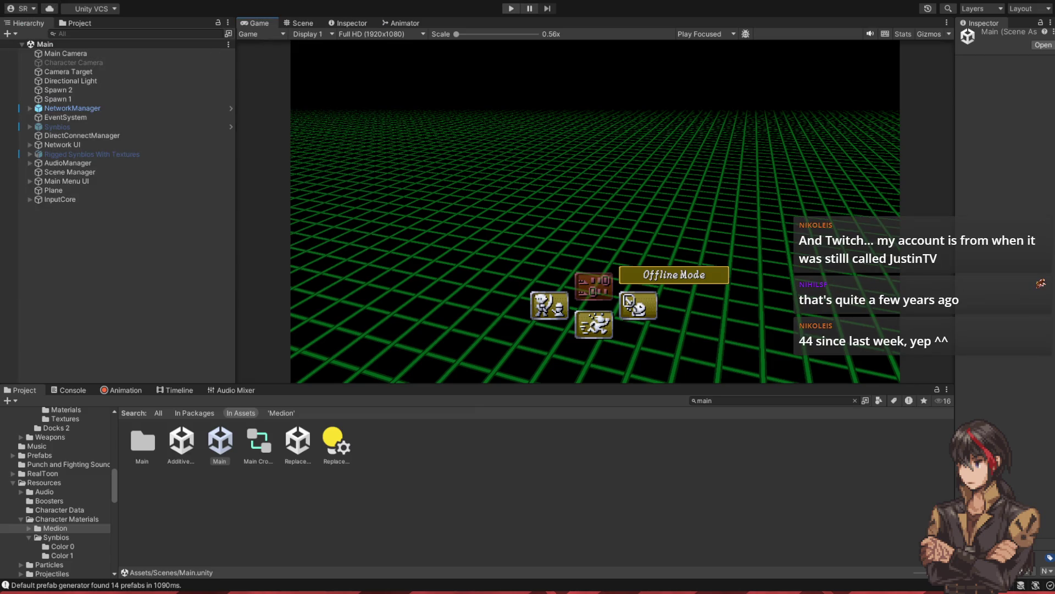
pyautogui.click(511, 8)
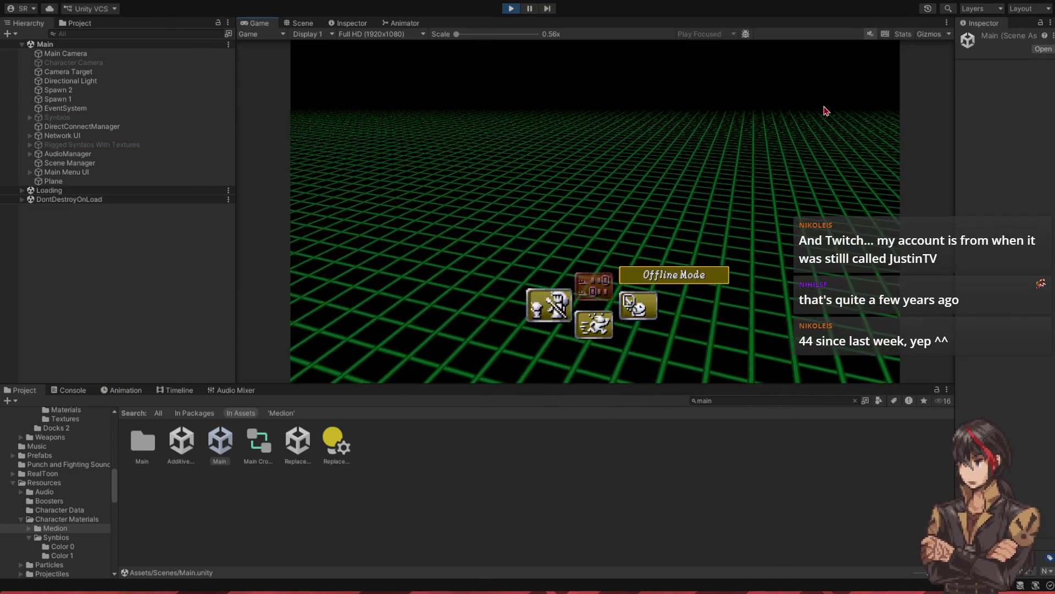
# - Choose Training from the Versus menu and confirm Medion's loadout to load the battle
pyautogui.press('Left')
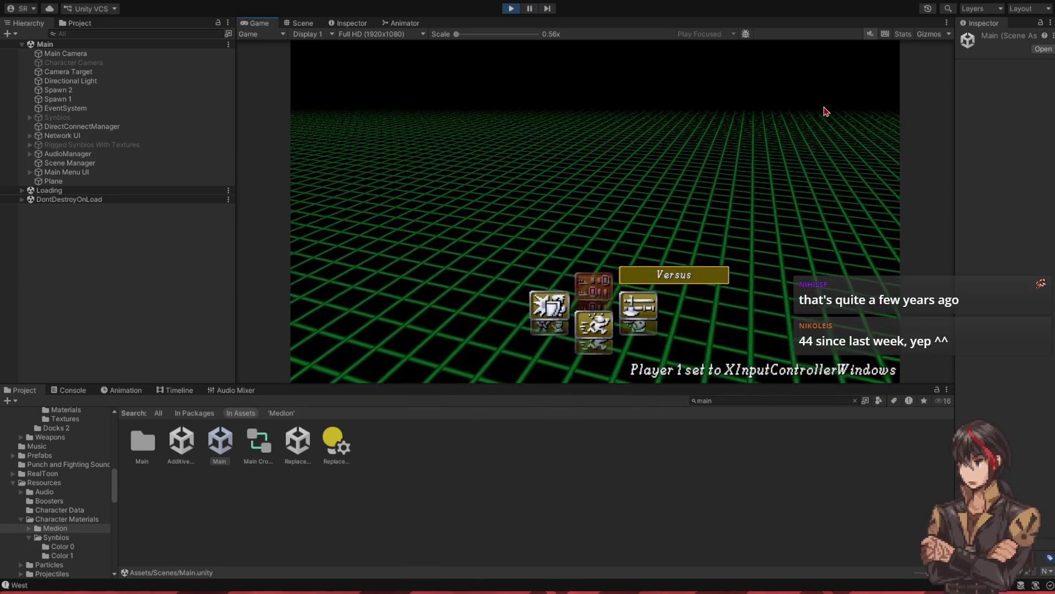
pyautogui.press('Left')
pyautogui.press('Return')
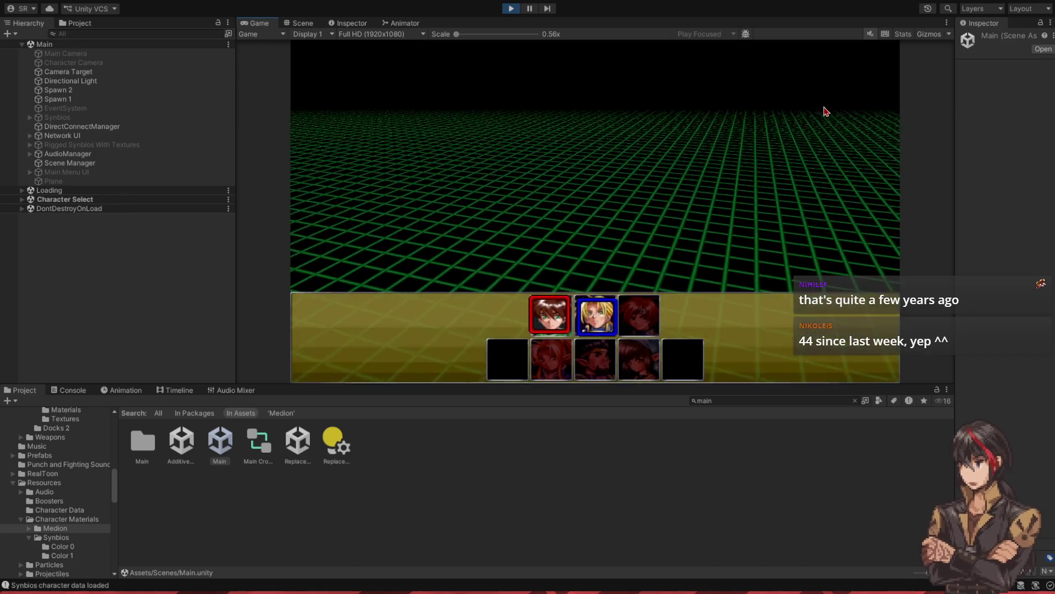
pyautogui.press('Escape')
pyautogui.press('Return')
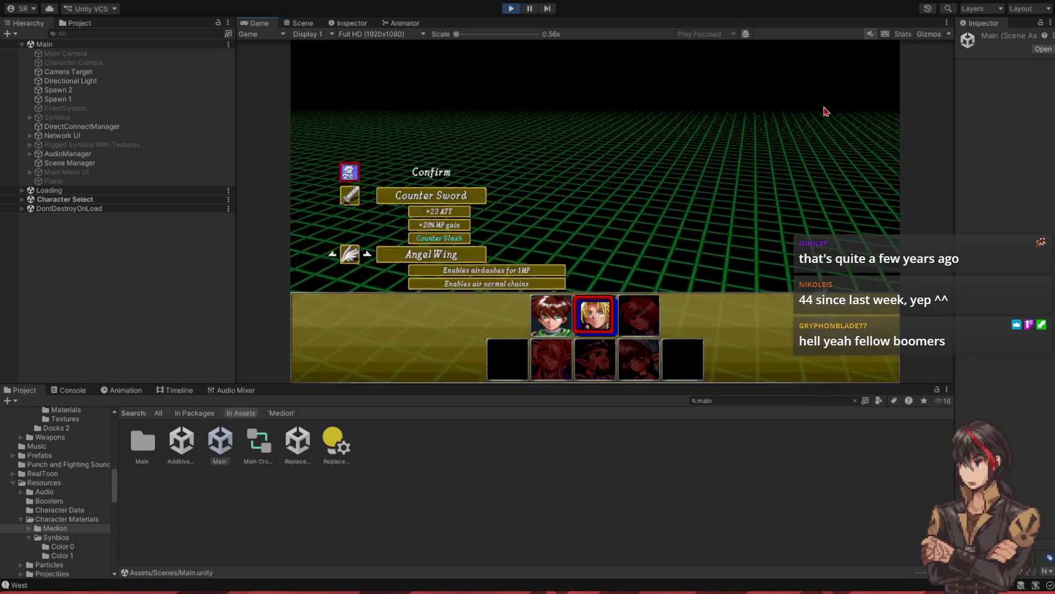
pyautogui.press('Return')
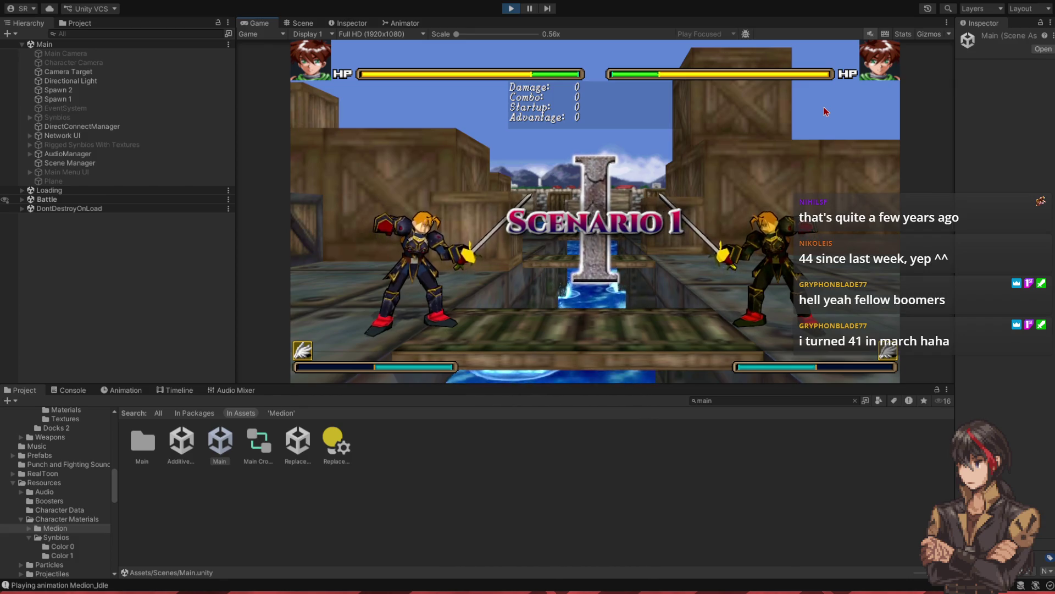
# - Test Medion's light slash (J), jumps (W) and forward walk (D) against the opponent
pyautogui.press('j')
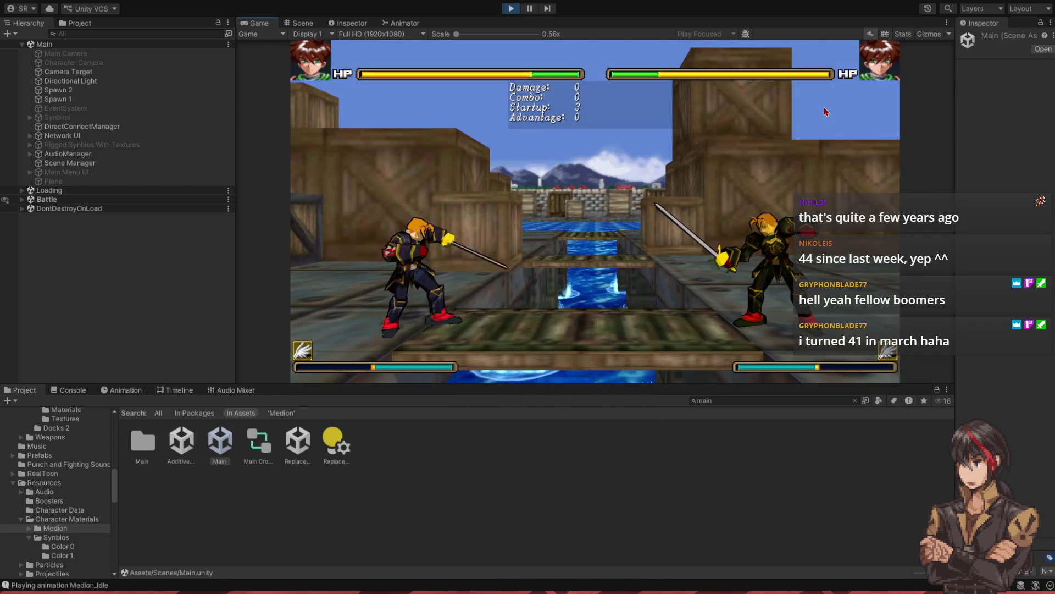
pyautogui.press('w')
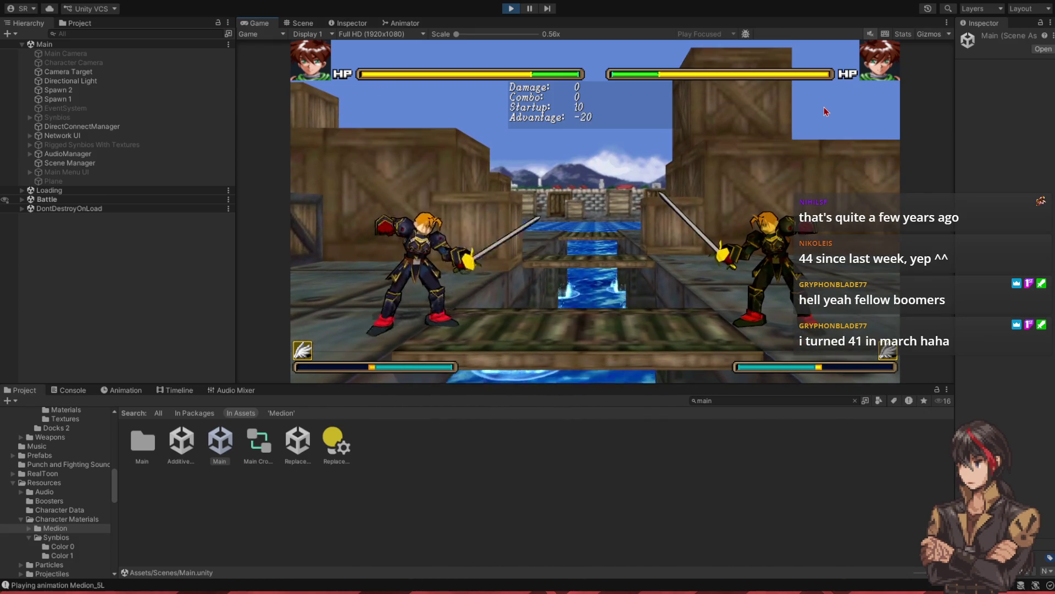
pyautogui.press('w')
pyautogui.press('w')
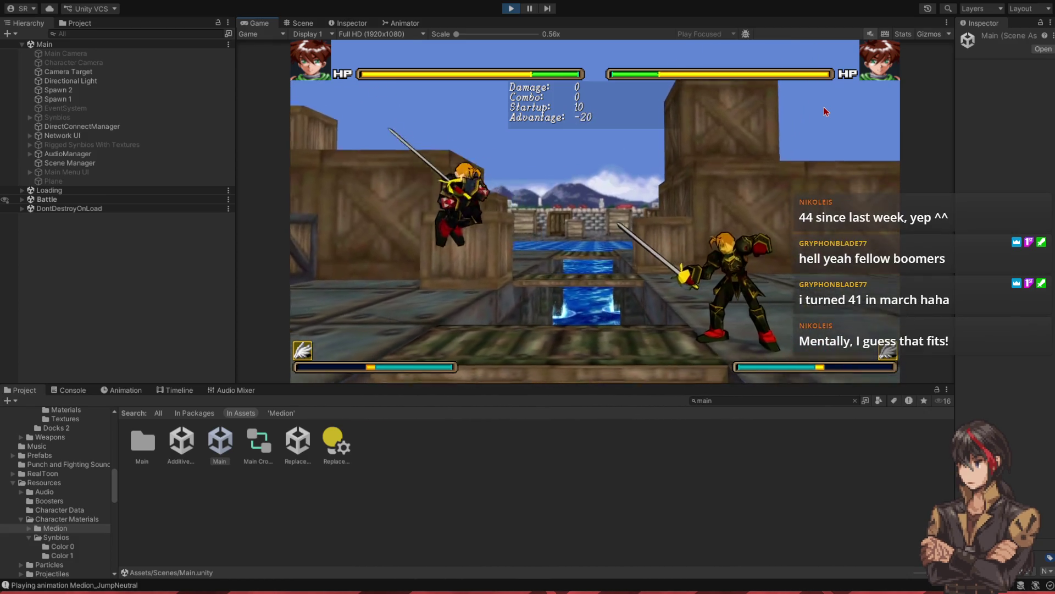
pyautogui.press('j')
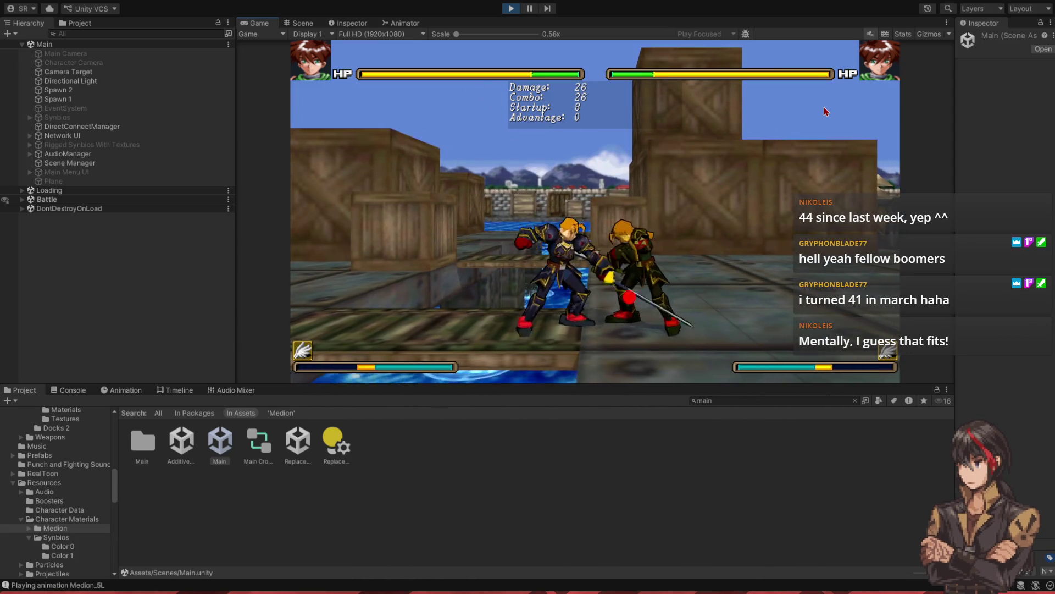
pyautogui.press('w')
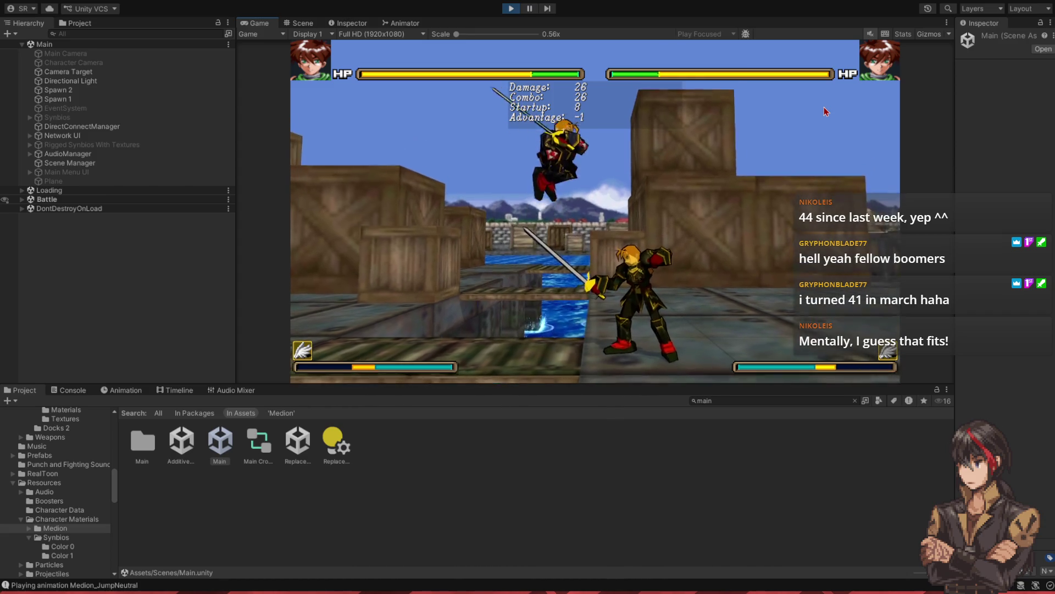
pyautogui.press('w')
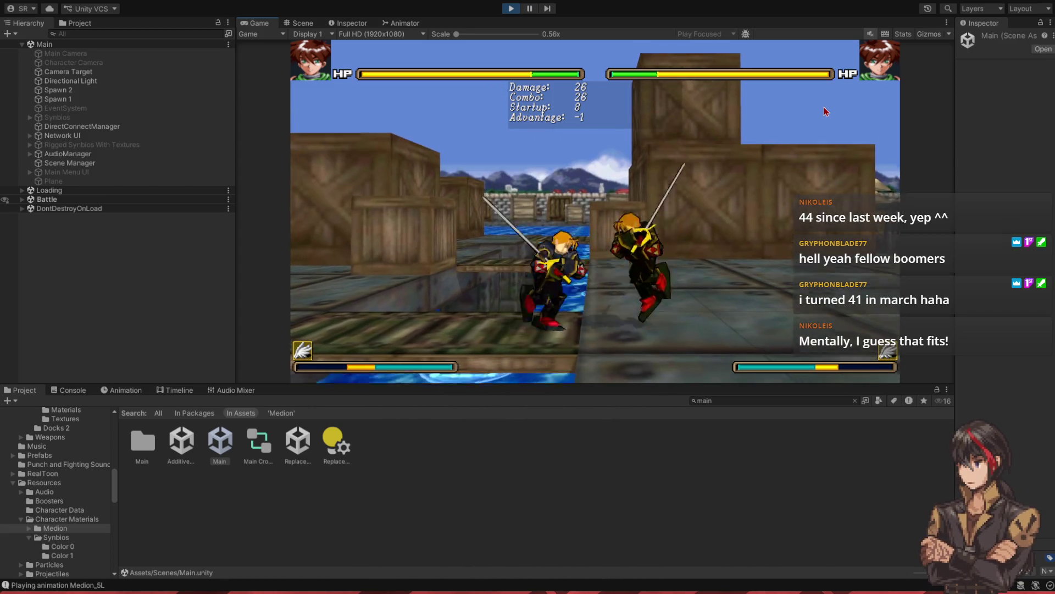
pyautogui.press('w')
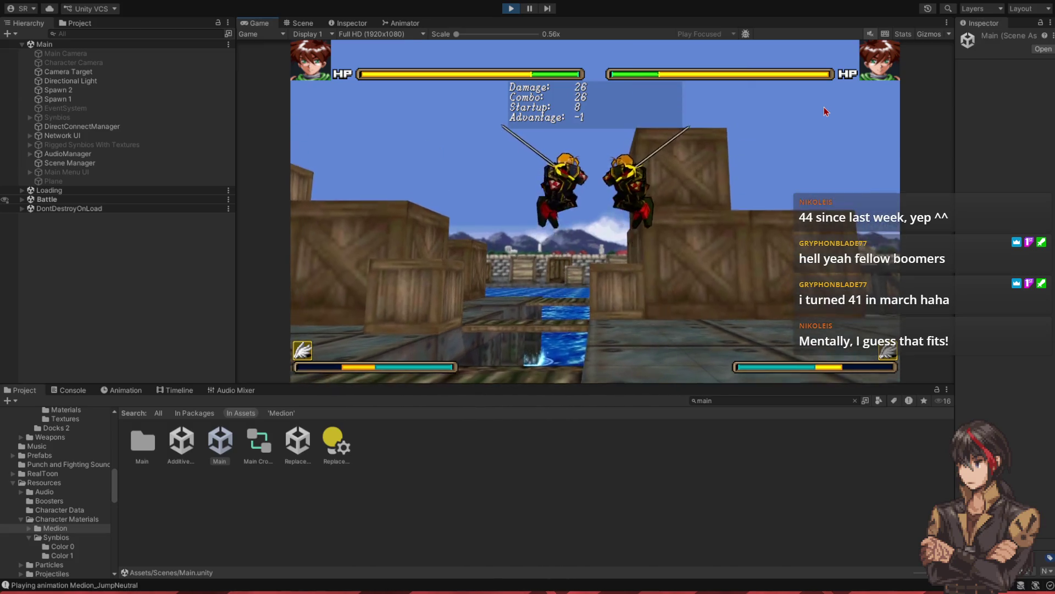
pyautogui.press('d')
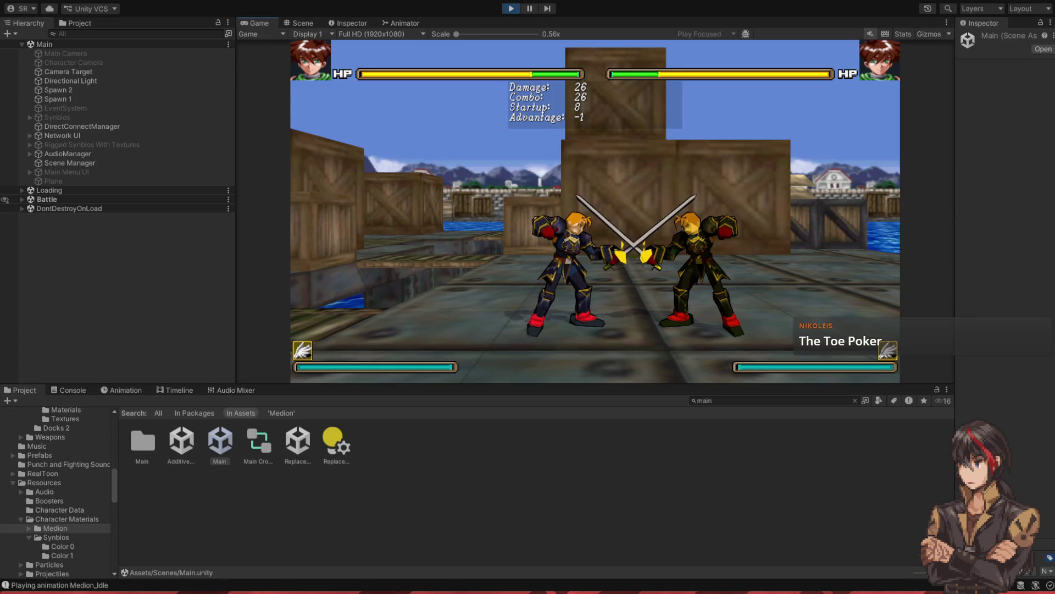
pyautogui.hotkey('alt', 'Tab')
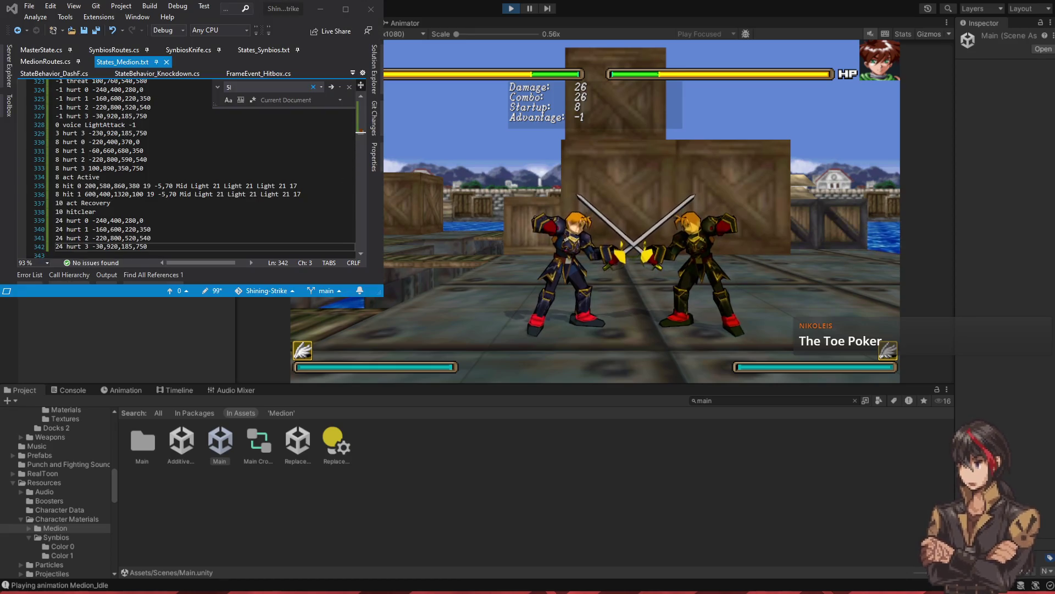
# - Go to the first hit line and place the cursor just before the damage value 19 on line 335
pyautogui.click(189, 188)
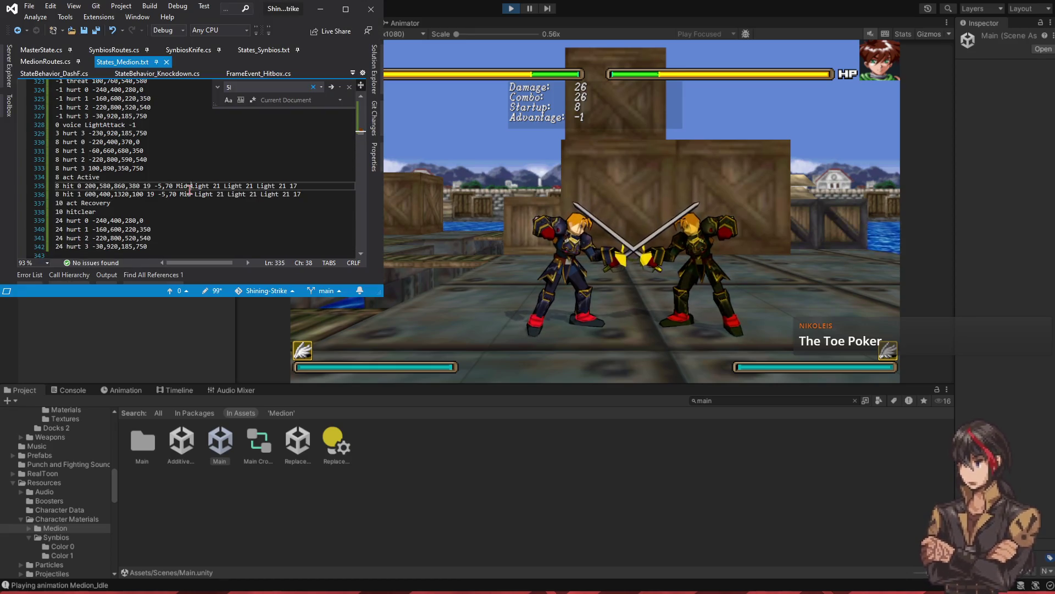
pyautogui.click(145, 186)
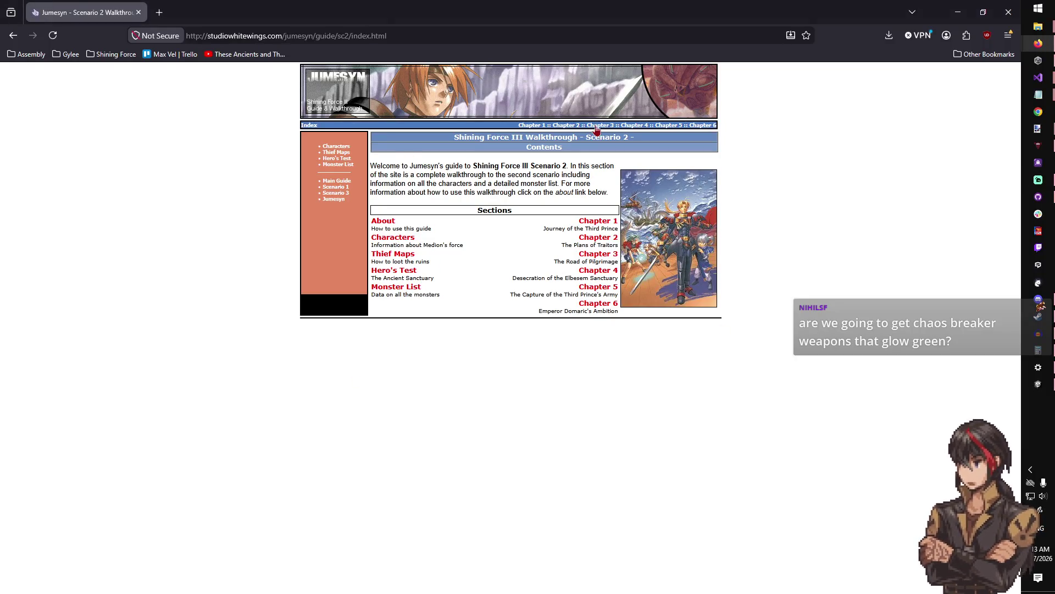
# - Return to the guide's main contents page and open the Weapons Guide
pyautogui.click(336, 181)
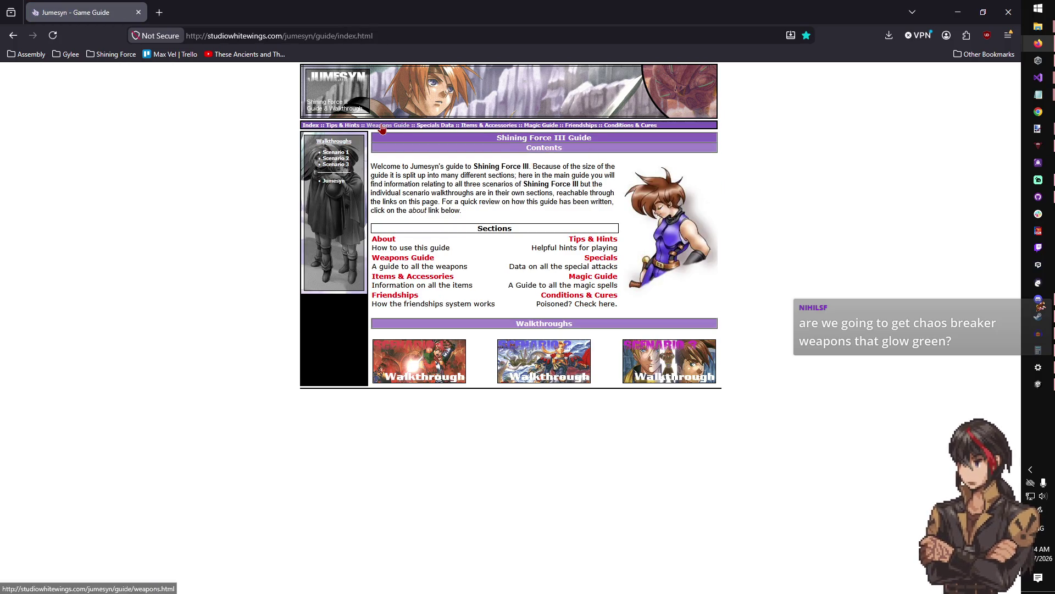
pyautogui.click(387, 125)
# - Open the Shell–Wing weapons page and highlight Darkside Sword, Sword of Lord, Shining Sword and Element Sword stats
pyautogui.scroll(-5, 631, 320)
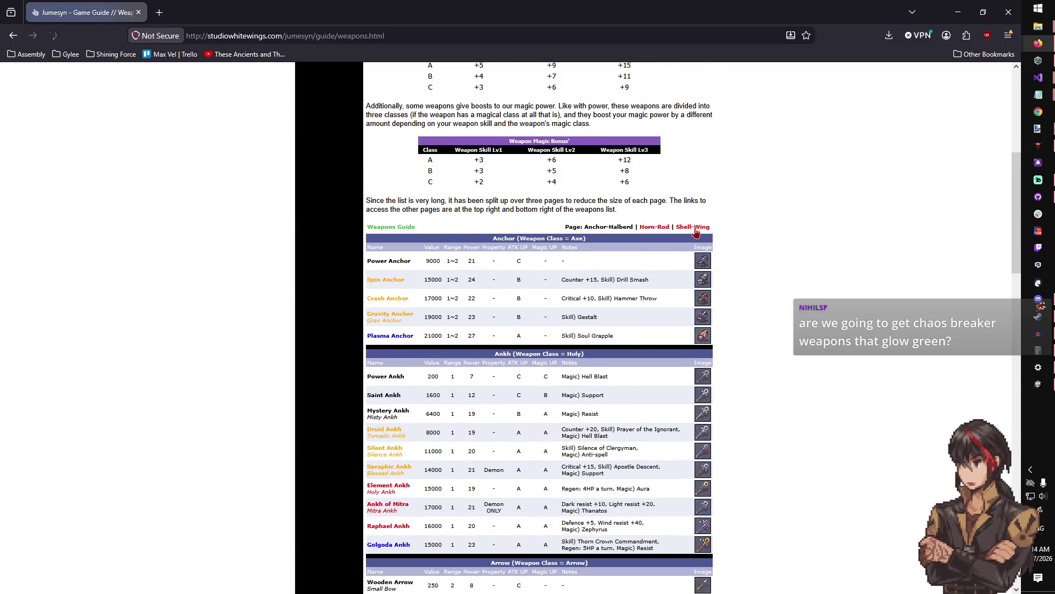
pyautogui.click(695, 227)
pyautogui.scroll(-5, 698, 239)
pyautogui.scroll(-10, 698, 239)
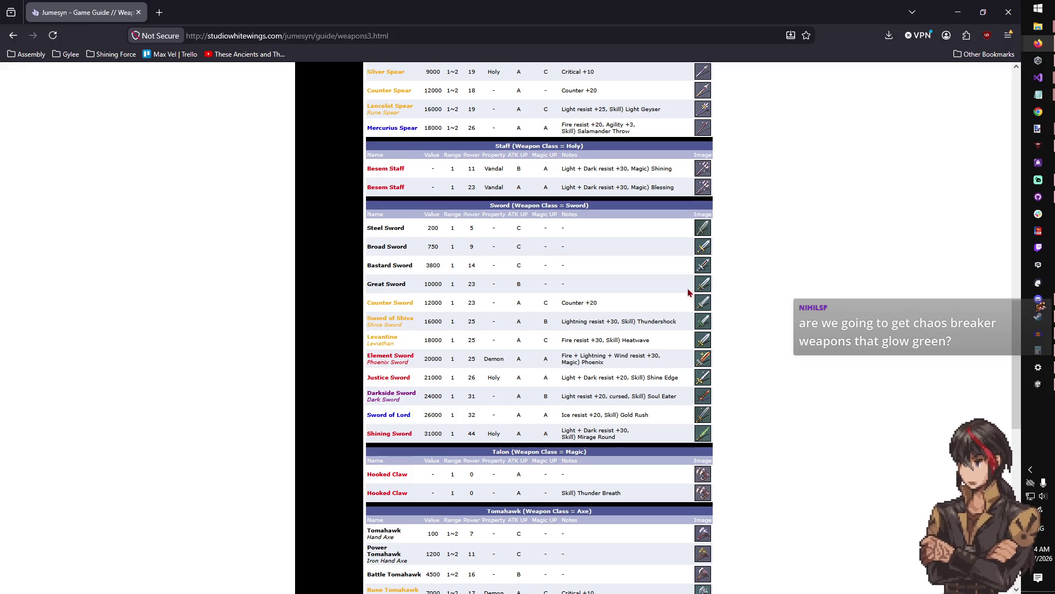
pyautogui.moveTo(532, 403); pyautogui.dragTo(494, 414)
pyautogui.click(612, 414)
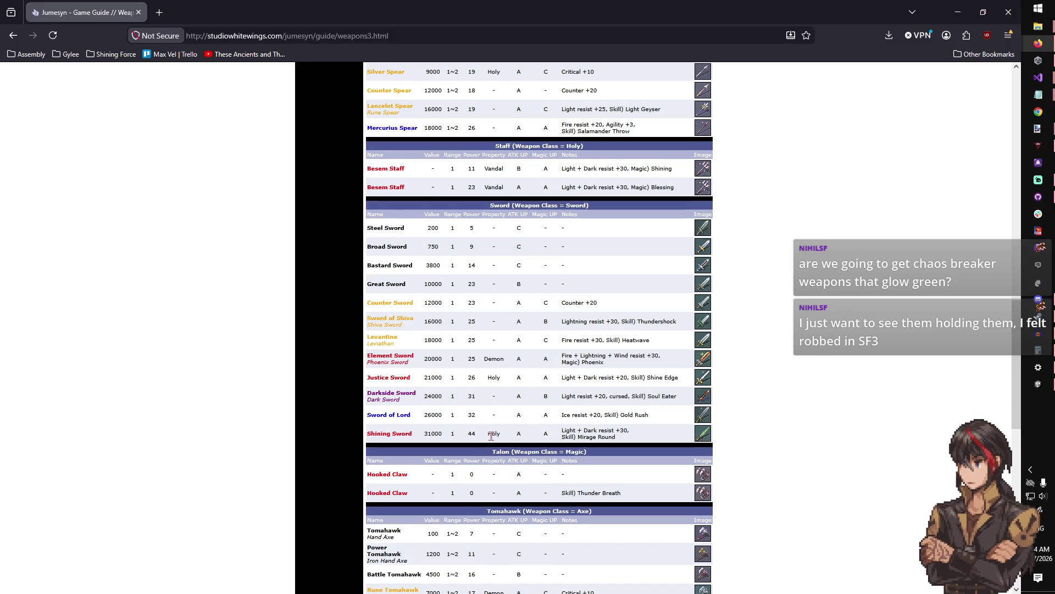
pyautogui.moveTo(509, 438); pyautogui.dragTo(406, 434)
pyautogui.click(406, 434)
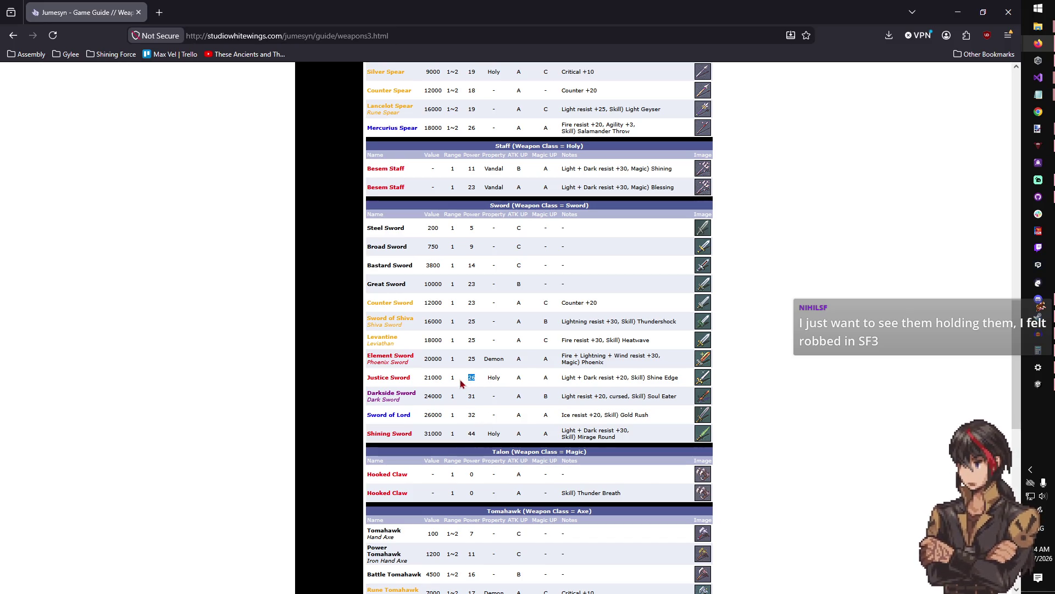
pyautogui.moveTo(477, 362)
pyautogui.mouseDown()
pyautogui.moveTo(449, 361)
pyautogui.moveTo(471, 358)
pyautogui.moveTo(451, 356)
pyautogui.moveTo(480, 344)
pyautogui.moveTo(471, 341)
pyautogui.mouseUp()
pyautogui.click(471, 340)
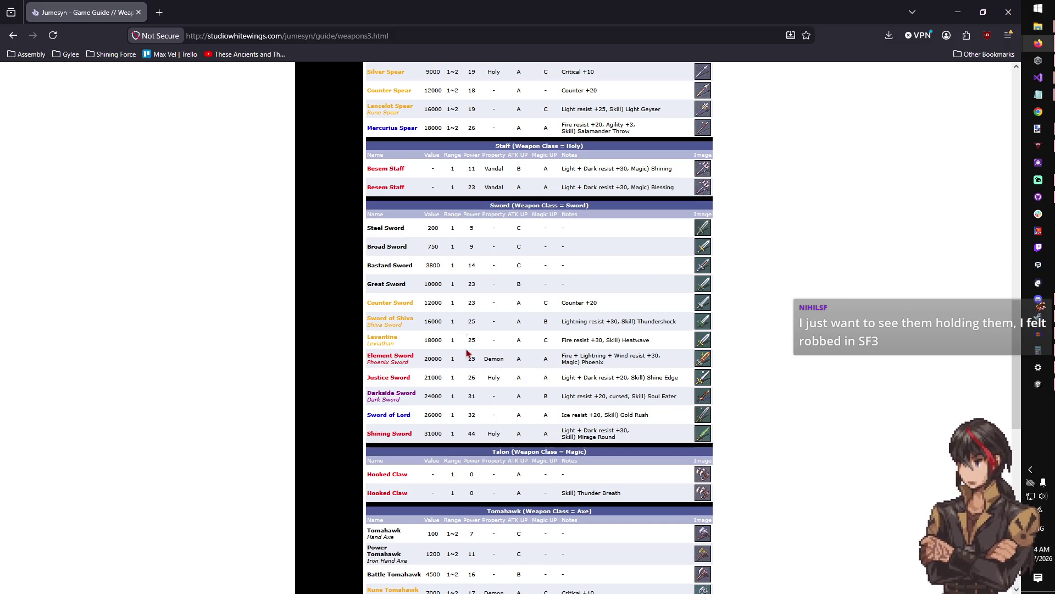
# - Scroll up and down the Shell–Wing page to compare the other weapon tables
pyautogui.scroll(5, 476, 405)
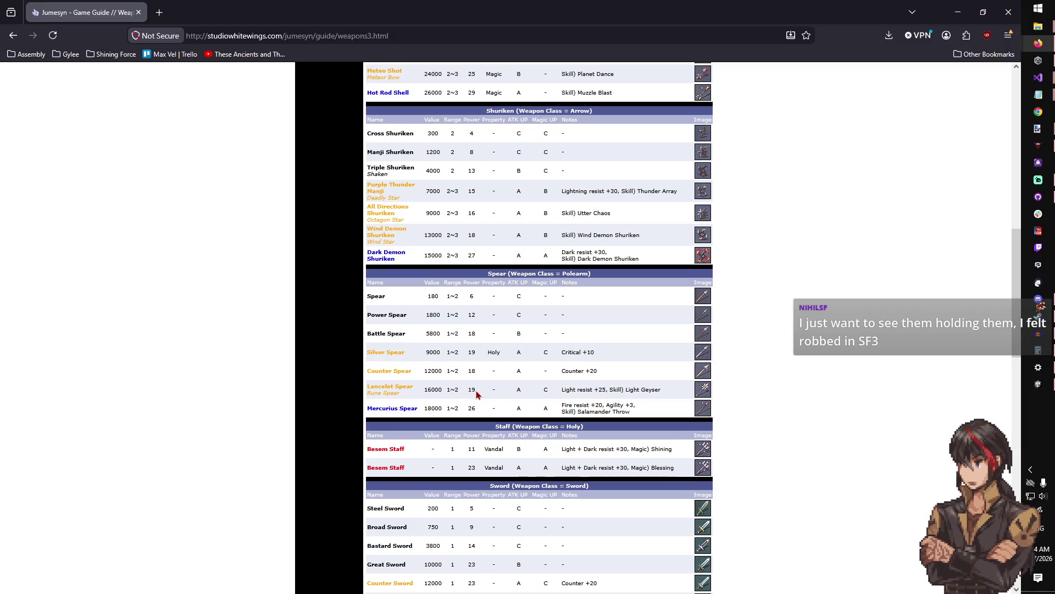
pyautogui.scroll(2, 481, 407)
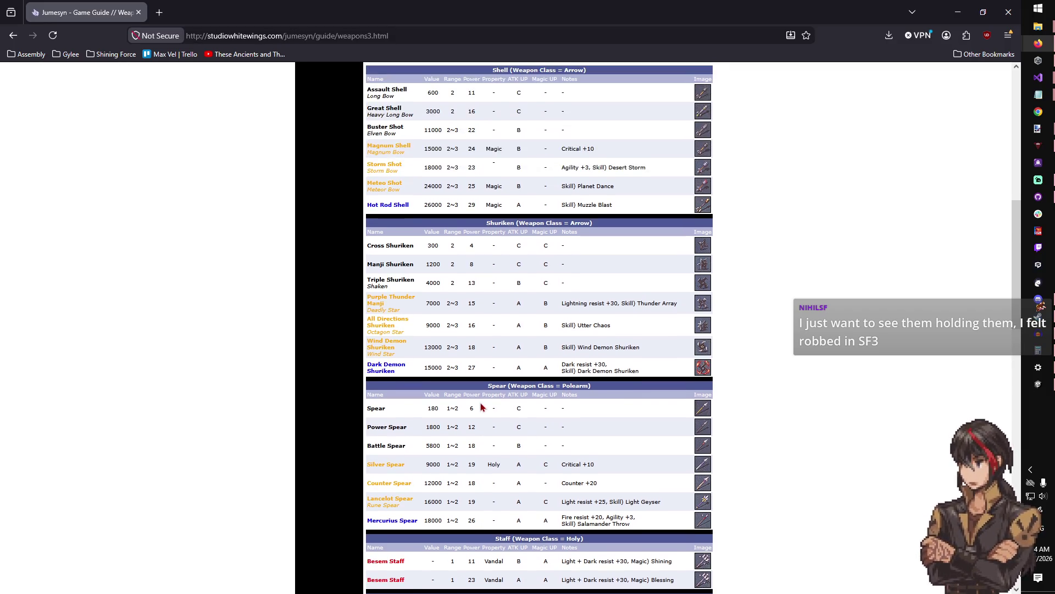
pyautogui.scroll(3, 484, 393)
pyautogui.scroll(3, 484, 392)
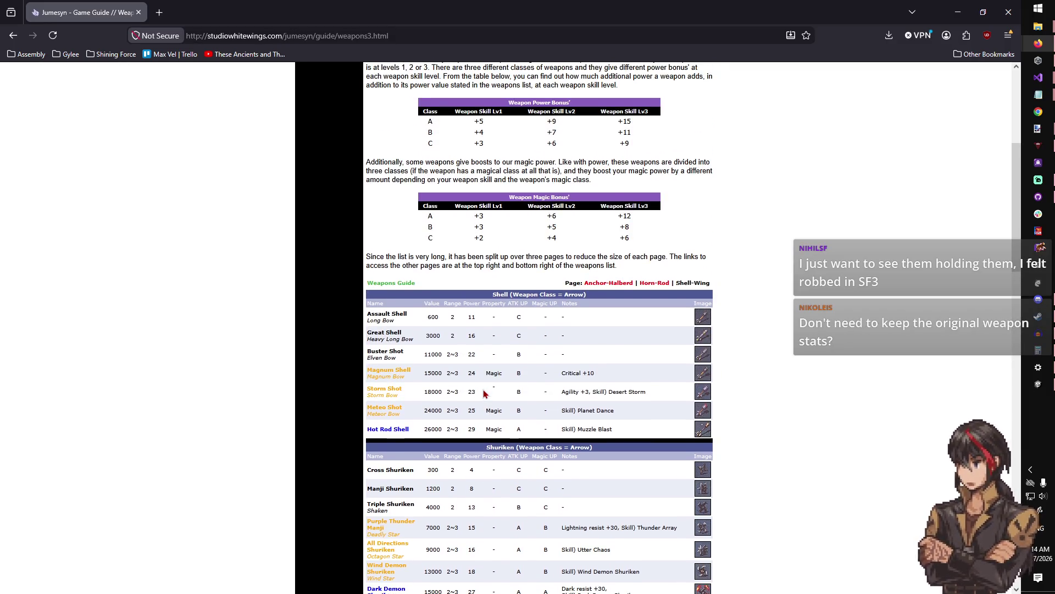
pyautogui.scroll(-8, 486, 393)
pyautogui.scroll(-13, 486, 393)
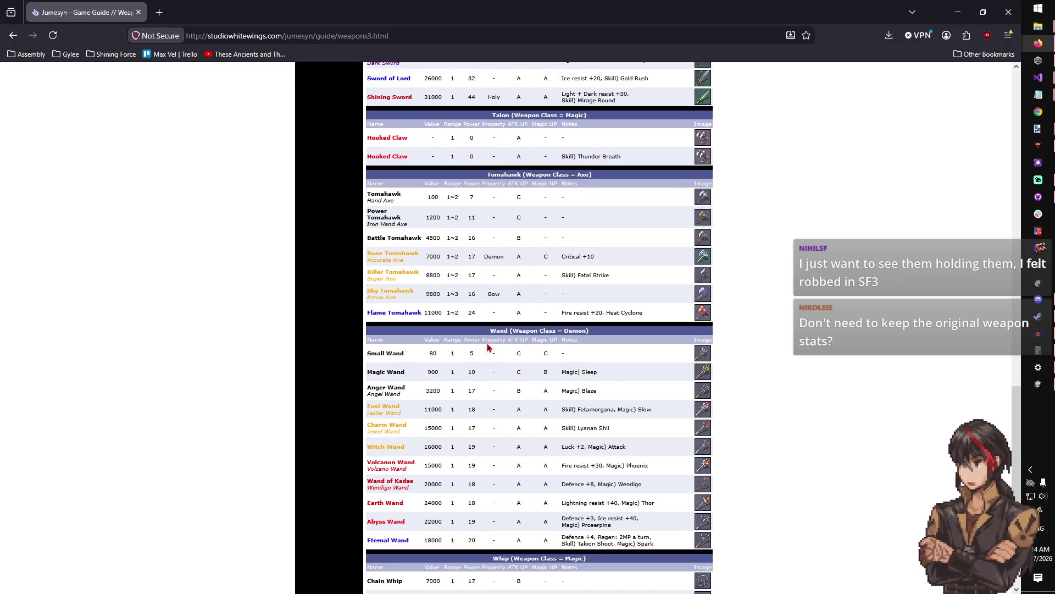
pyautogui.scroll(-5, 488, 347)
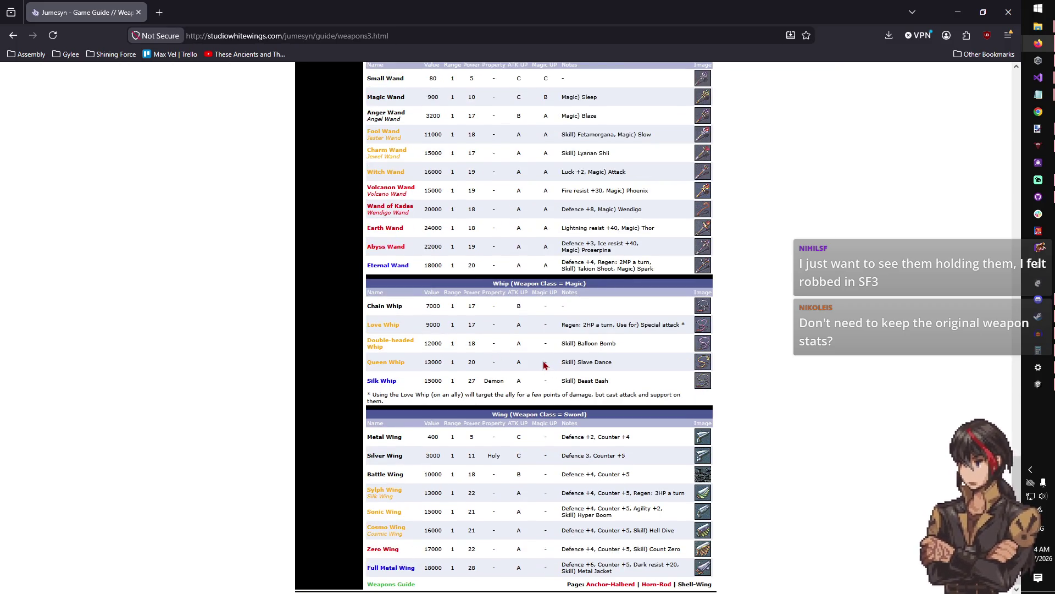
pyautogui.scroll(4, 900, 380)
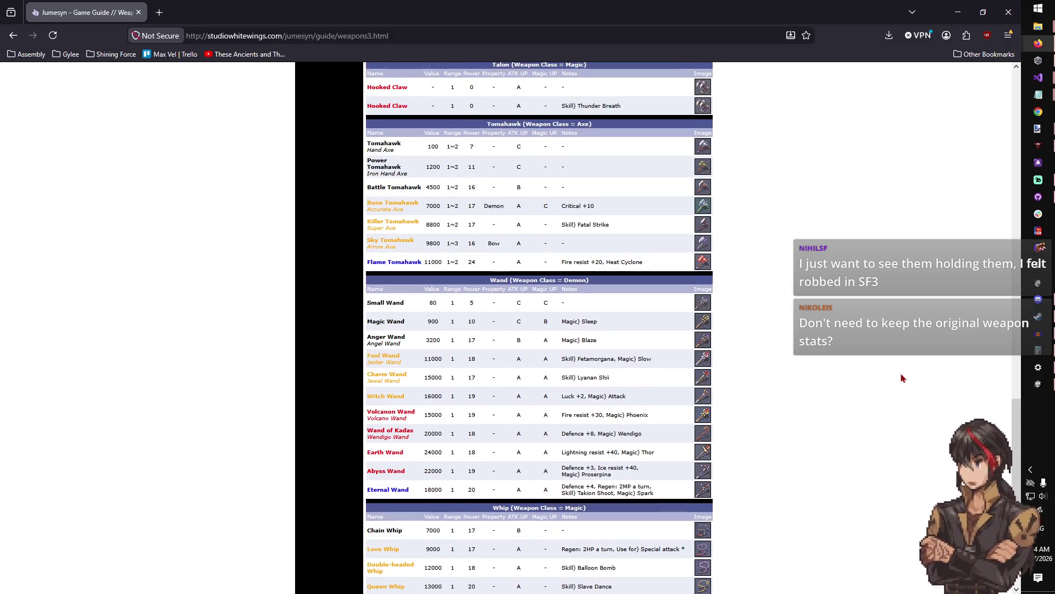
pyautogui.scroll(1, 901, 378)
pyautogui.scroll(-5, 900, 379)
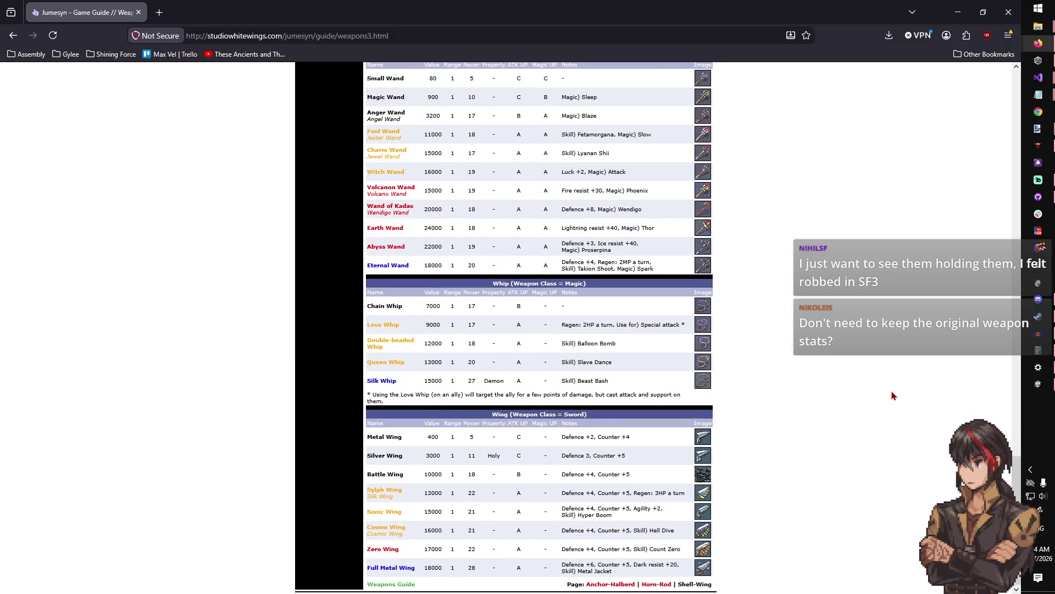
pyautogui.scroll(20, 892, 395)
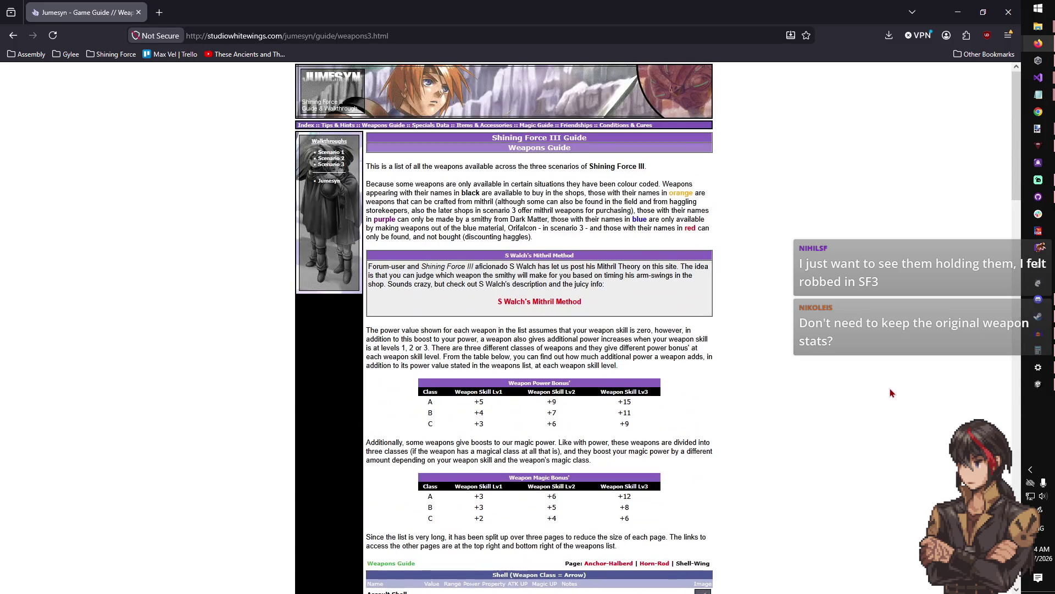
pyautogui.scroll(-20, 891, 393)
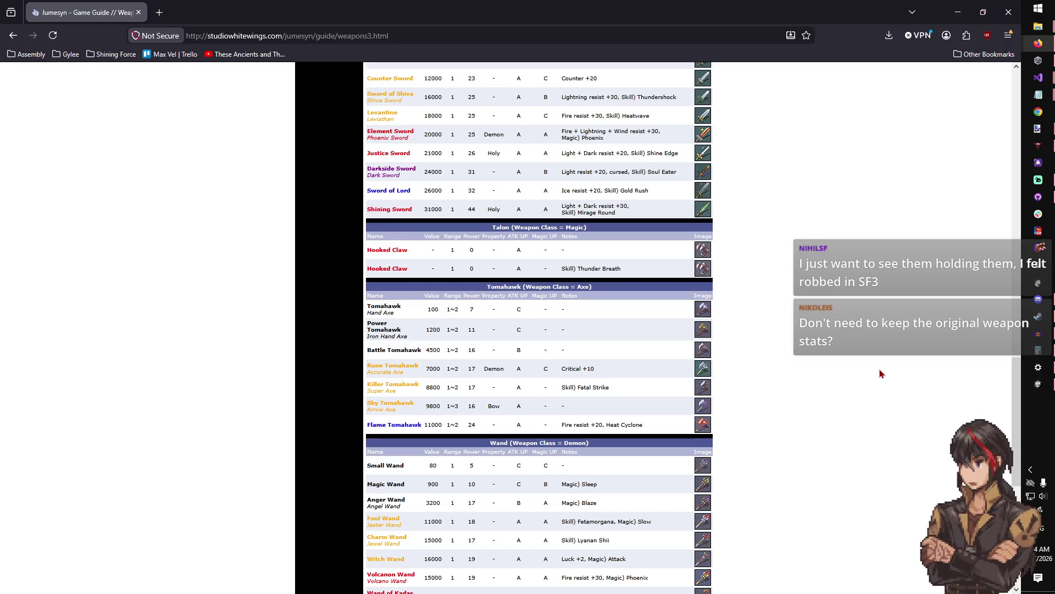
pyautogui.moveTo(512, 365); pyautogui.dragTo(511, 348)
pyautogui.click(512, 348)
pyautogui.scroll(-2, 510, 341)
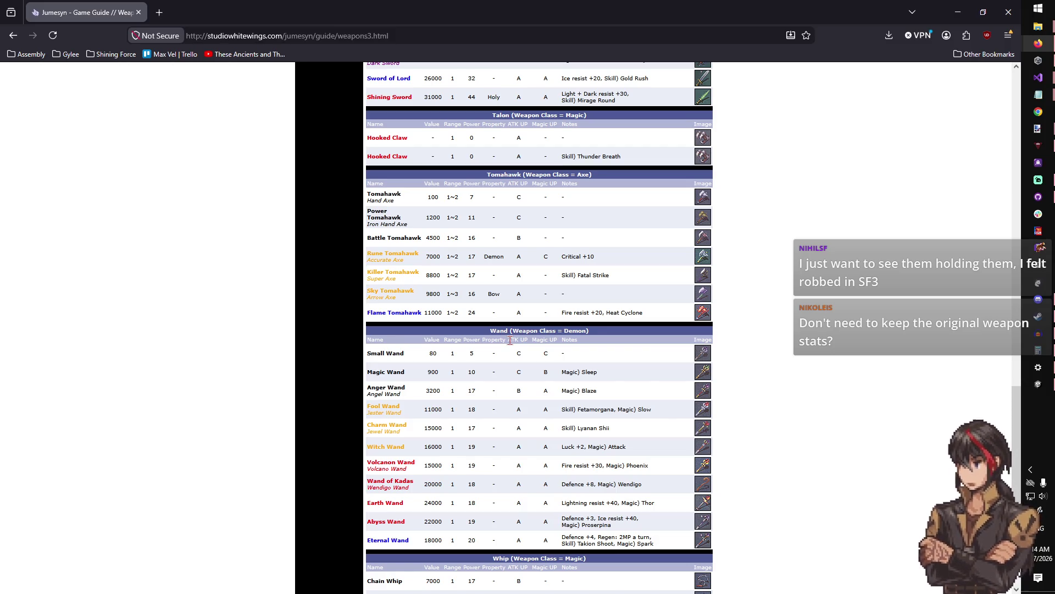
pyautogui.scroll(-5, 511, 340)
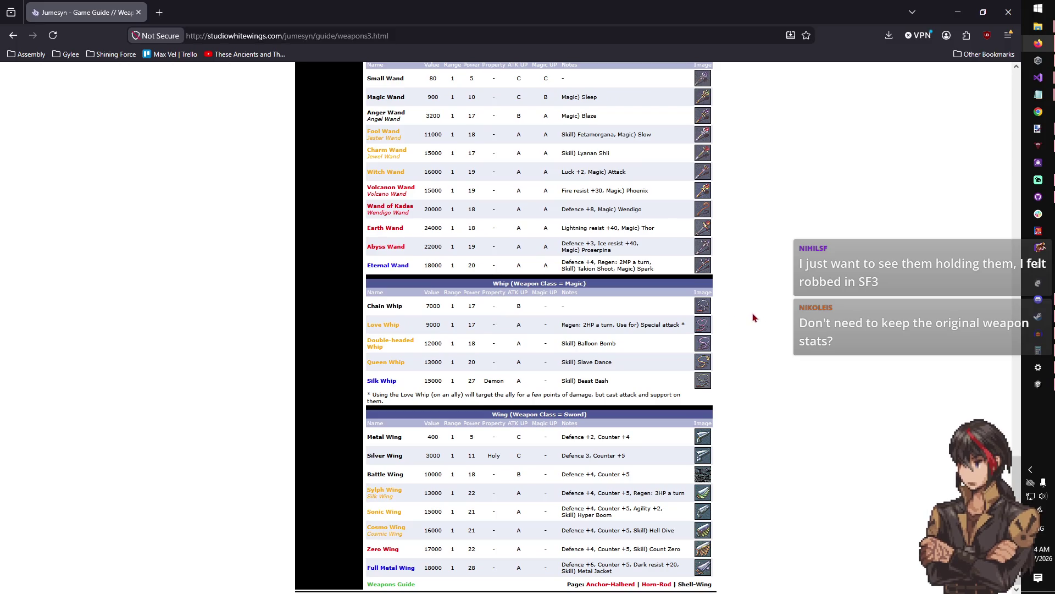
pyautogui.scroll(5, 789, 360)
pyautogui.scroll(10, 789, 360)
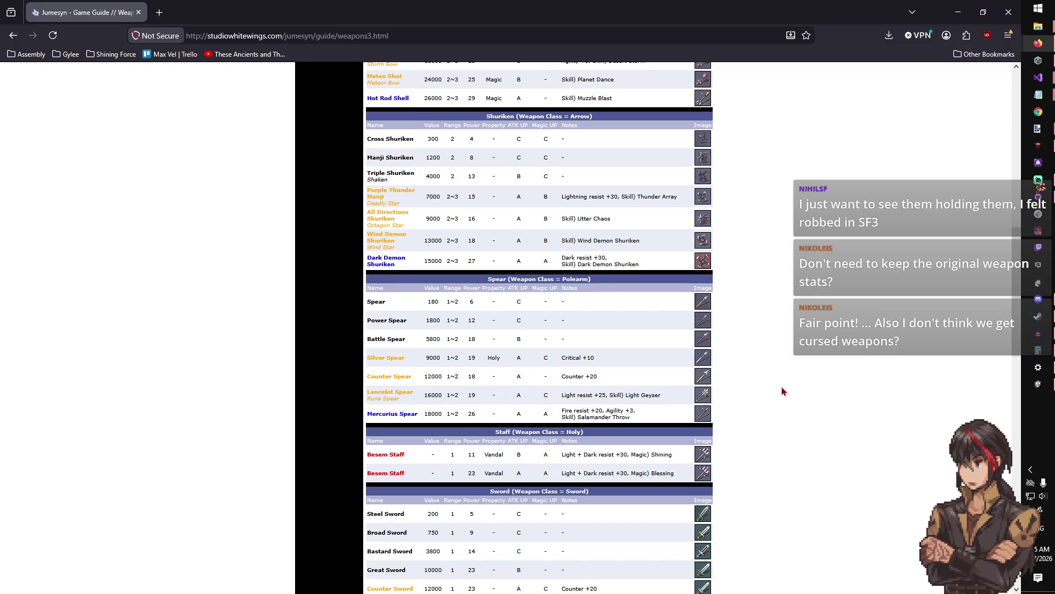
pyautogui.scroll(-1, 783, 391)
pyautogui.scroll(-3, 783, 391)
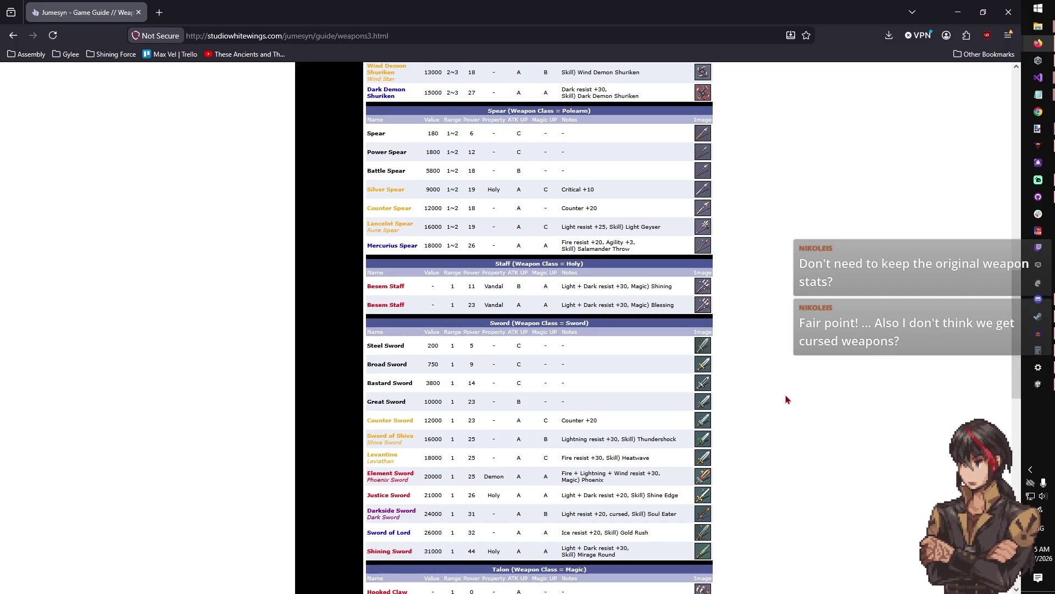
pyautogui.scroll(10, 784, 410)
pyautogui.scroll(-6, 781, 417)
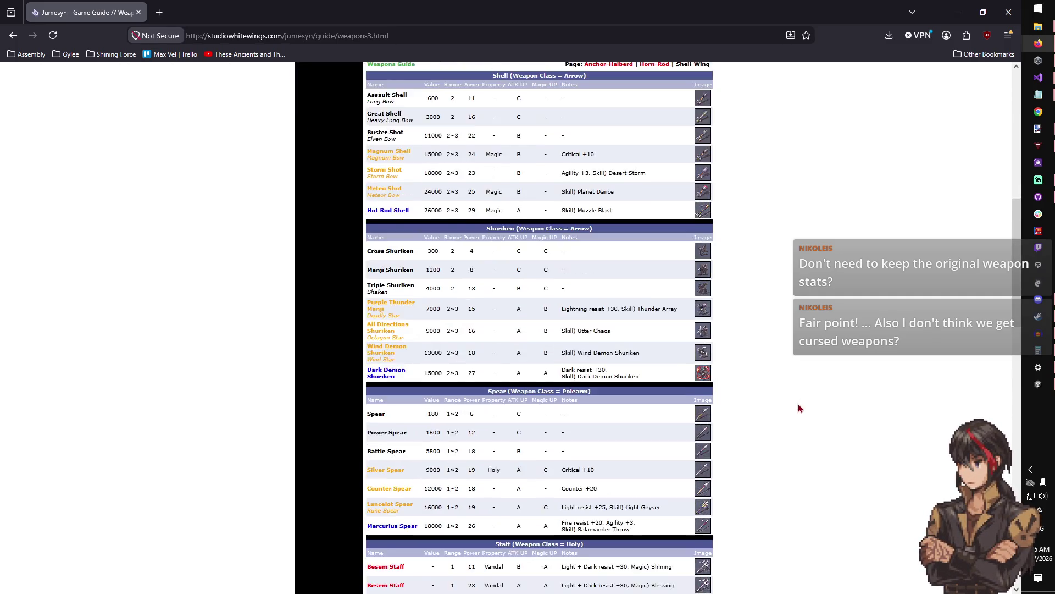
pyautogui.scroll(-12, 800, 408)
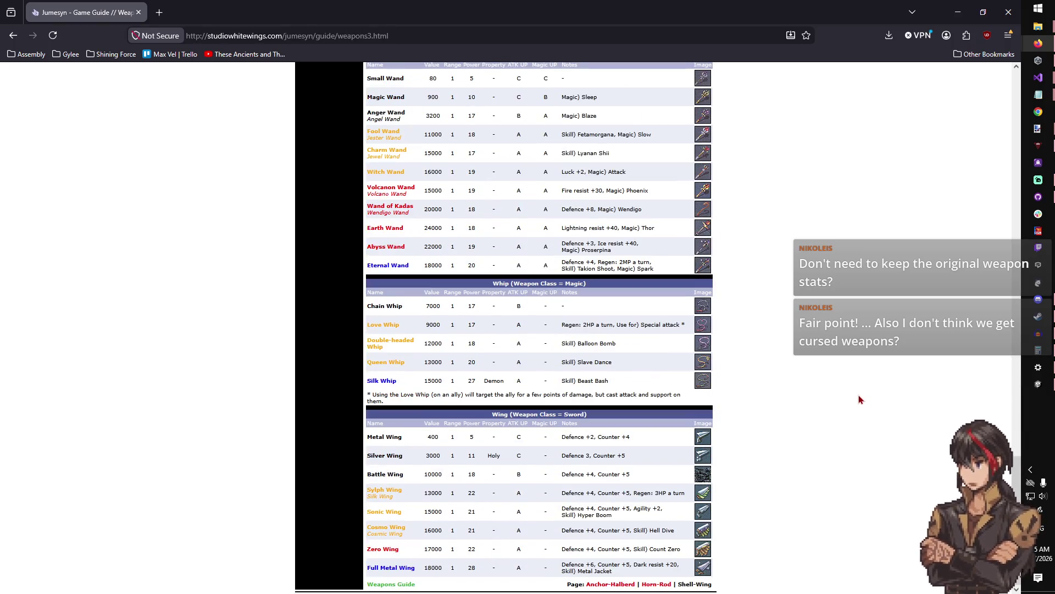
pyautogui.scroll(20, 861, 399)
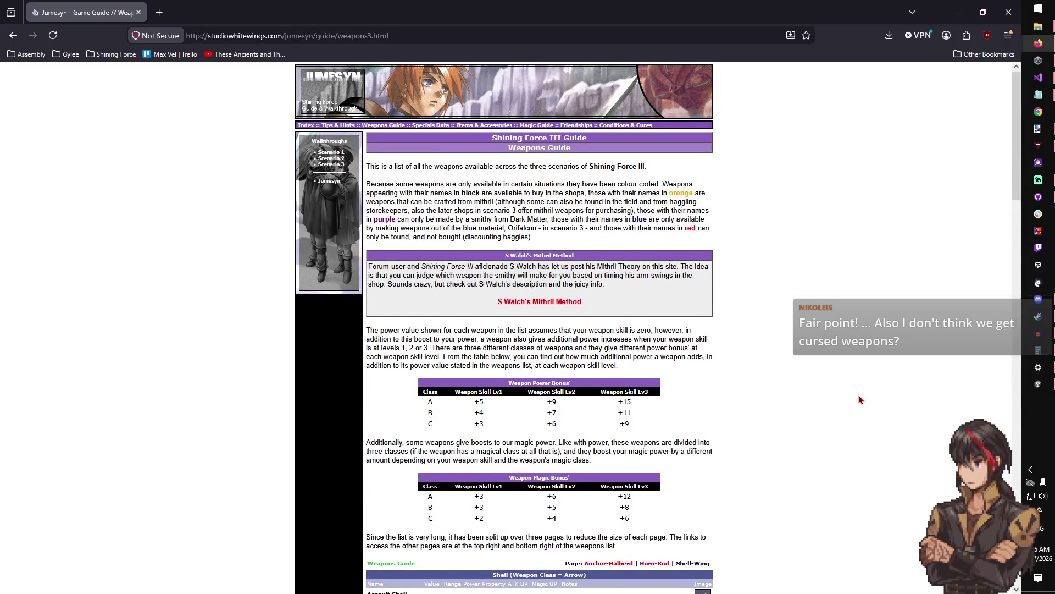
pyautogui.scroll(-5, 860, 399)
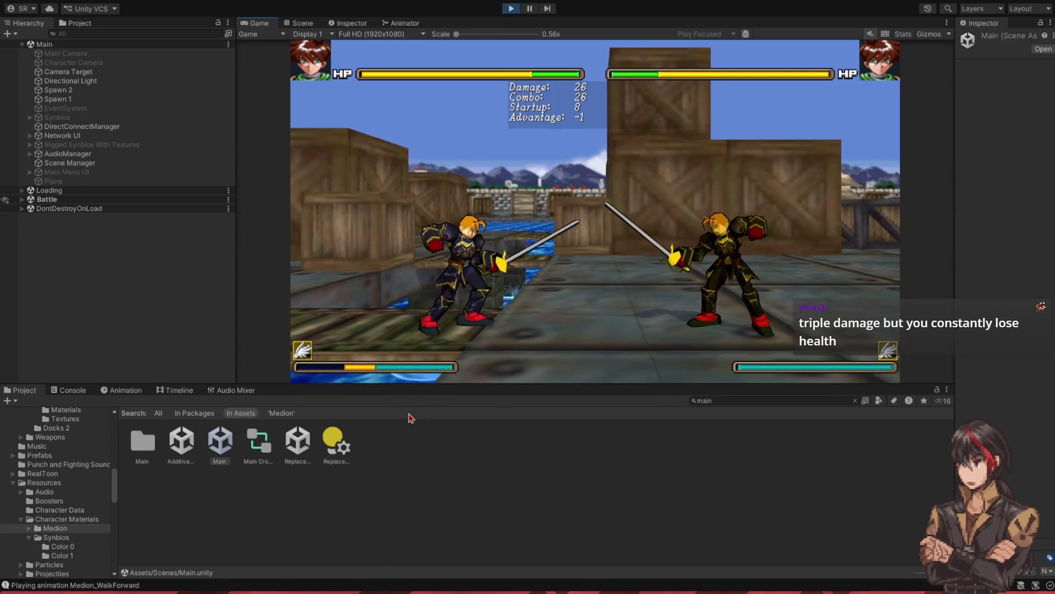
# - Stop Play mode and switch back to Visual Studio's SynbiosRoutes.cs
pyautogui.click(511, 10)
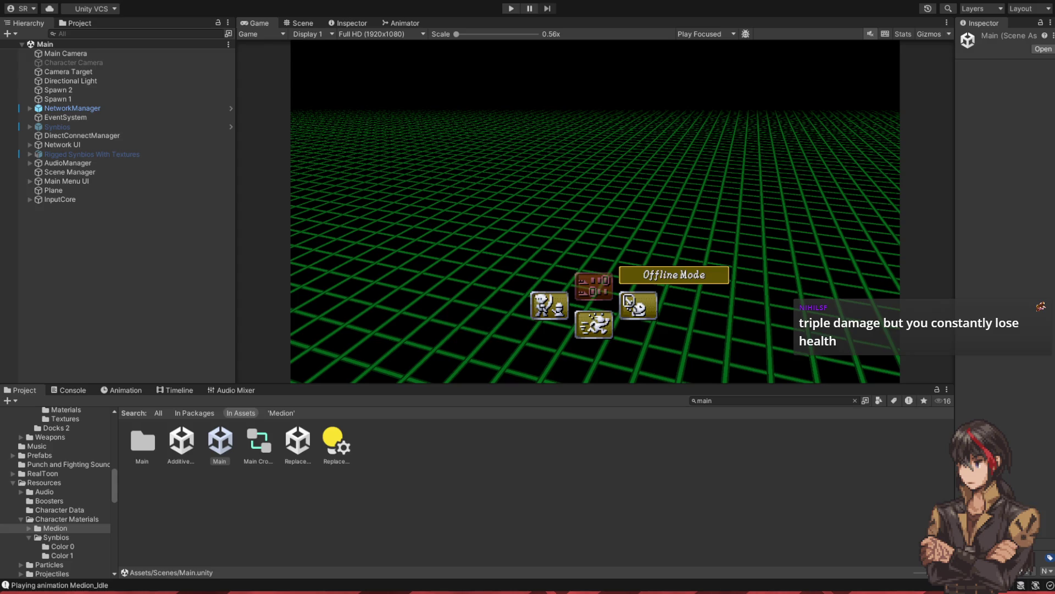
pyautogui.hotkey('alt', 'Tab')
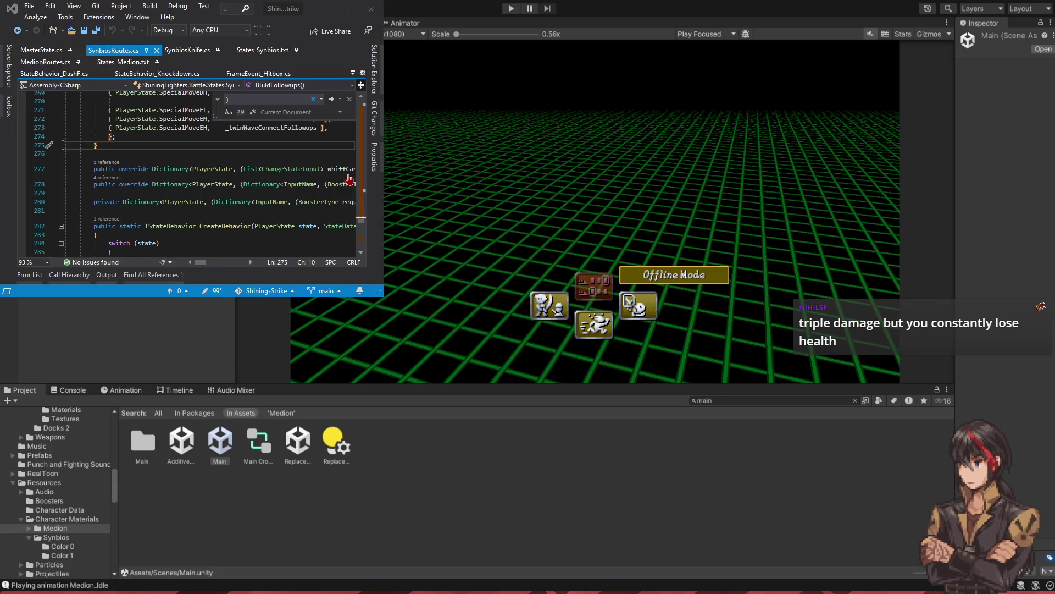
# - Maximize Visual Studio and search SynbiosRoutes.cs for 'specialmoveah'
pyautogui.press('super+Up')
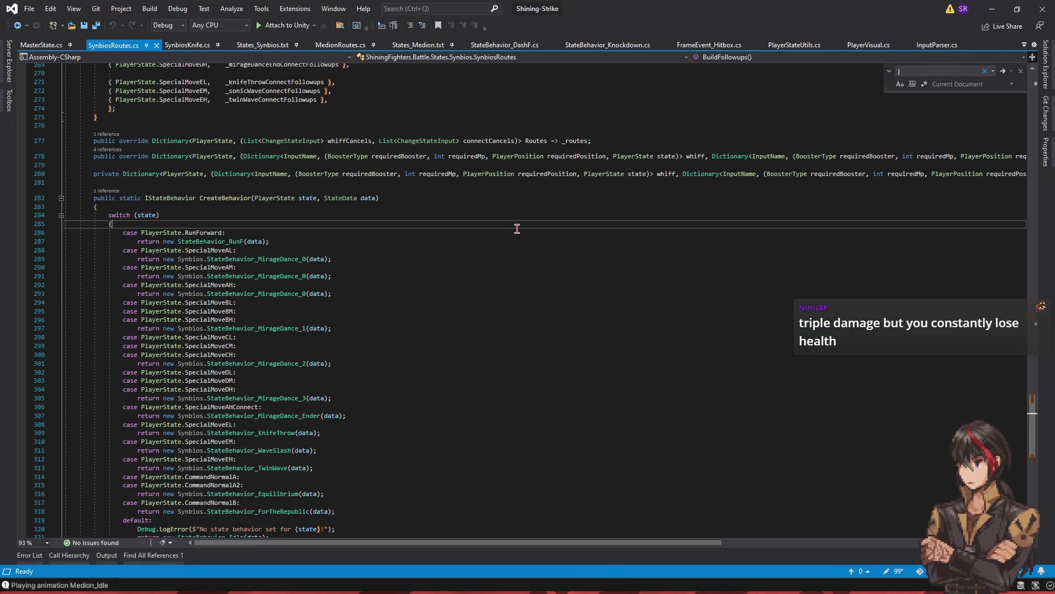
pyautogui.hotkey('ctrl', 'f')
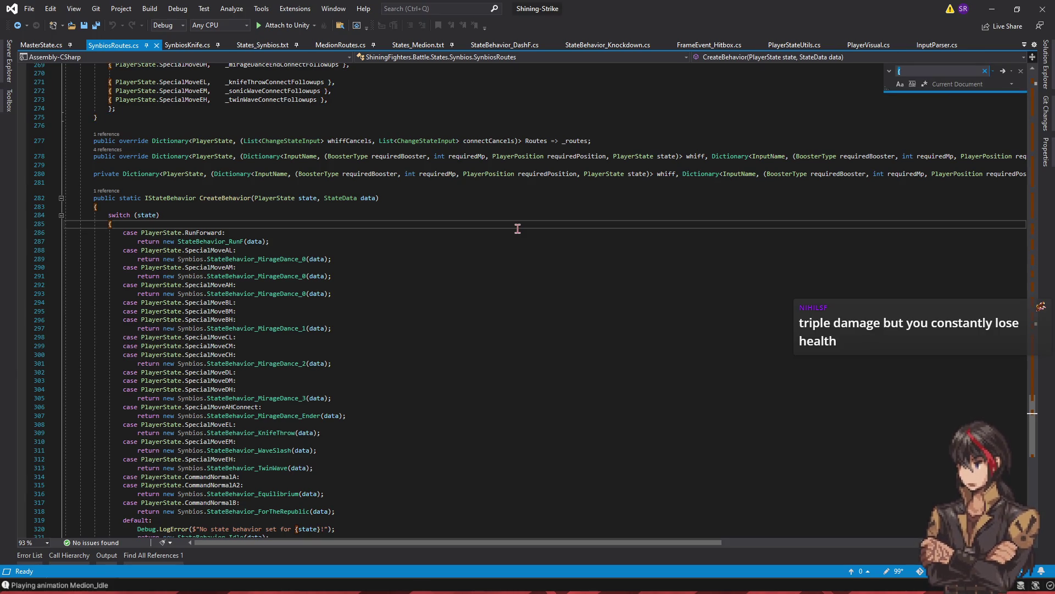
pyautogui.write('special')
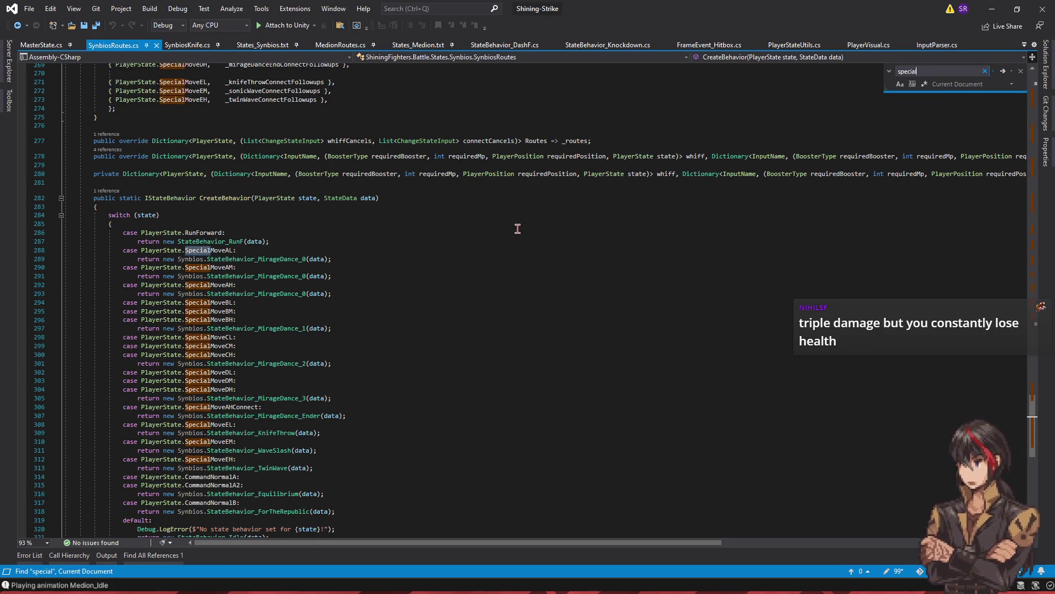
pyautogui.write('moveah')
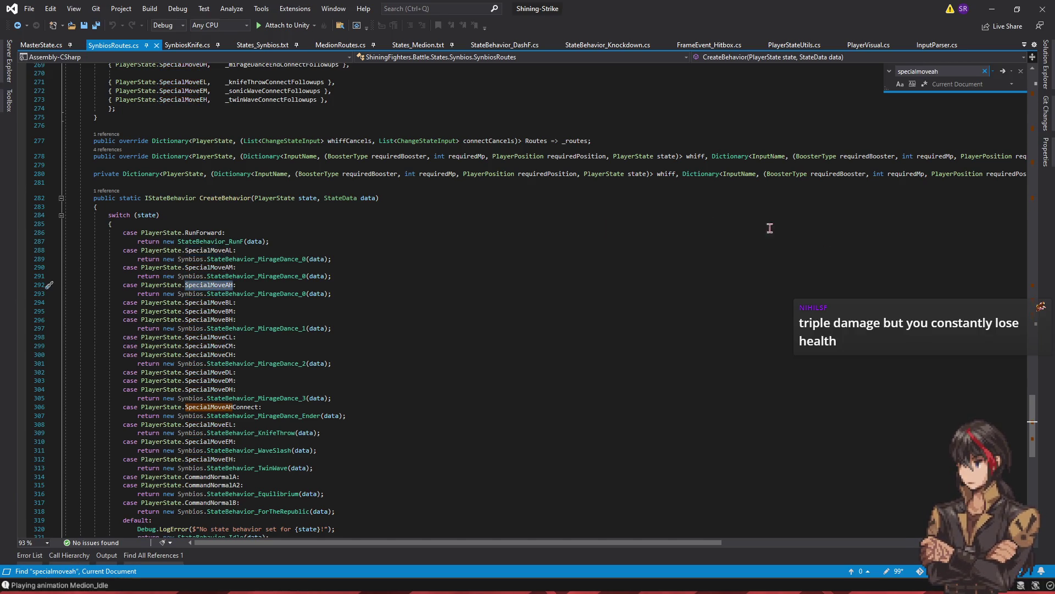
pyautogui.moveTo(1033, 424); pyautogui.dragTo(1045, 122)
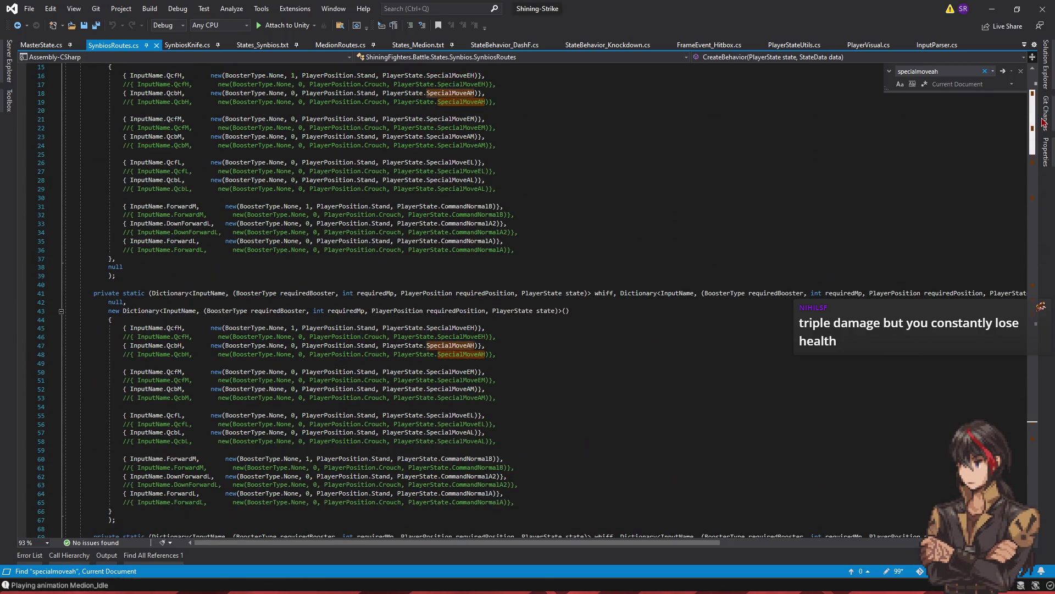
pyautogui.scroll(1, 591, 119)
# - Change requiredMp from 0 to 1 on the SpecialMoveAH routes at lines 18, 47, 75 and 105
pyautogui.click(292, 119)
pyautogui.press('Delete')
pyautogui.write('1')
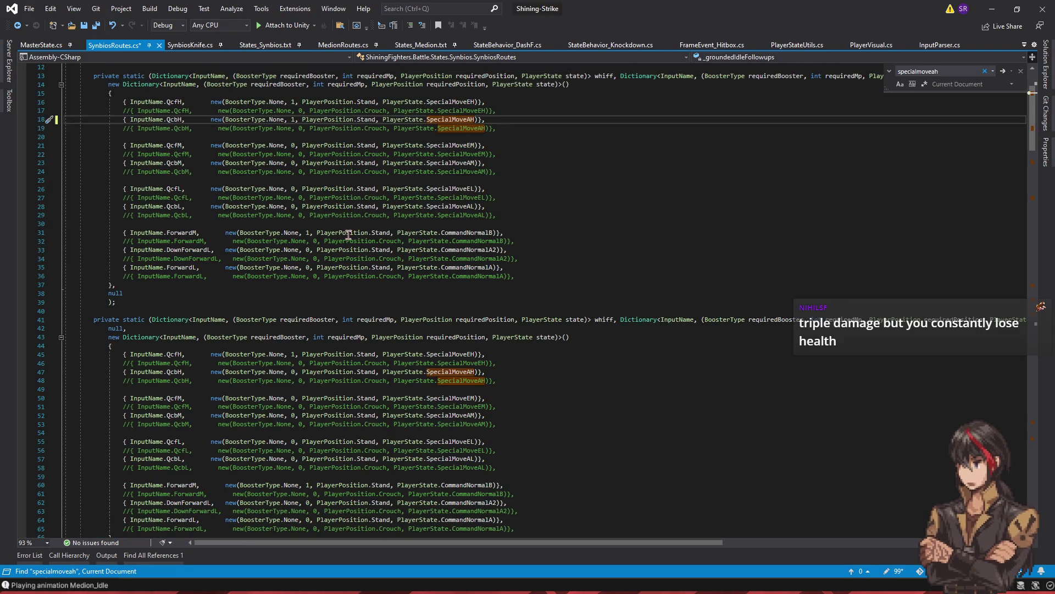
pyautogui.scroll(-3, 467, 143)
pyautogui.click(292, 292)
pyautogui.press('Delete')
pyautogui.write('1')
pyautogui.scroll(-7, 385, 299)
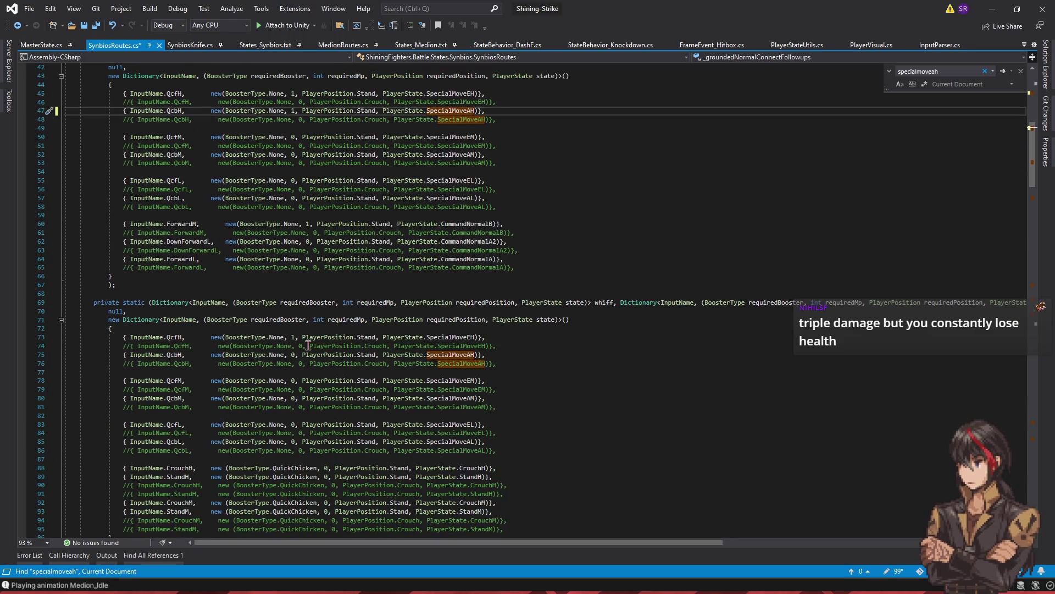
pyautogui.click(293, 355)
pyautogui.press('Delete')
pyautogui.write('1')
pyautogui.scroll(-10, 322, 357)
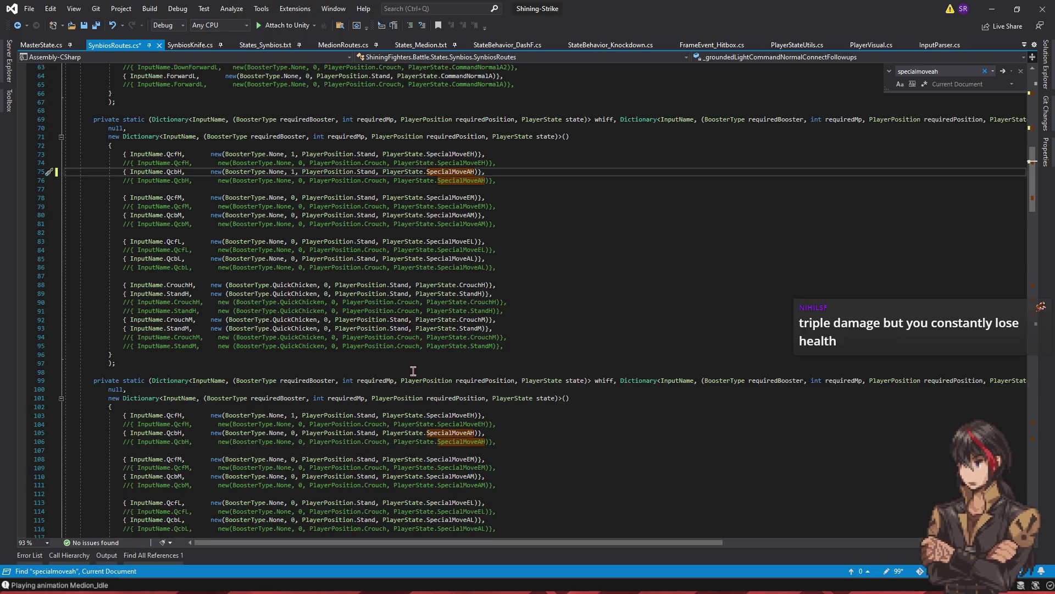
pyautogui.click(293, 355)
pyautogui.press('Delete')
pyautogui.write('1')
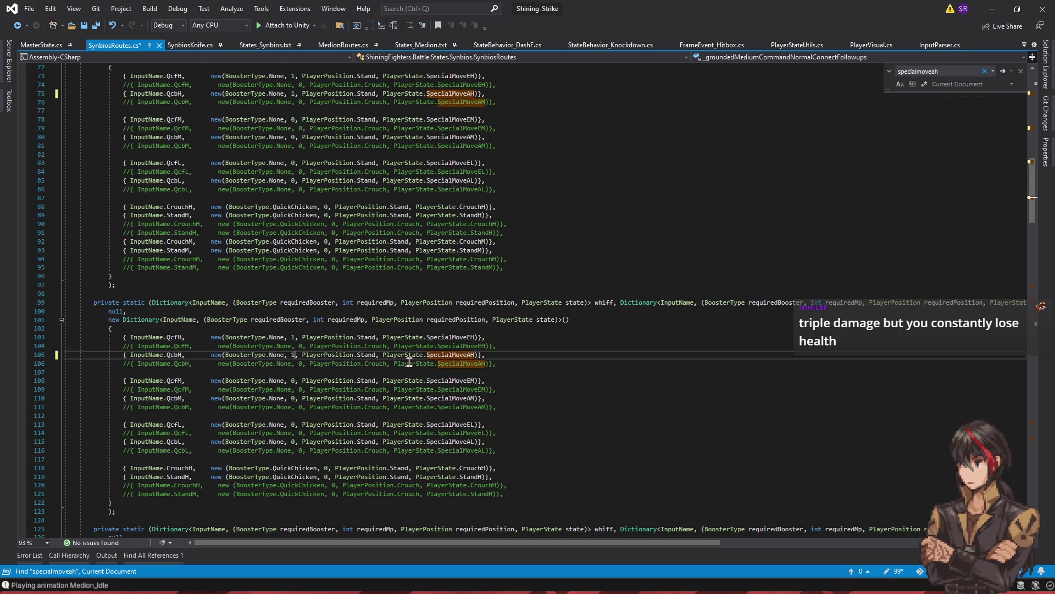
# - Raise the TurboPepper MP cost from 1 to 2 on lines 178, 190 and 202
pyautogui.scroll(-6, 400, 375)
pyautogui.scroll(-20, 400, 374)
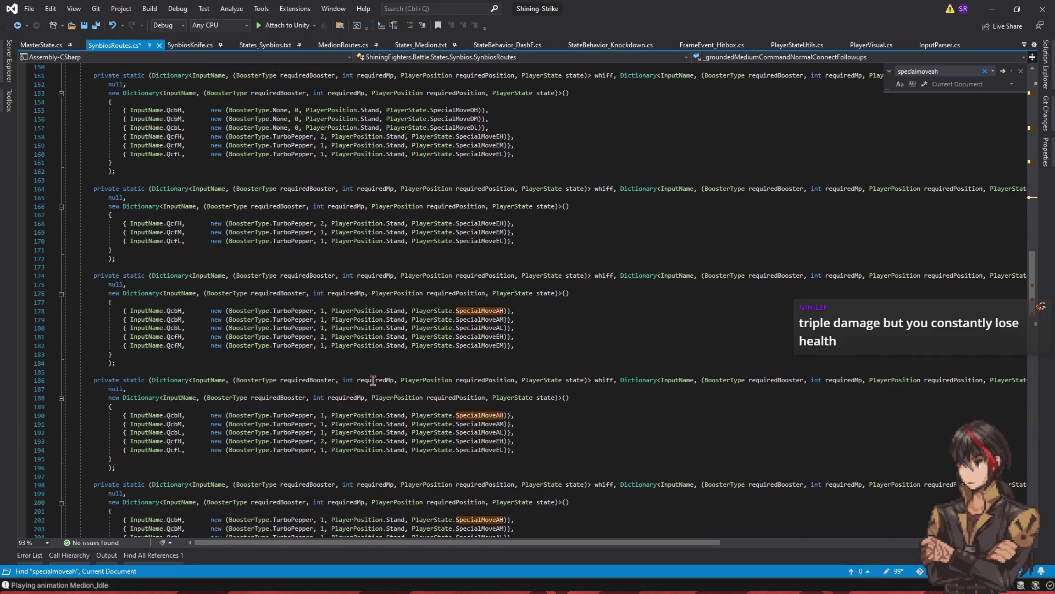
pyautogui.click(324, 311)
pyautogui.press('Delete')
pyautogui.write('2')
pyautogui.click(323, 416)
pyautogui.press('Delete')
pyautogui.write('2')
pyautogui.scroll(-2, 328, 348)
pyautogui.click(324, 467)
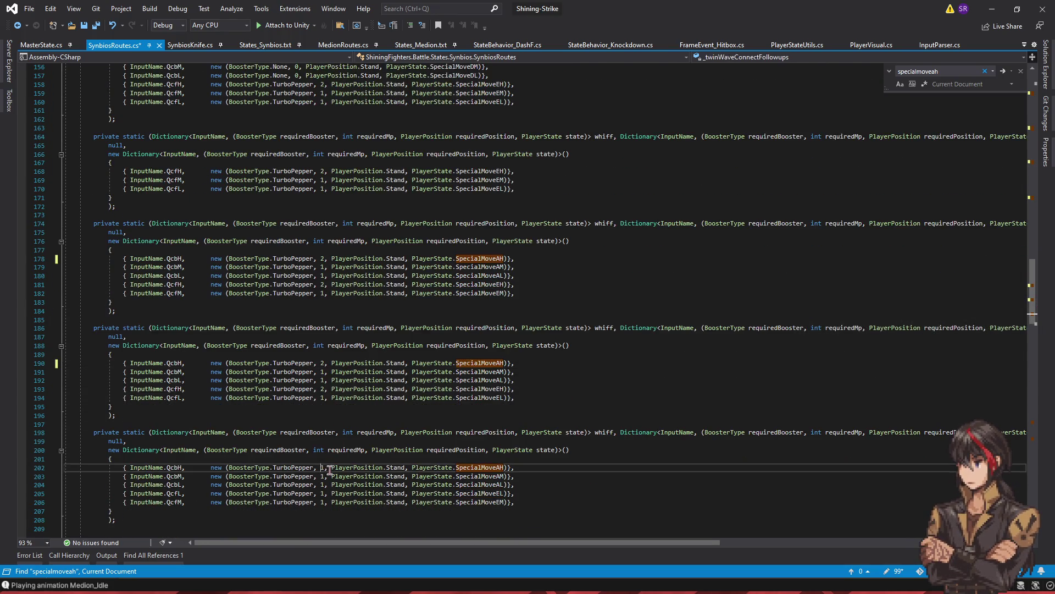
pyautogui.press('Delete')
pyautogui.write('2')
# - Save SynbiosRoutes.cs and restore the editor window so Unity shows
pyautogui.hotkey('ctrl', 's')
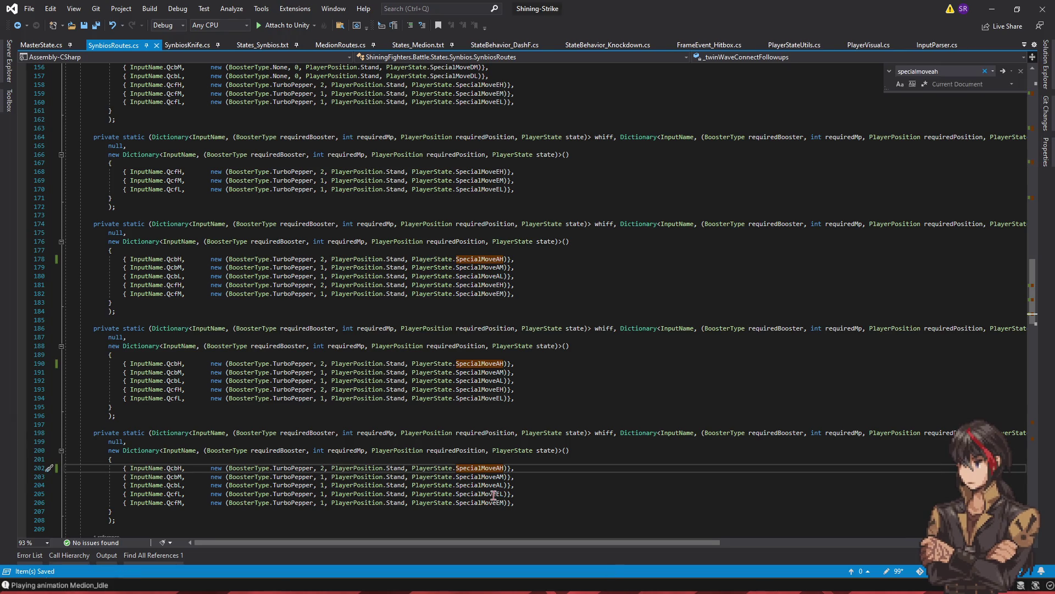
pyautogui.scroll(-15, 736, 434)
pyautogui.scroll(-20, 725, 419)
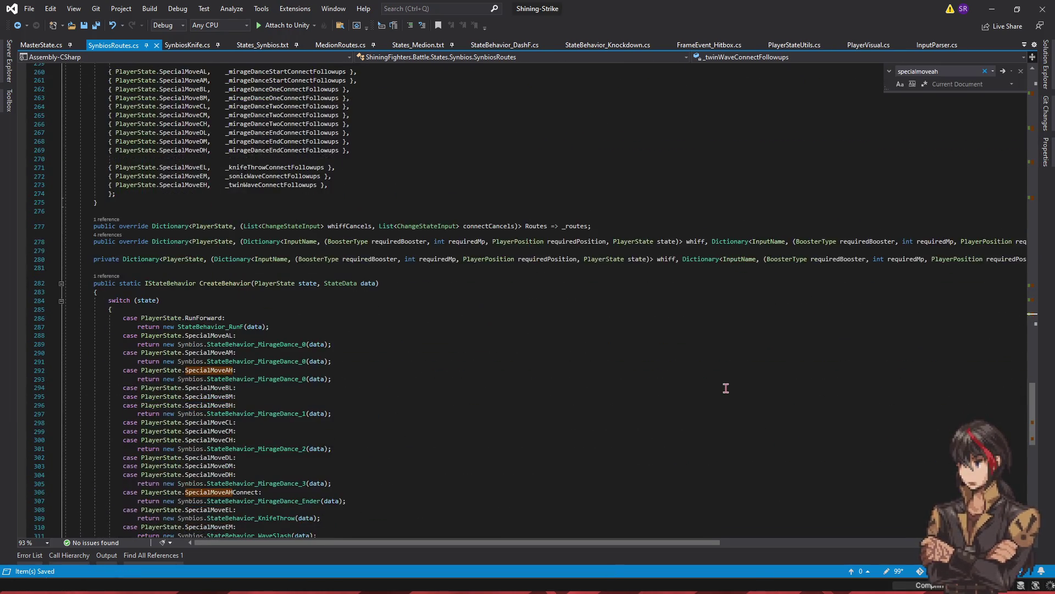
pyautogui.click(1018, 9)
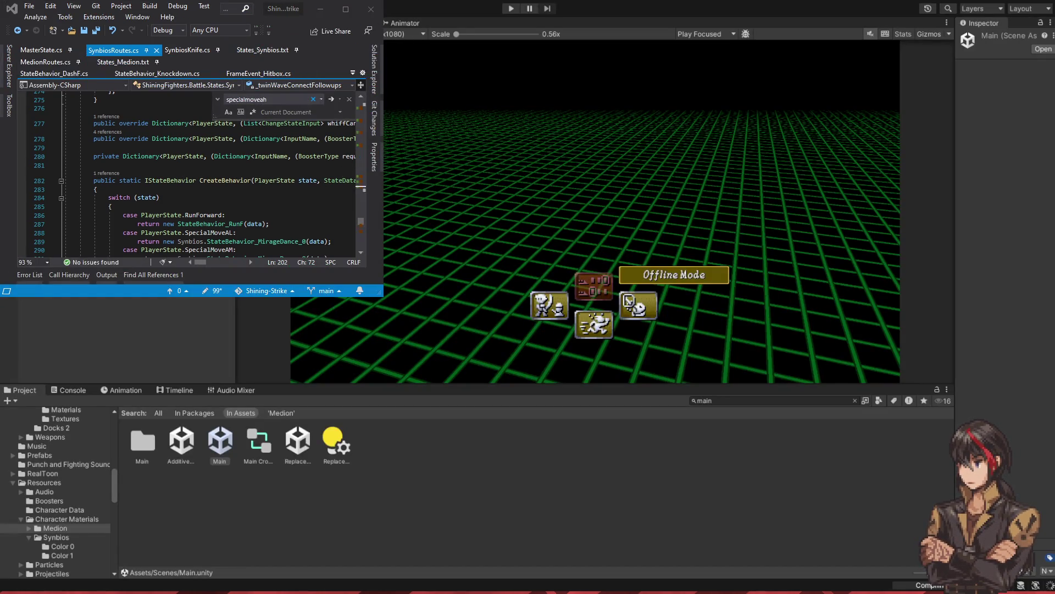
# - Enter Play mode and start an Offline Versus Training match, confirming both characters' equipment
pyautogui.hotkey('alt', 'Tab')
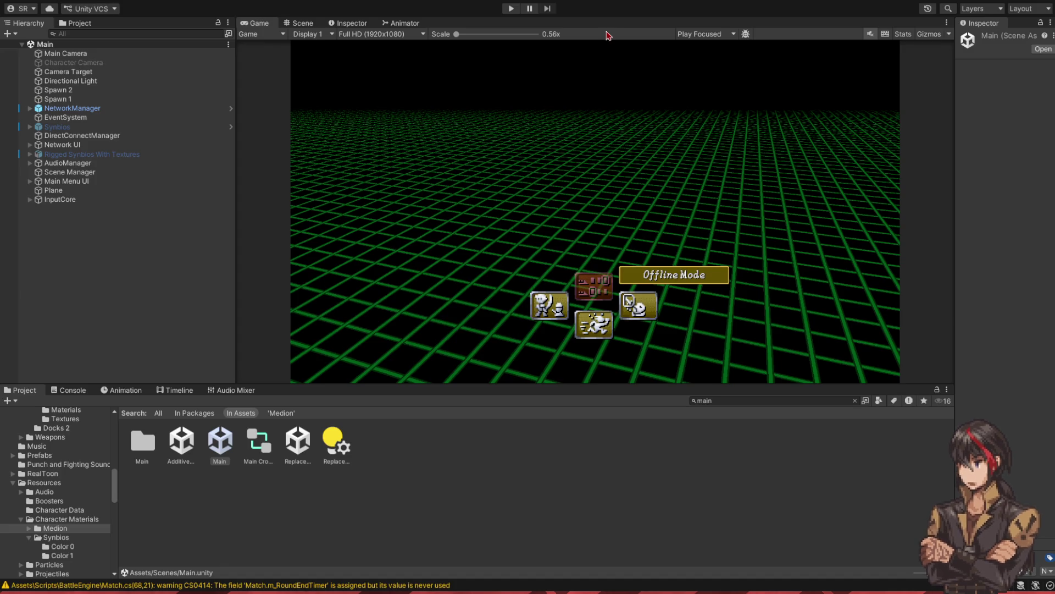
pyautogui.click(512, 8)
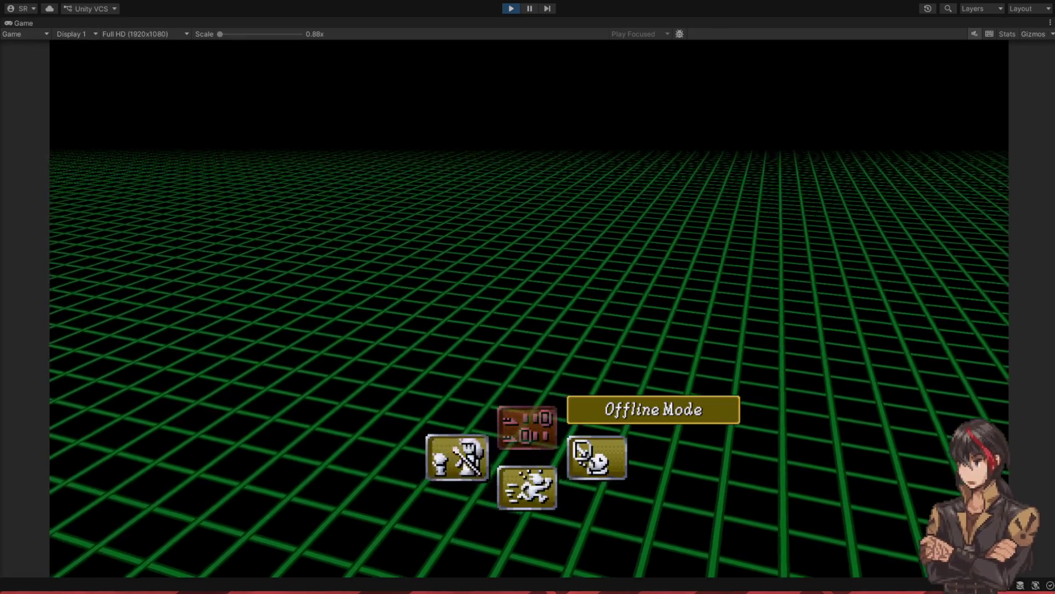
pyautogui.press('Return')
pyautogui.press('Right')
pyautogui.press('Return')
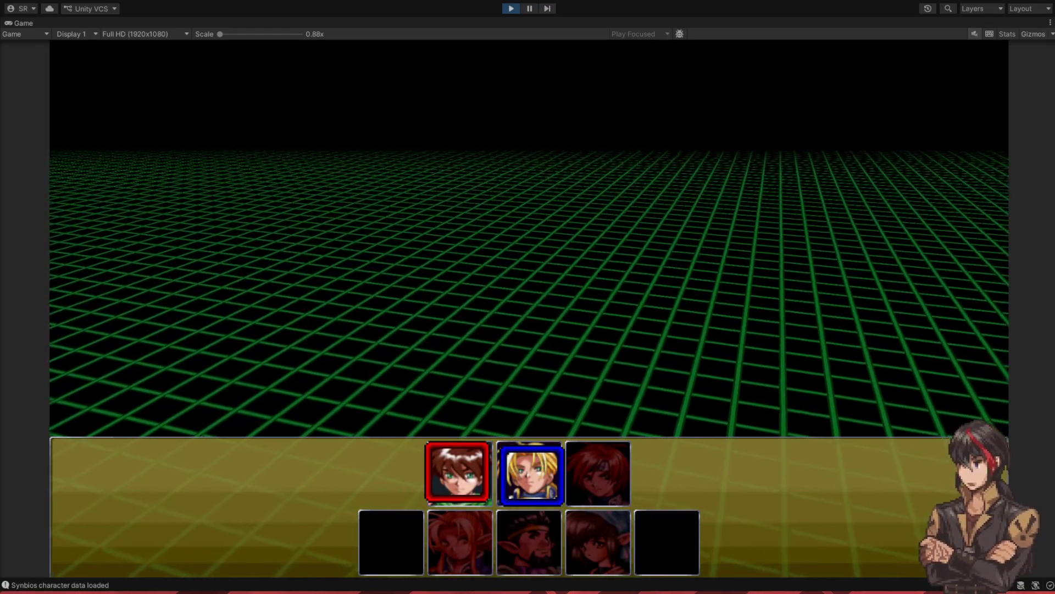
pyautogui.press('Return')
pyautogui.press('Return')
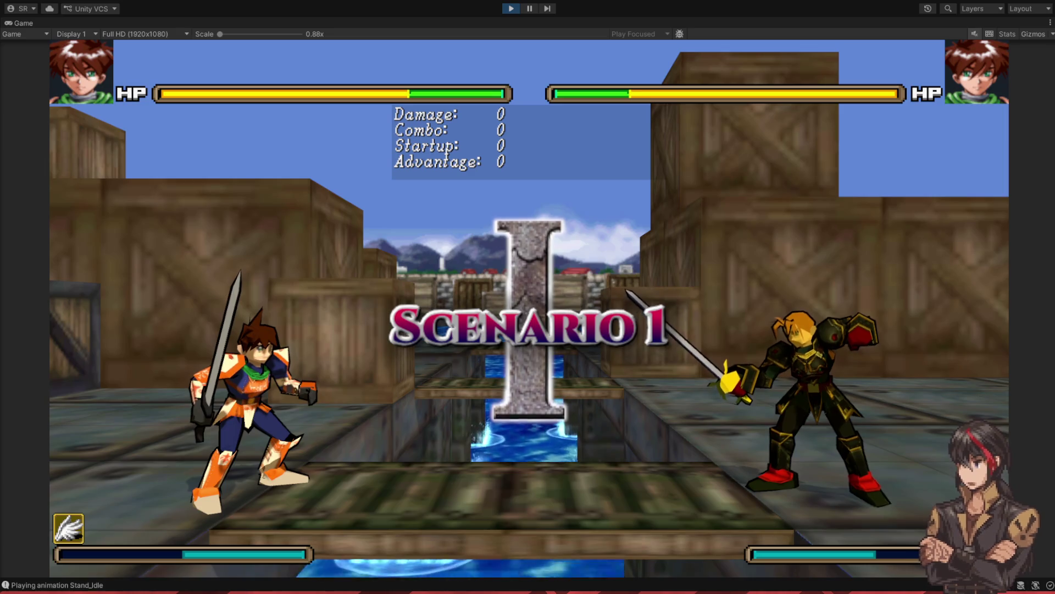
# - Walk, jump and try the fighter's basic and crouching sword attacks against the opponent
pyautogui.press('Left')
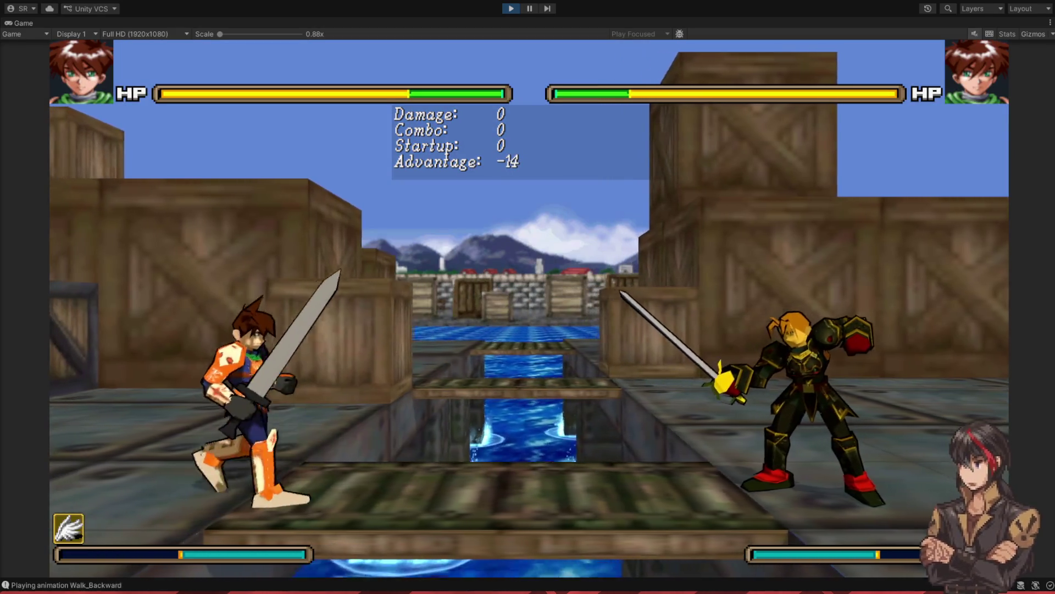
pyautogui.press('j')
pyautogui.press('Left')
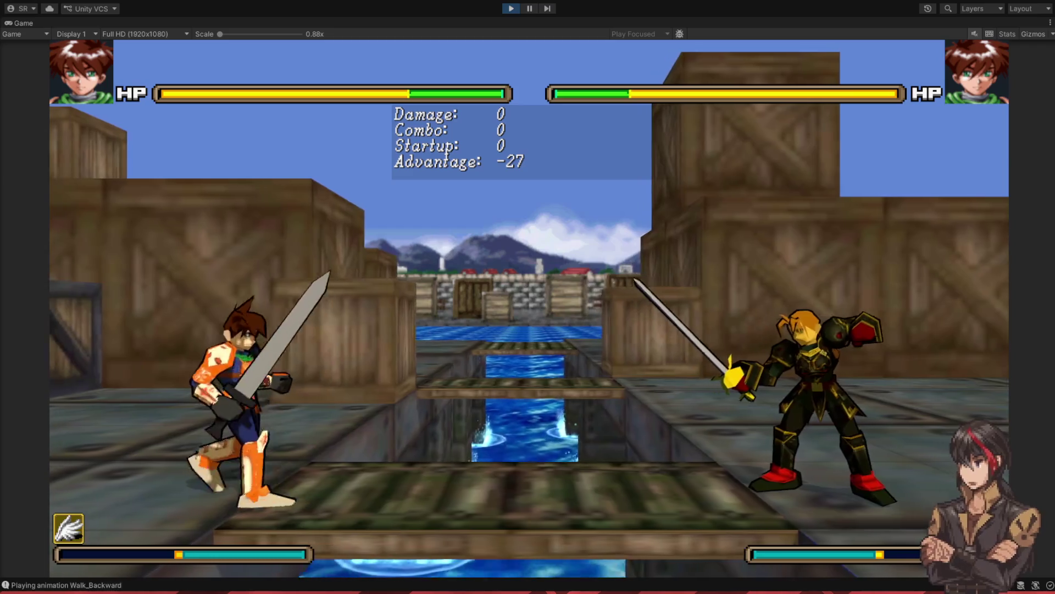
pyautogui.press('Right')
pyautogui.press('Up')
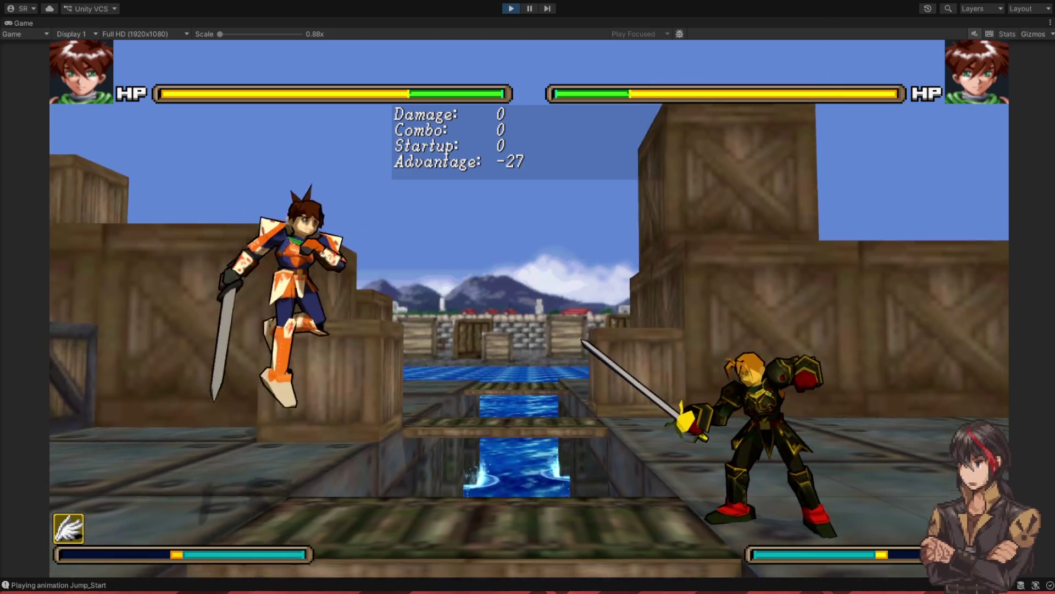
pyautogui.press('Right')
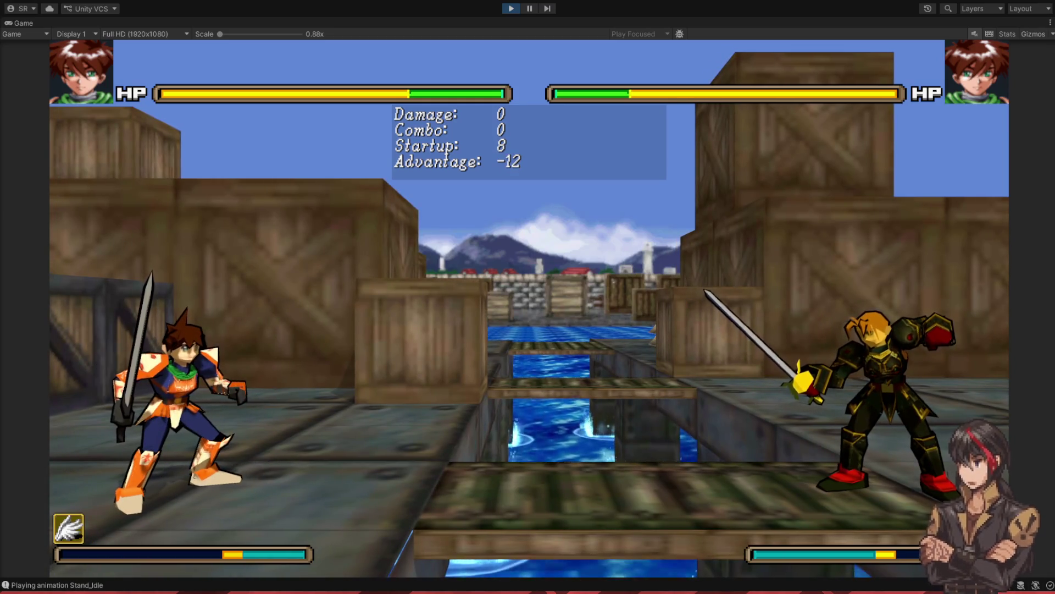
pyautogui.press('Right')
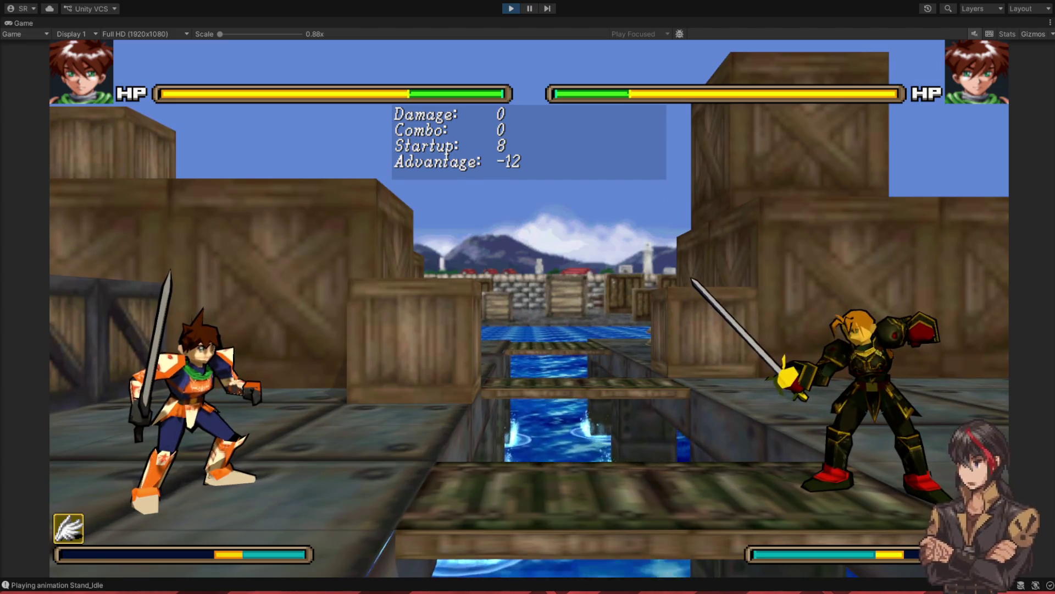
pyautogui.press('j')
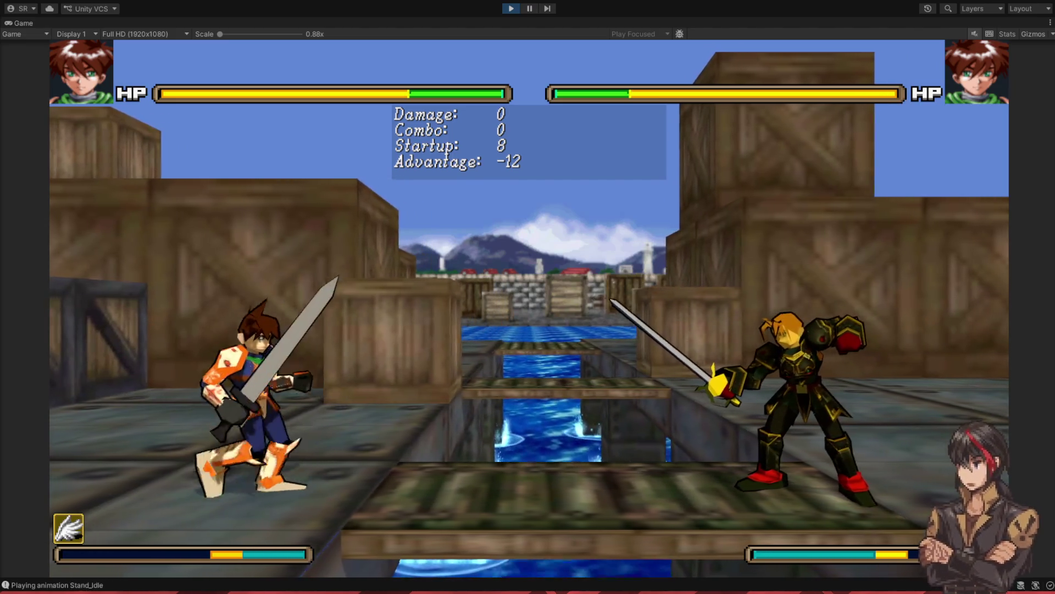
pyautogui.press('k')
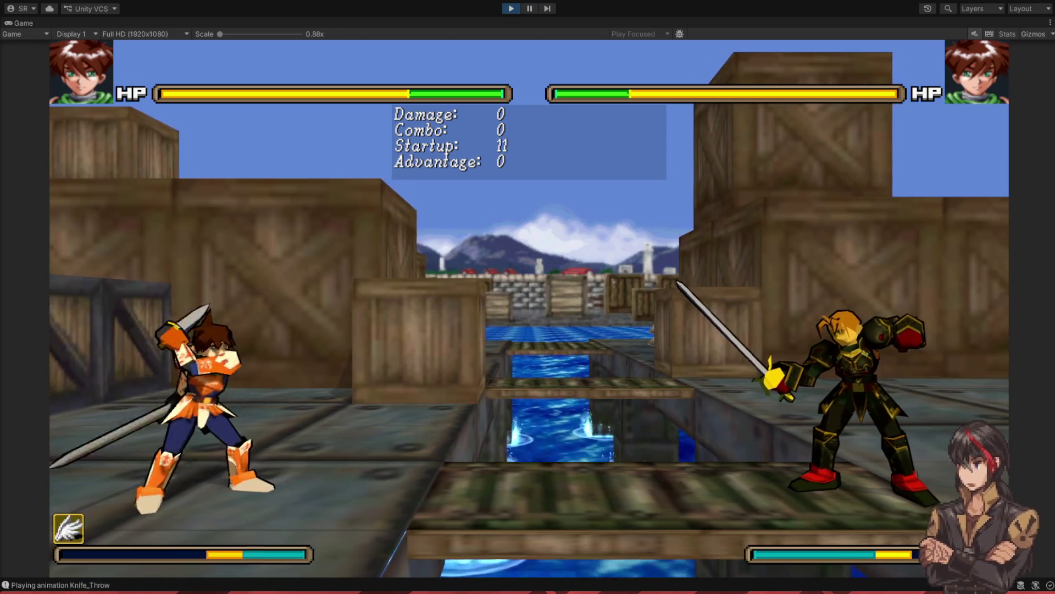
pyautogui.press('Down')
pyautogui.press('j')
pyautogui.press('k')
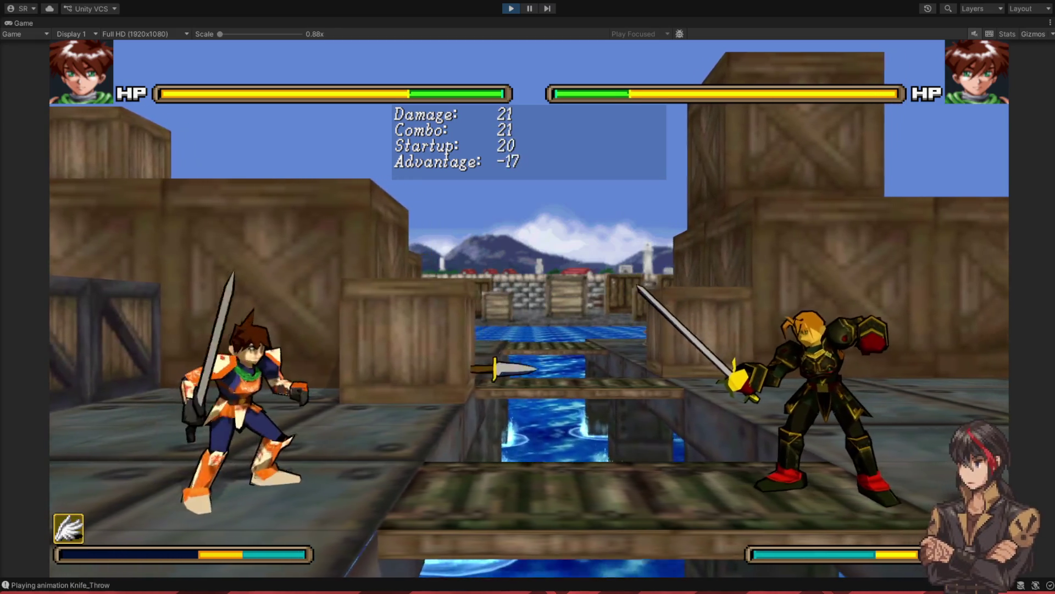
# - Fire the Wave_SlashNew projectile, then an arcing slash and the glowing special slash
pyautogui.press('Down')
pyautogui.press('Right')
pyautogui.press('j')
pyautogui.press('Down')
pyautogui.press('j')
pyautogui.press('Left')
pyautogui.press('Left')
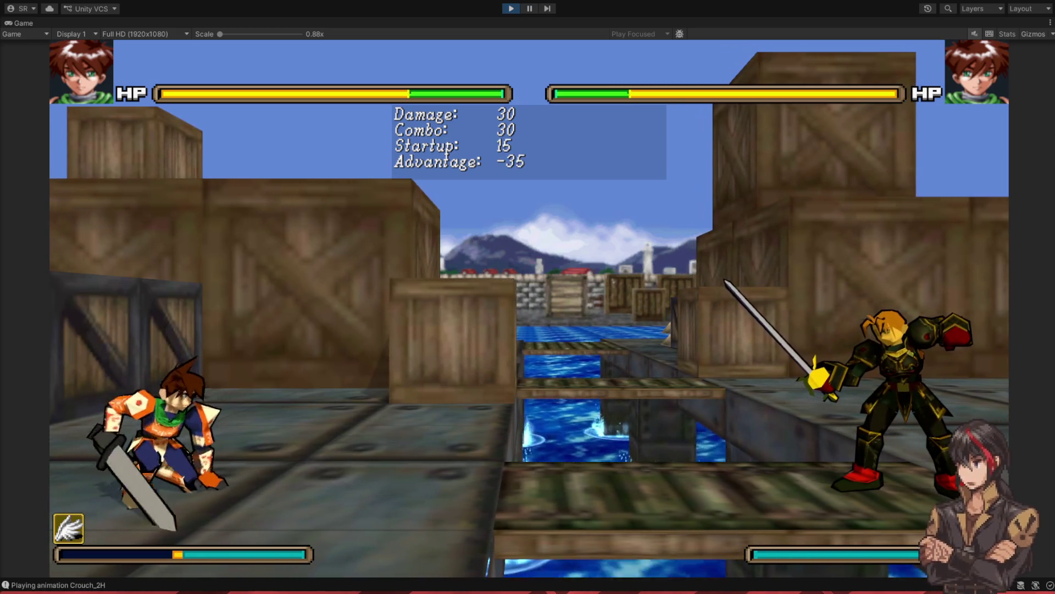
pyautogui.press('Right')
pyautogui.press('j')
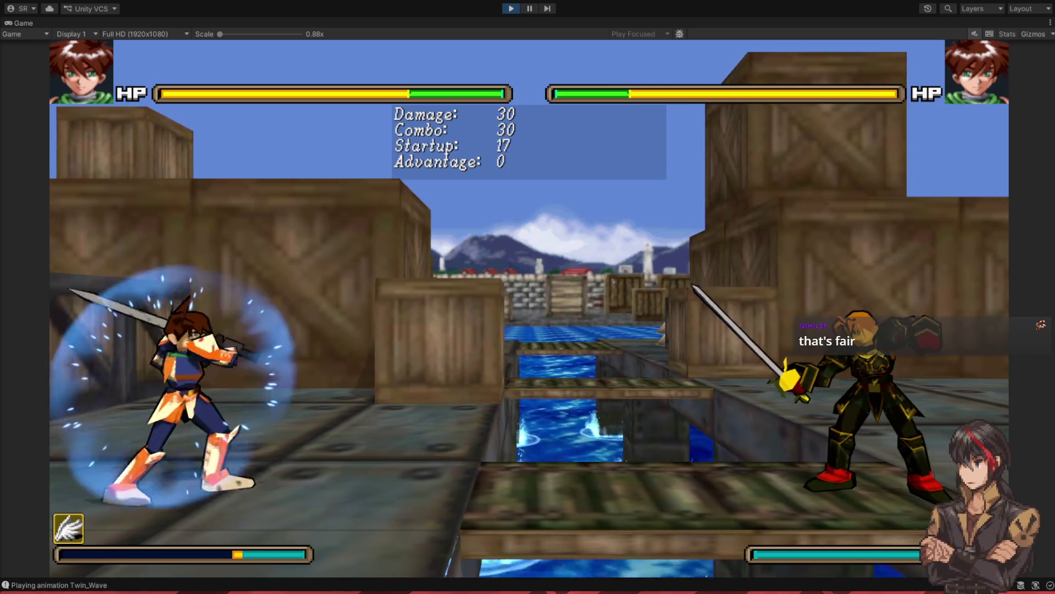
# - Knock the opponent down with the glowing slash, then chain jump attacks and dash-in heavy attacks
pyautogui.press('j')
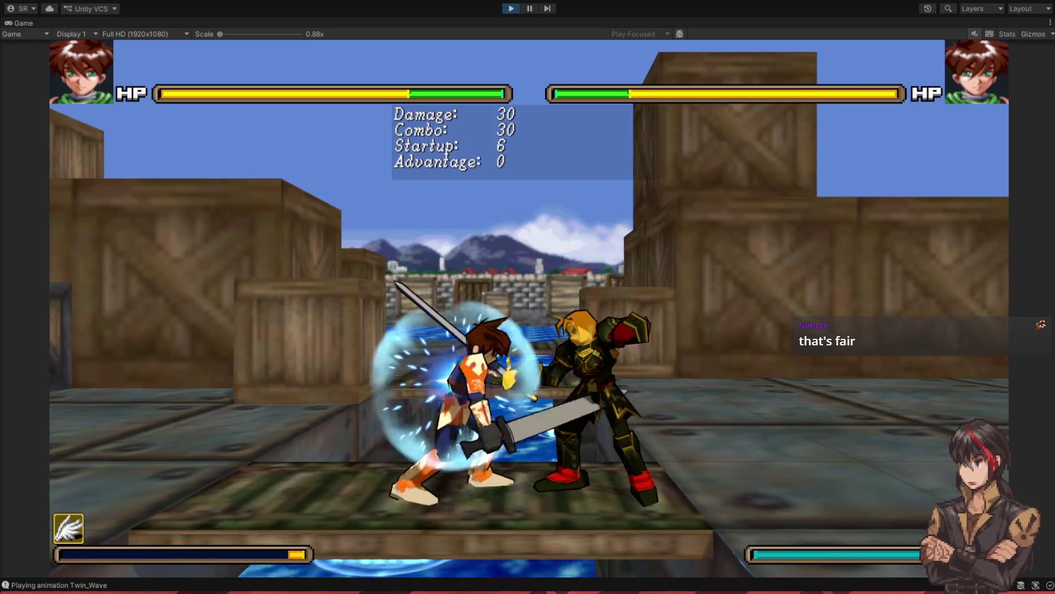
pyautogui.press('j')
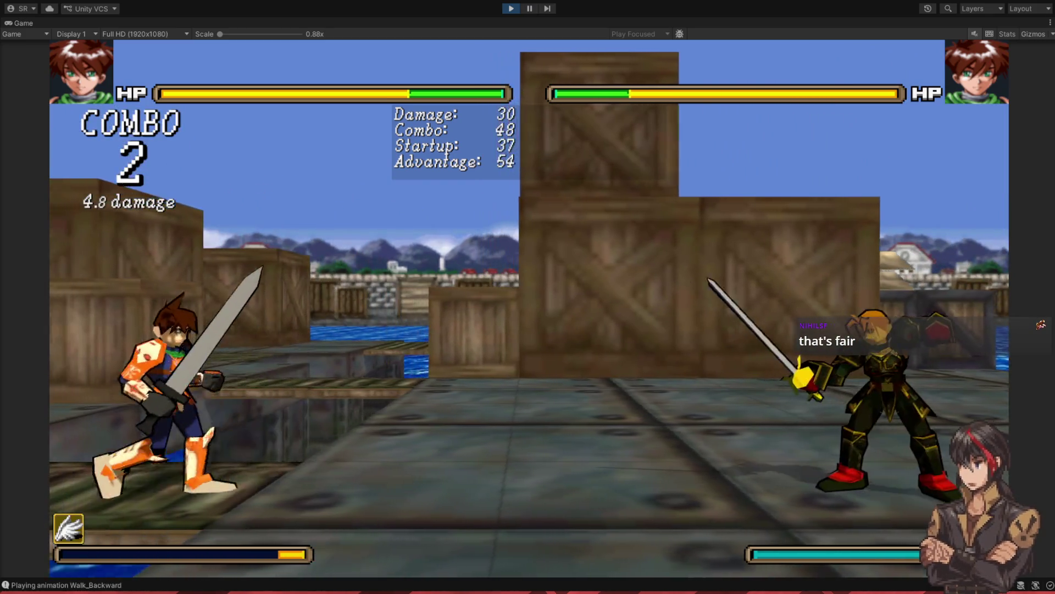
pyautogui.press('Up')
pyautogui.press('Up')
pyautogui.press('j')
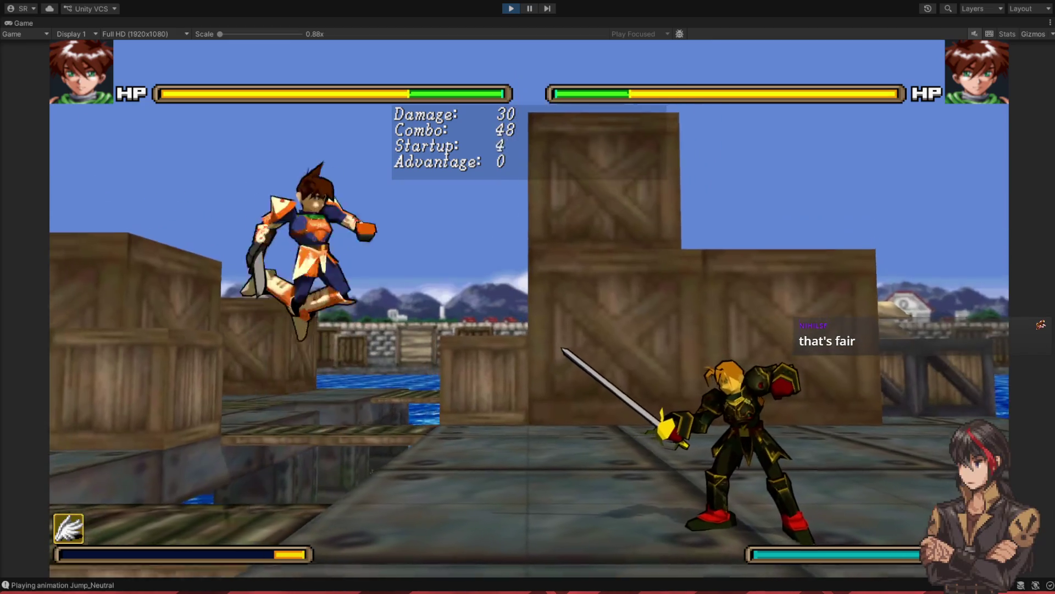
pyautogui.press('j')
pyautogui.press('Up')
pyautogui.press('j')
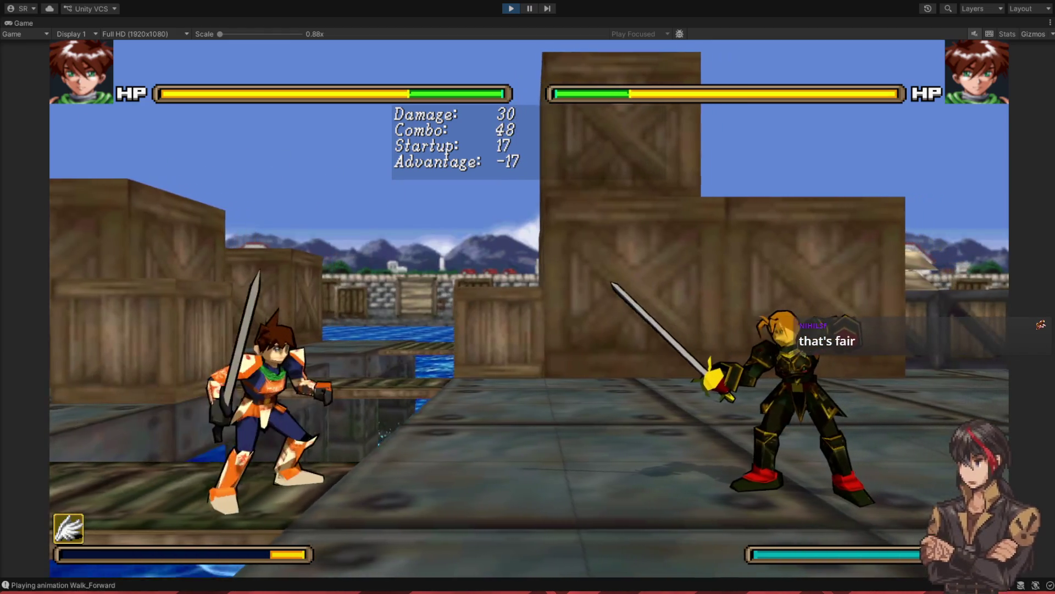
pyautogui.press('Right')
pyautogui.press('Right')
pyautogui.press('j')
pyautogui.press('j')
pyautogui.press('j')
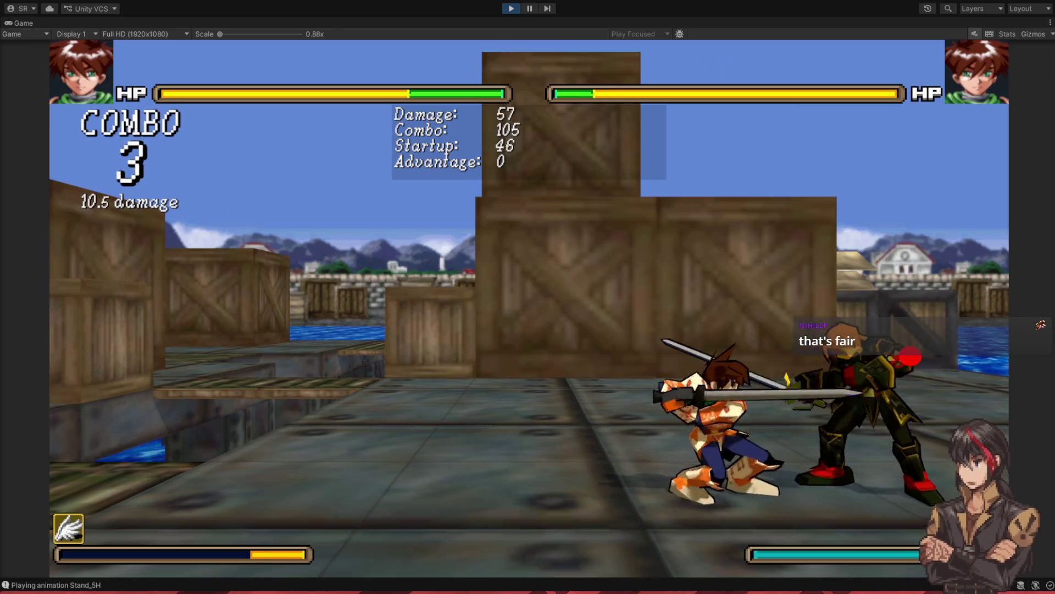
pyautogui.press('j')
pyautogui.press('j')
pyautogui.press('j')
pyautogui.press('j')
pyautogui.press('j')
# - Chain Mirage Dance strings and a launcher into a six-hit combo, finishing with a throw
pyautogui.press('j')
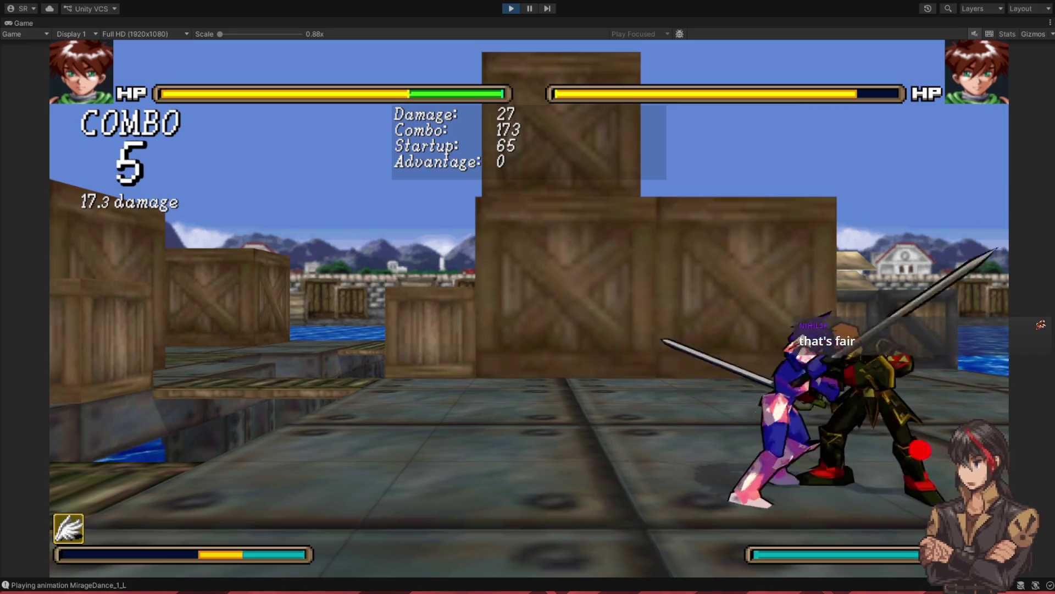
pyautogui.press('j')
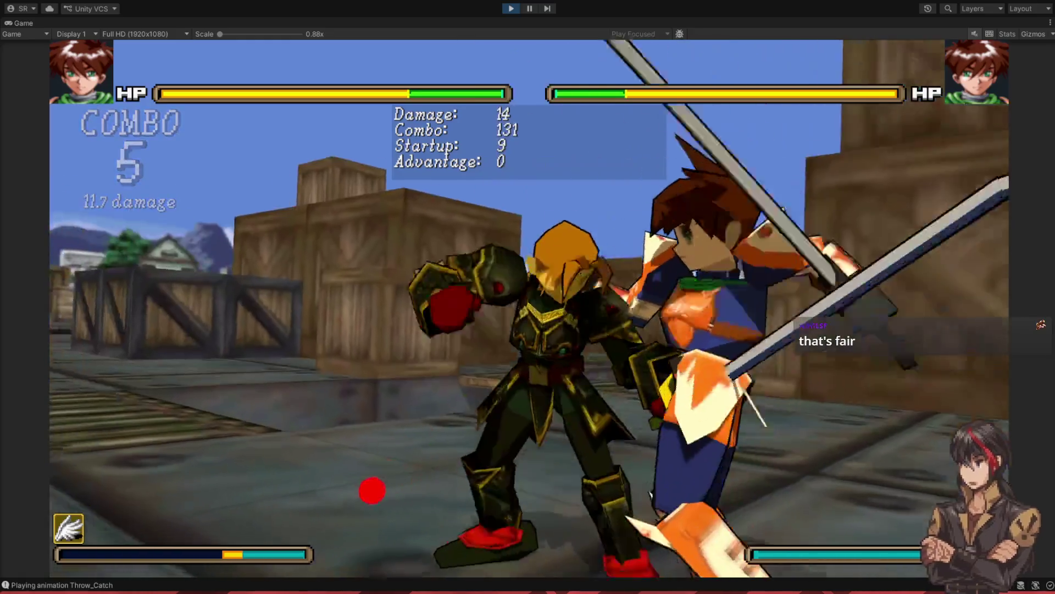
pyautogui.press('d')
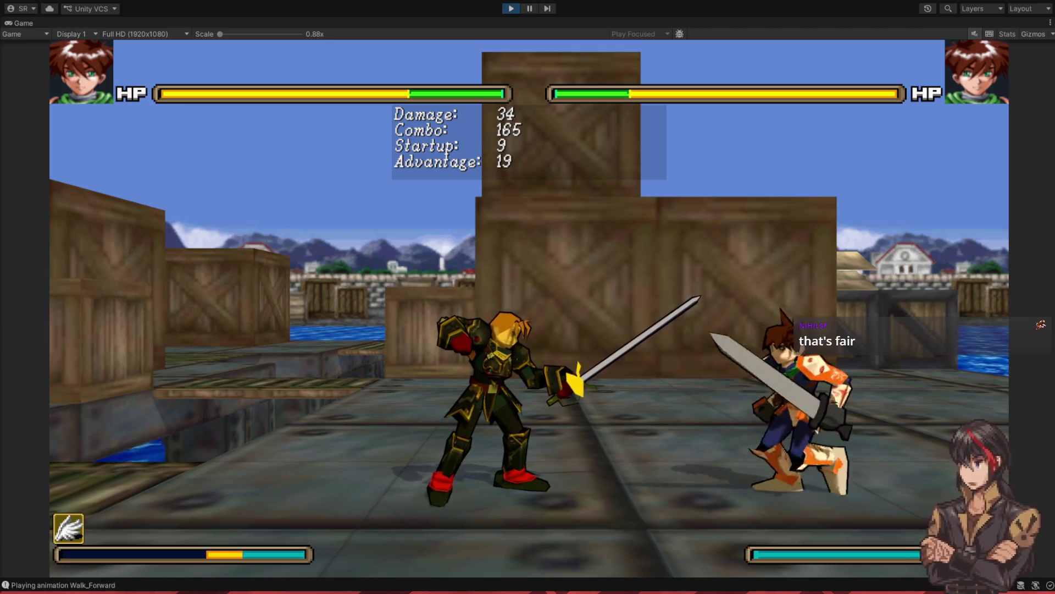
pyautogui.press('j')
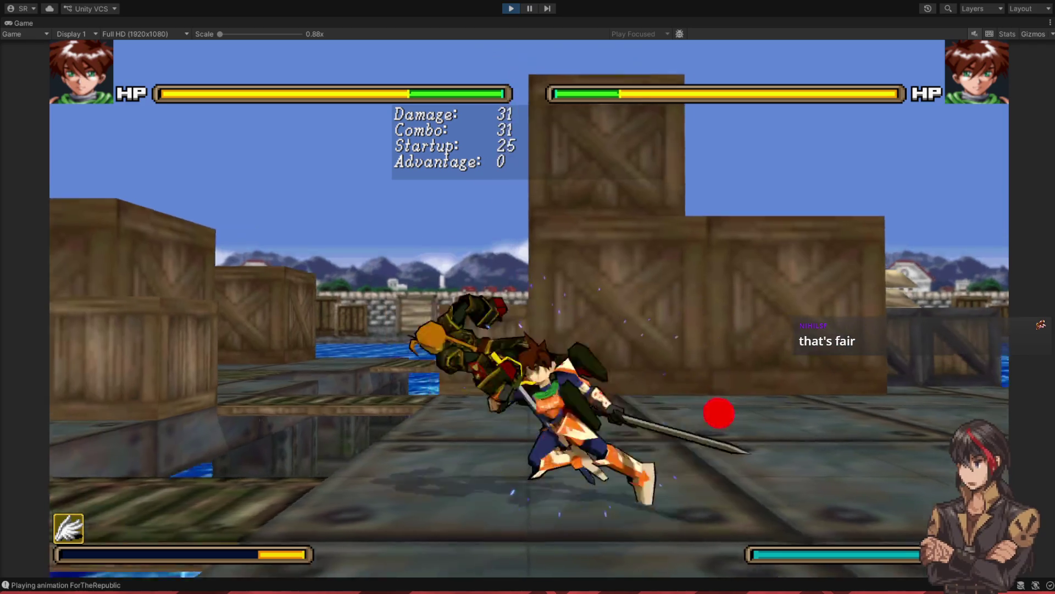
pyautogui.press('a')
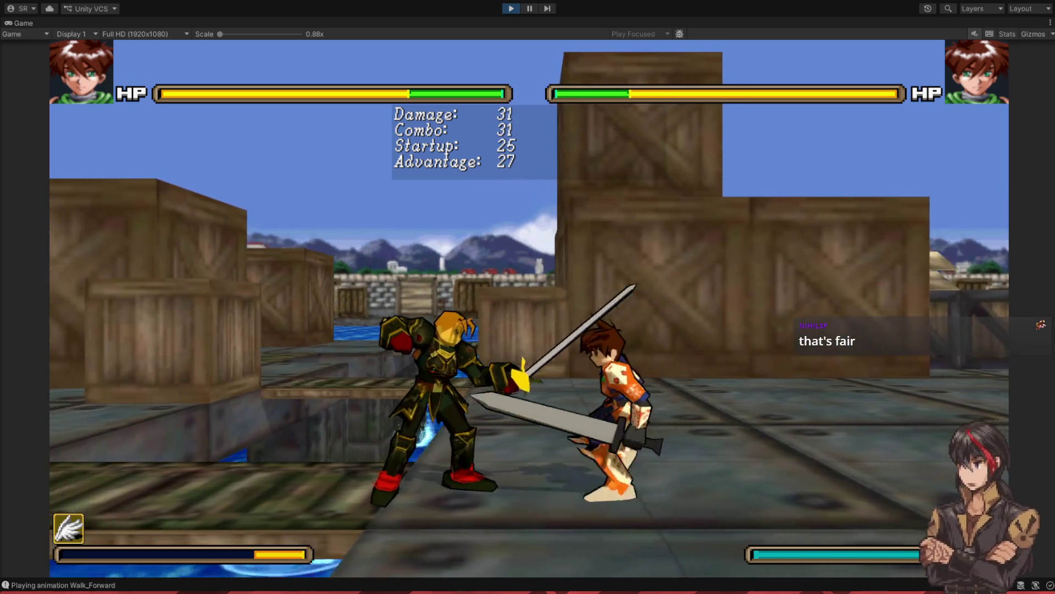
pyautogui.press('l')
pyautogui.press('k')
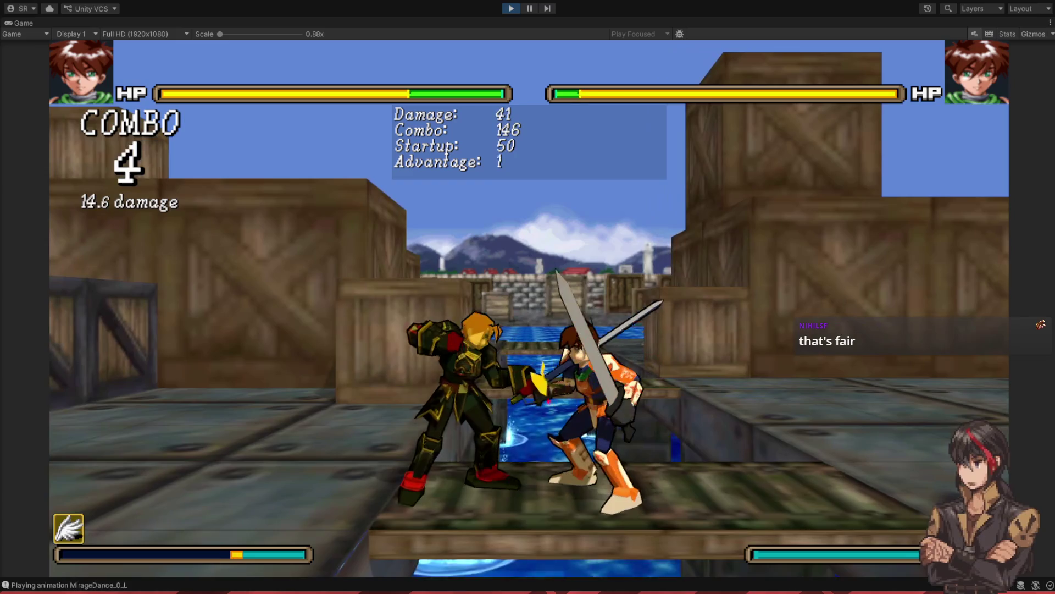
pyautogui.press('d')
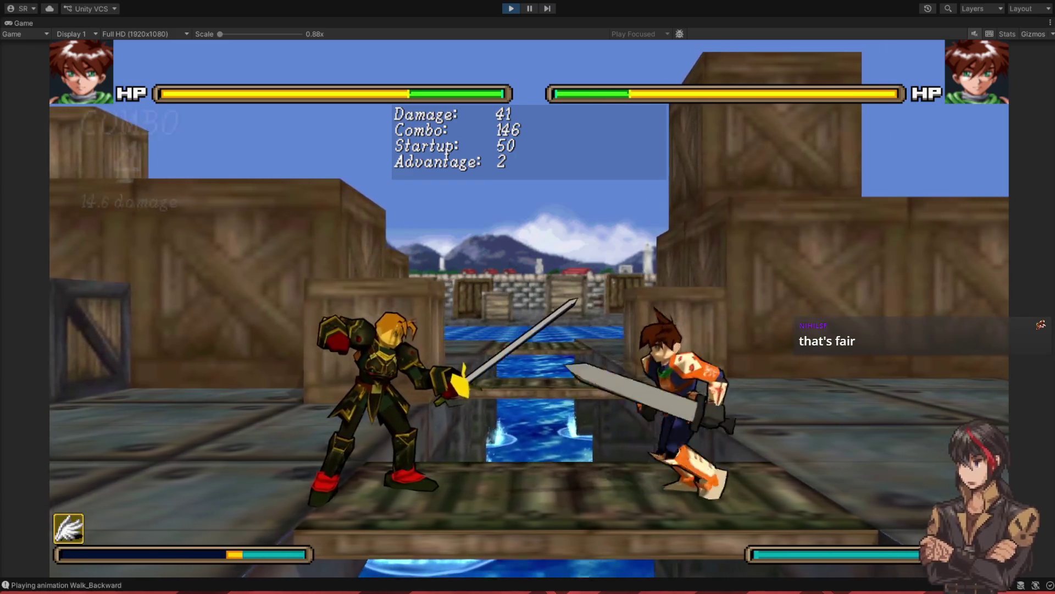
pyautogui.press('a')
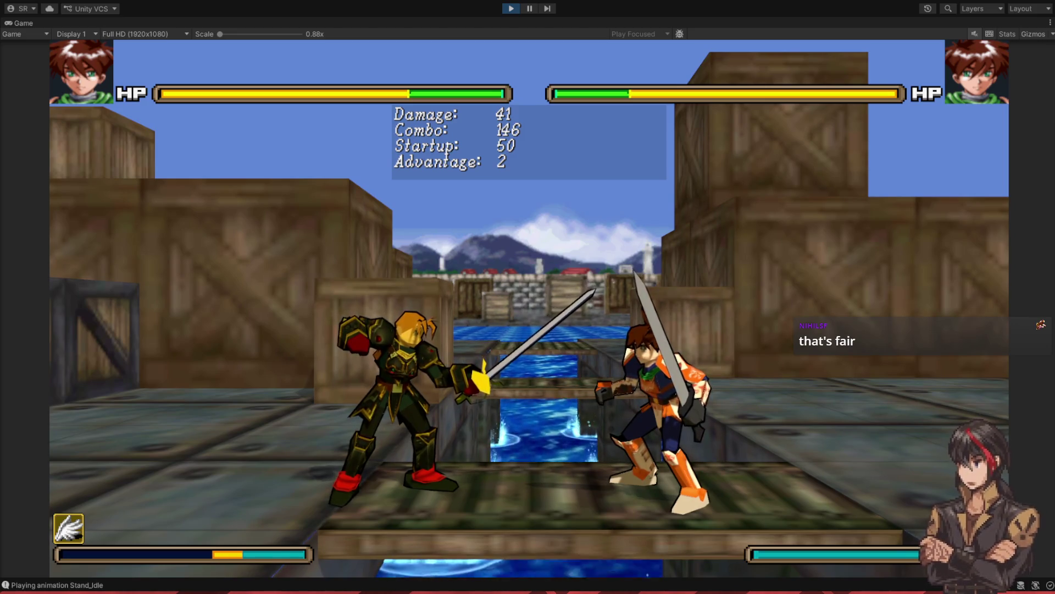
pyautogui.press('k')
pyautogui.press('k')
pyautogui.press('k')
pyautogui.press('k')
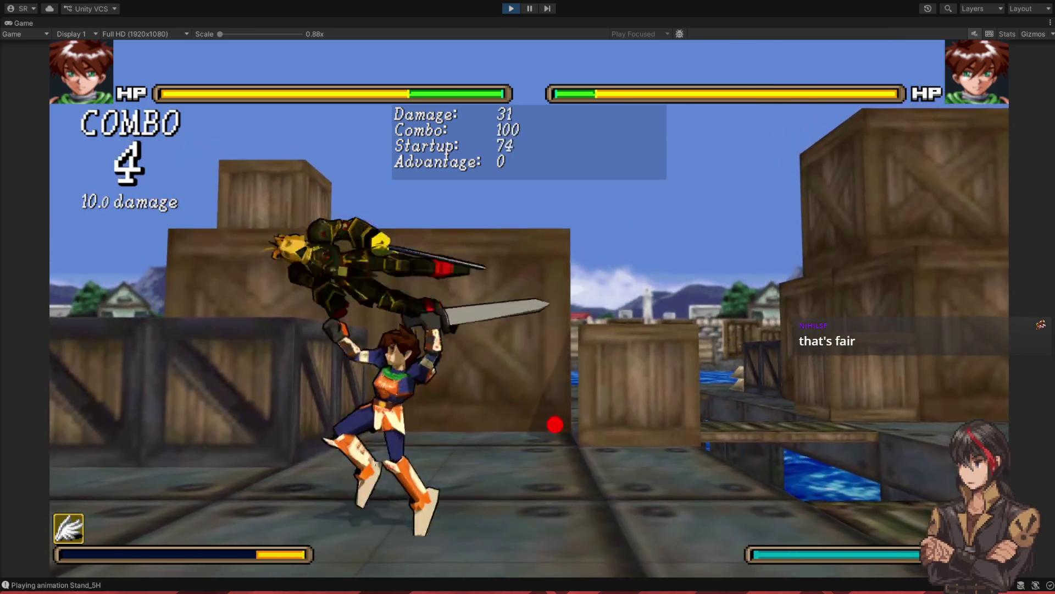
pyautogui.press('k')
pyautogui.press('k')
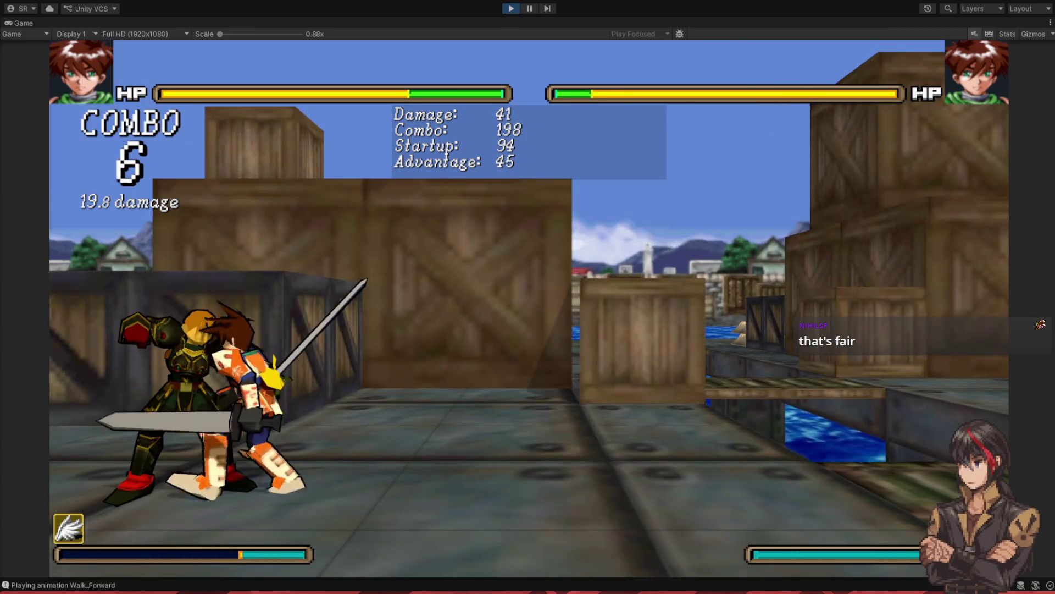
pyautogui.press('k')
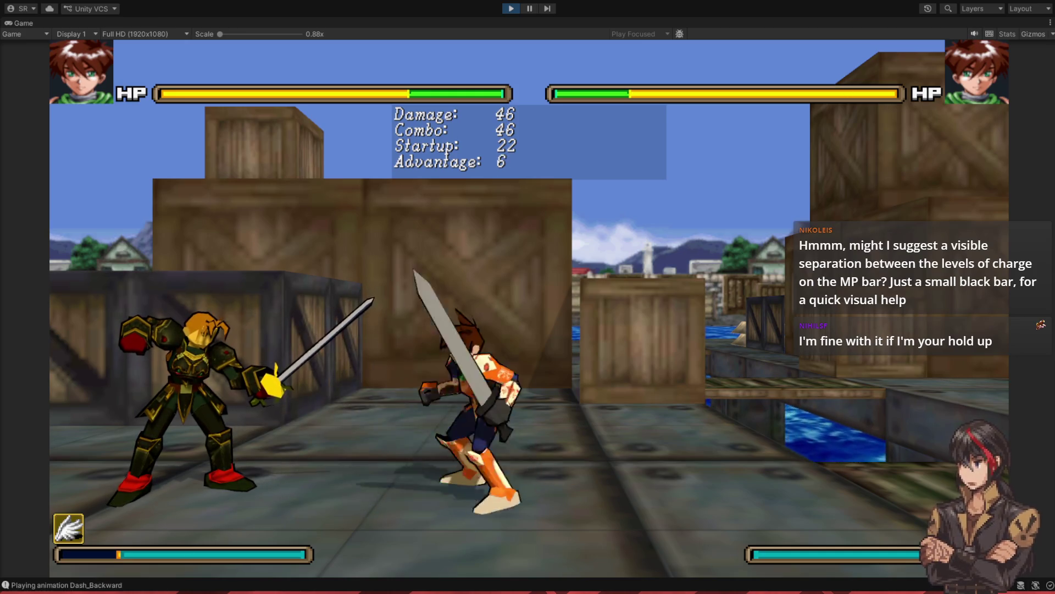
# - Perform light-attack combos with jumps over the opponent, finishing in a Mirage Dance special
pyautogui.press('j')
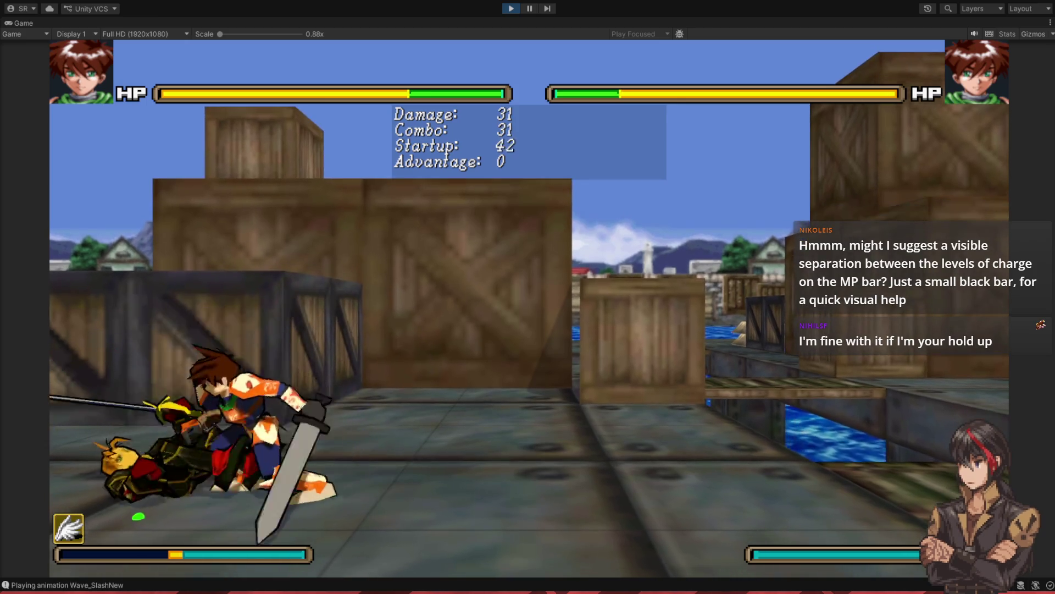
pyautogui.press('j')
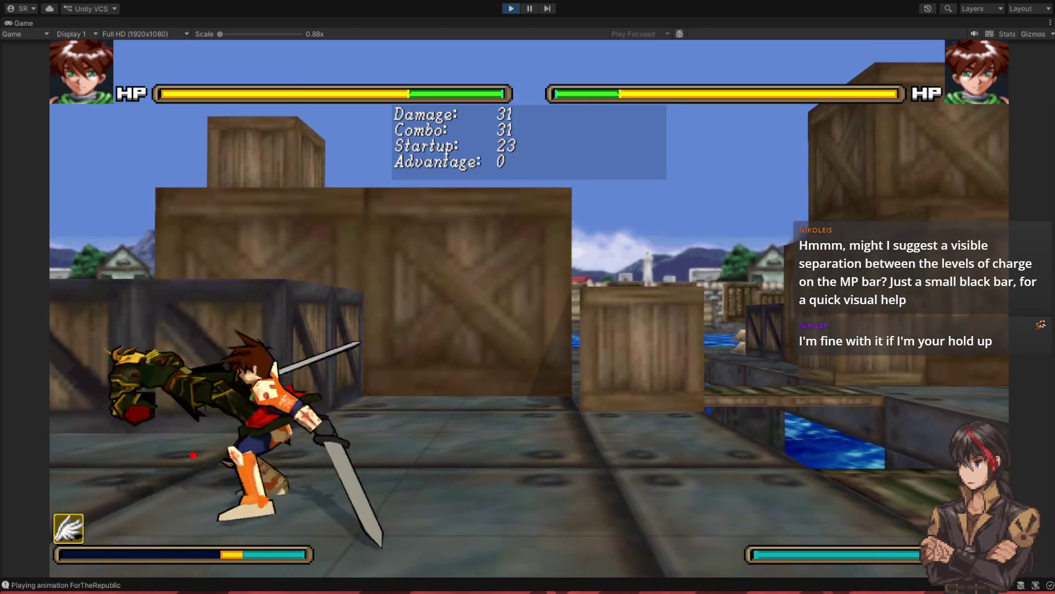
pyautogui.press('j')
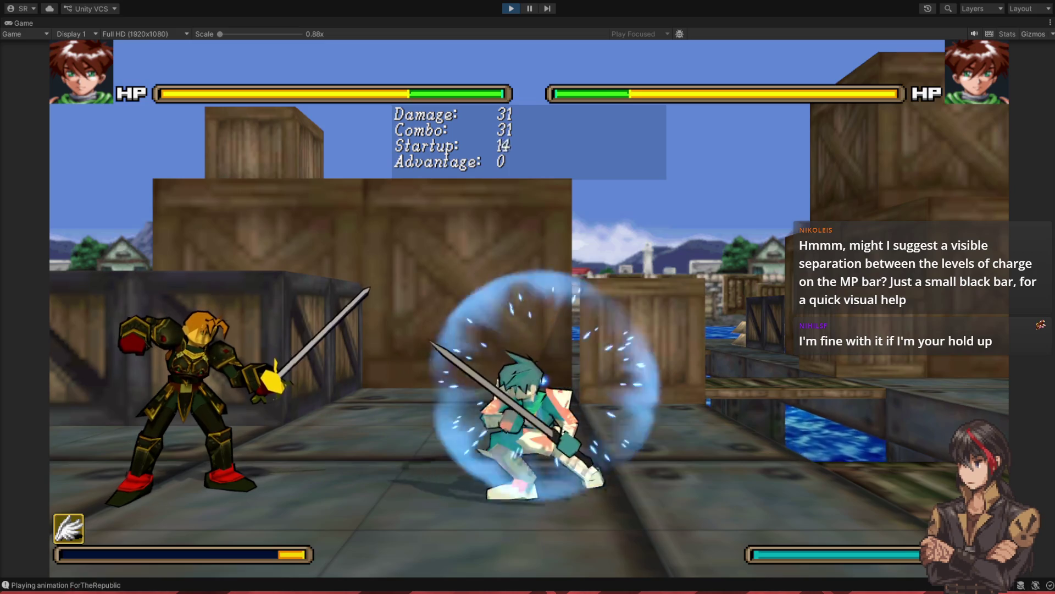
pyautogui.press('j')
pyautogui.press('j')
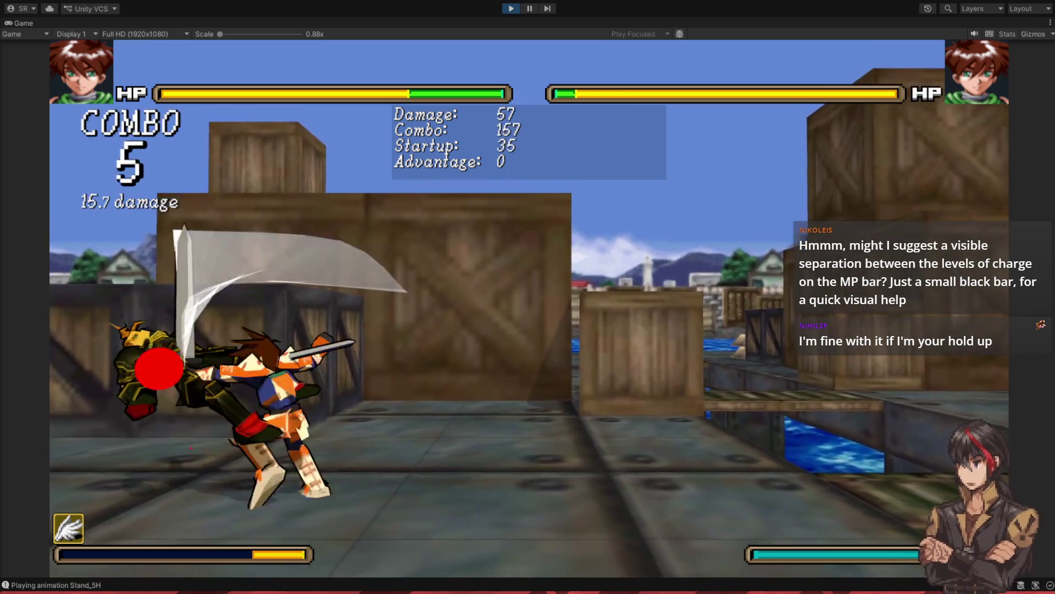
pyautogui.press('w')
pyautogui.press('j')
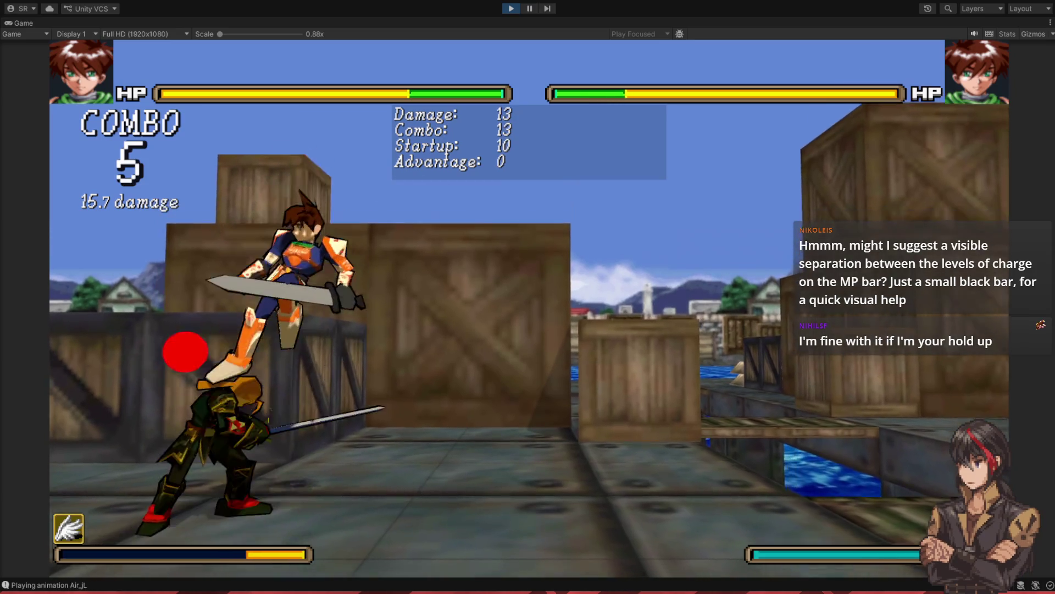
pyautogui.press('w')
pyautogui.press('j')
pyautogui.press('s')
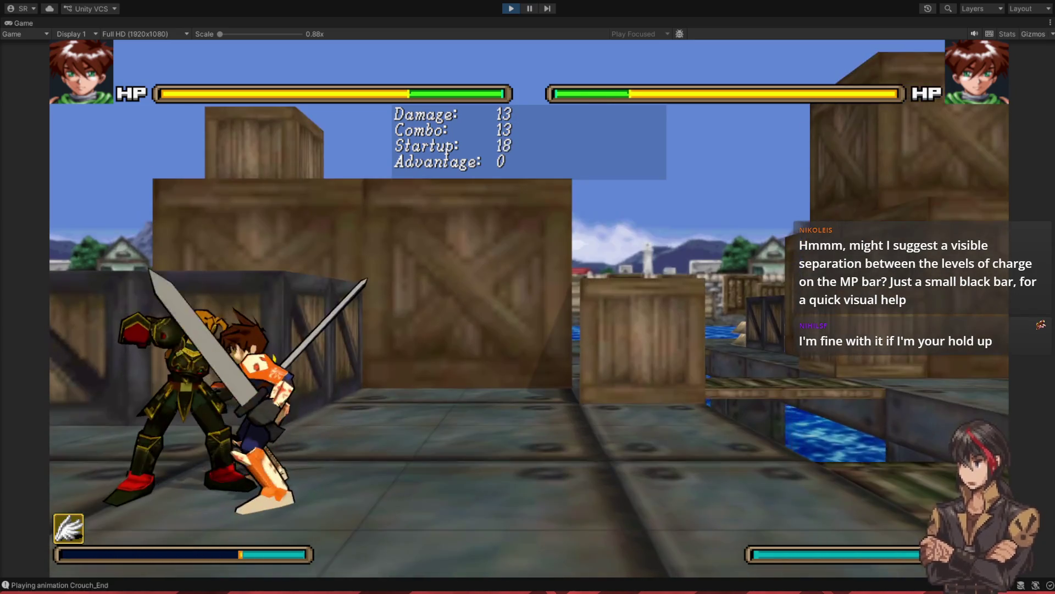
pyautogui.press('j')
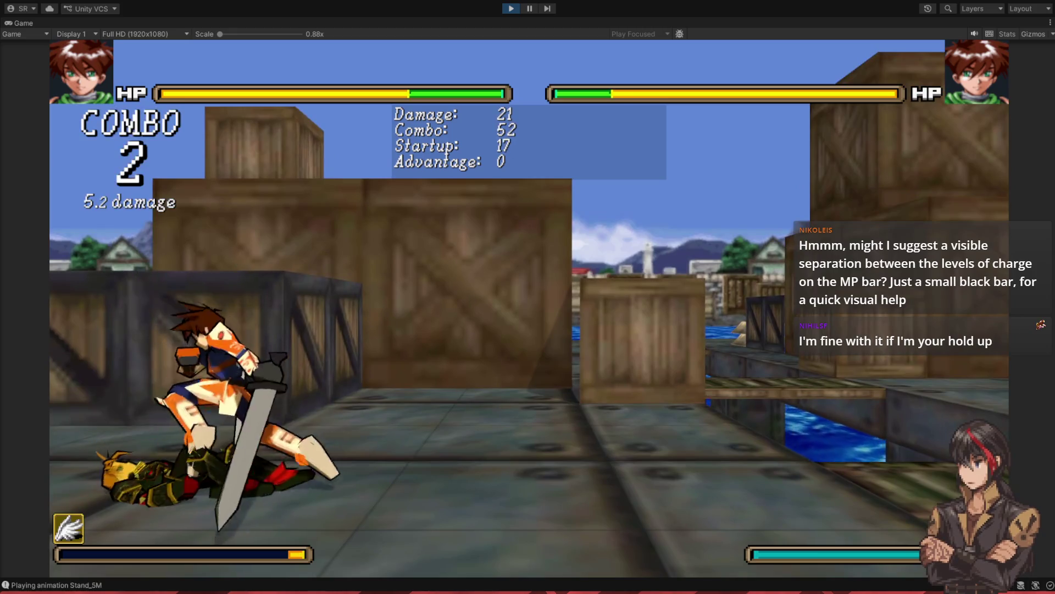
pyautogui.press('j')
pyautogui.press('j')
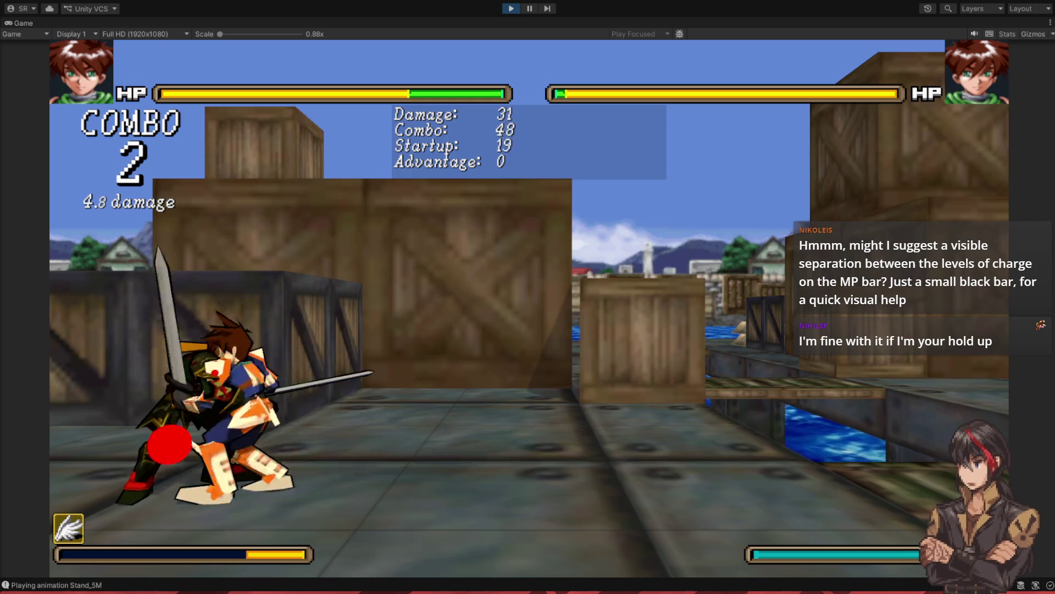
pyautogui.press('s')
pyautogui.press('j')
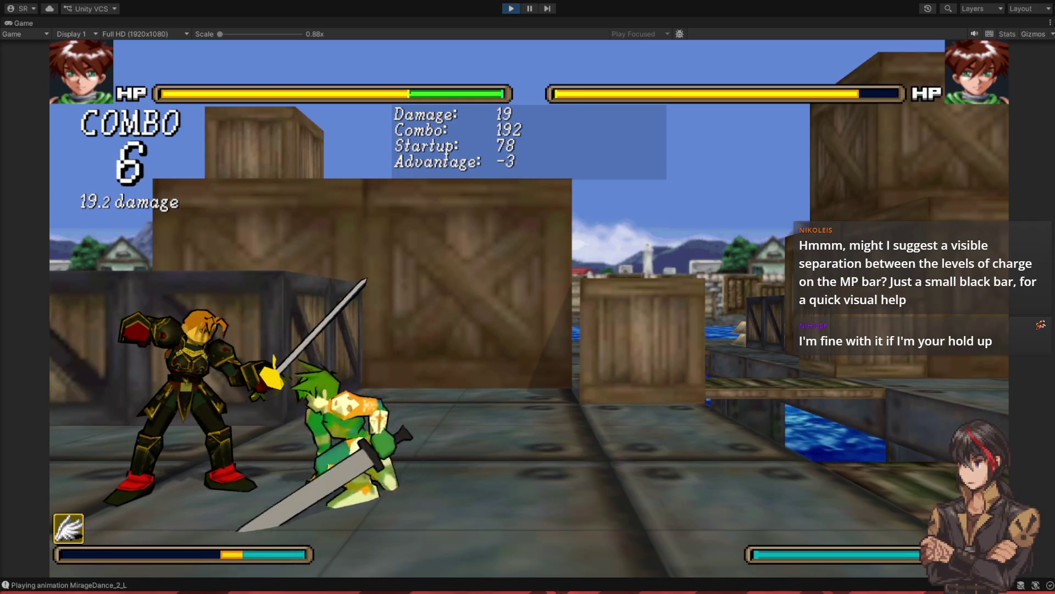
# - Chain light, heavy and medium attacks into Mirage Dance slashes on the opponent
pyautogui.press('j')
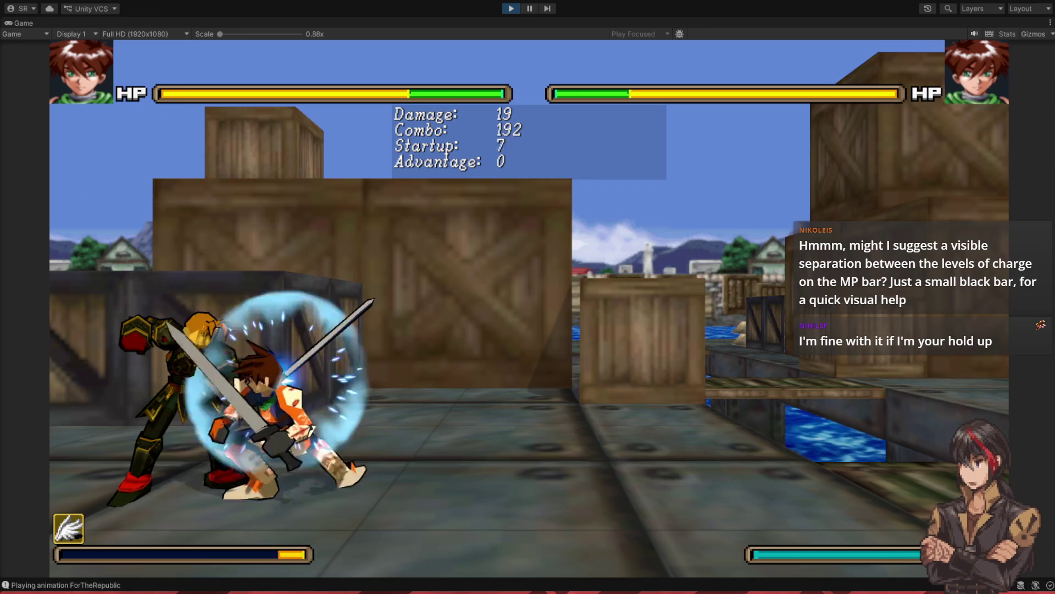
pyautogui.press('j')
pyautogui.press('j')
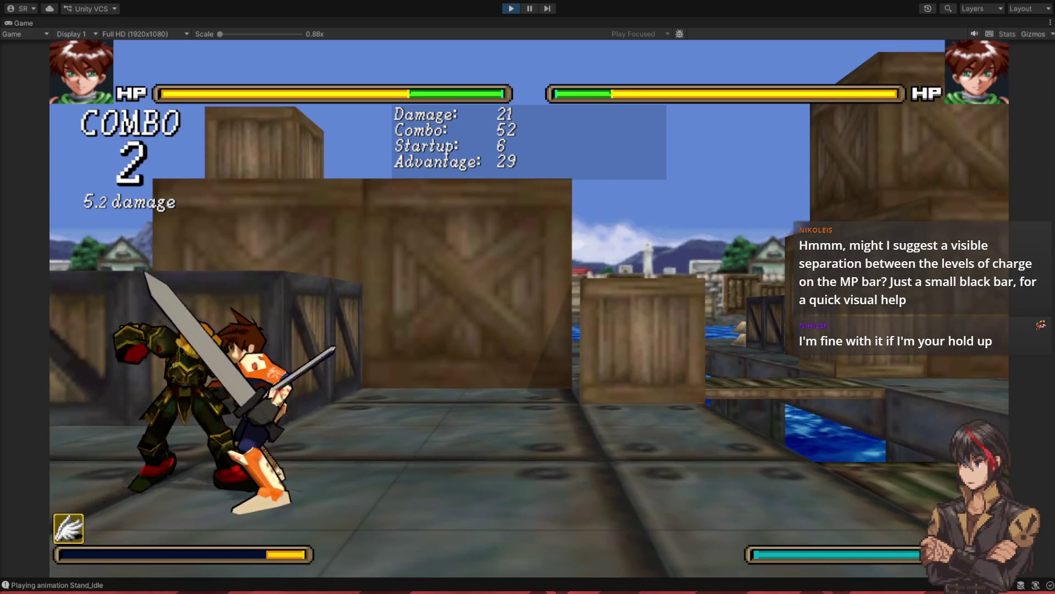
pyautogui.press('l')
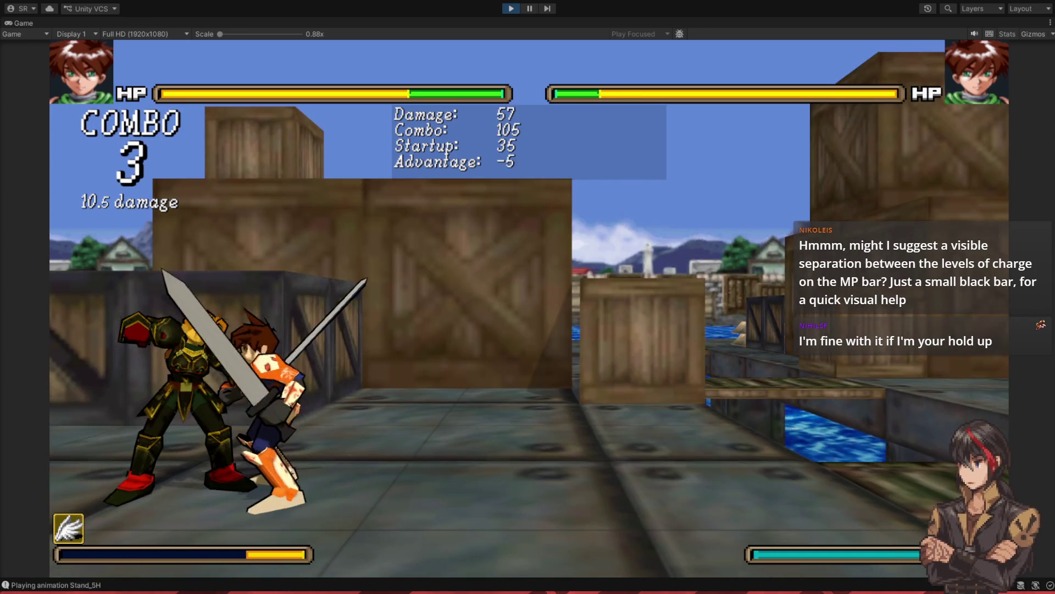
pyautogui.press('l')
pyautogui.press('k')
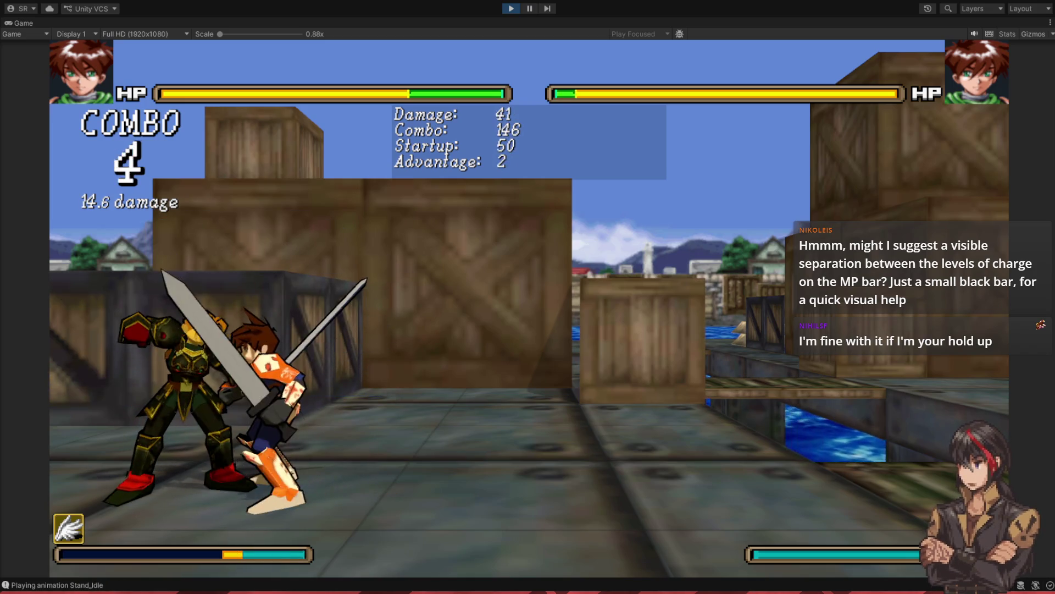
pyautogui.press('j')
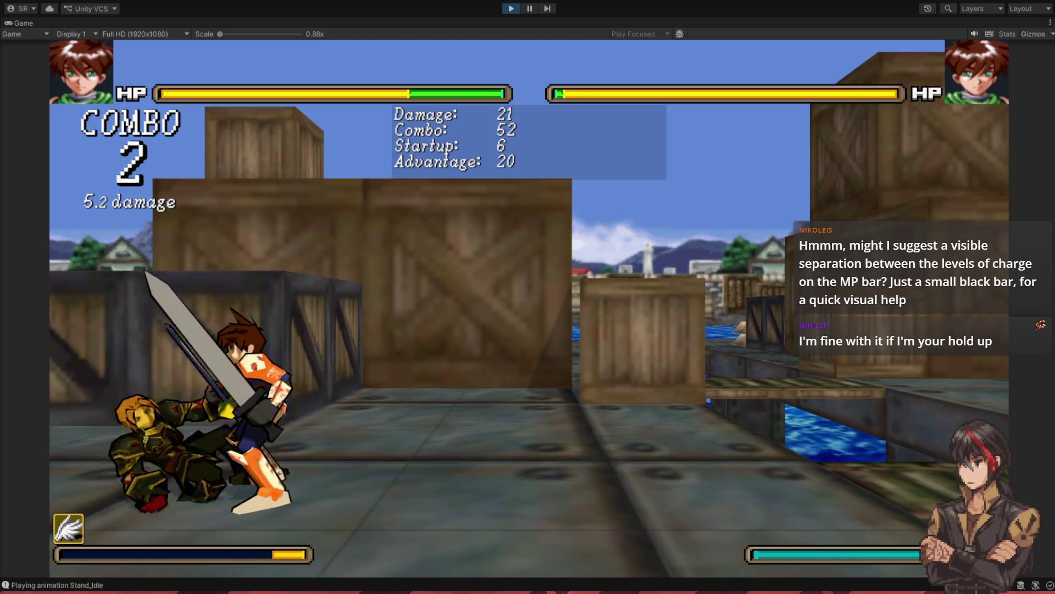
pyautogui.press('k')
pyautogui.press('k')
pyautogui.press('k')
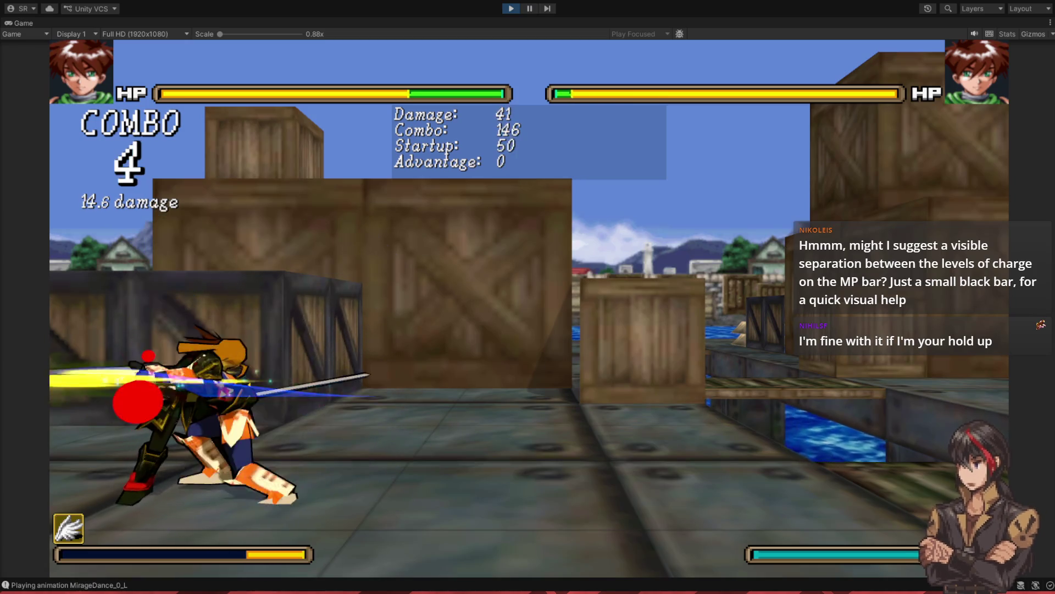
pyautogui.press('j')
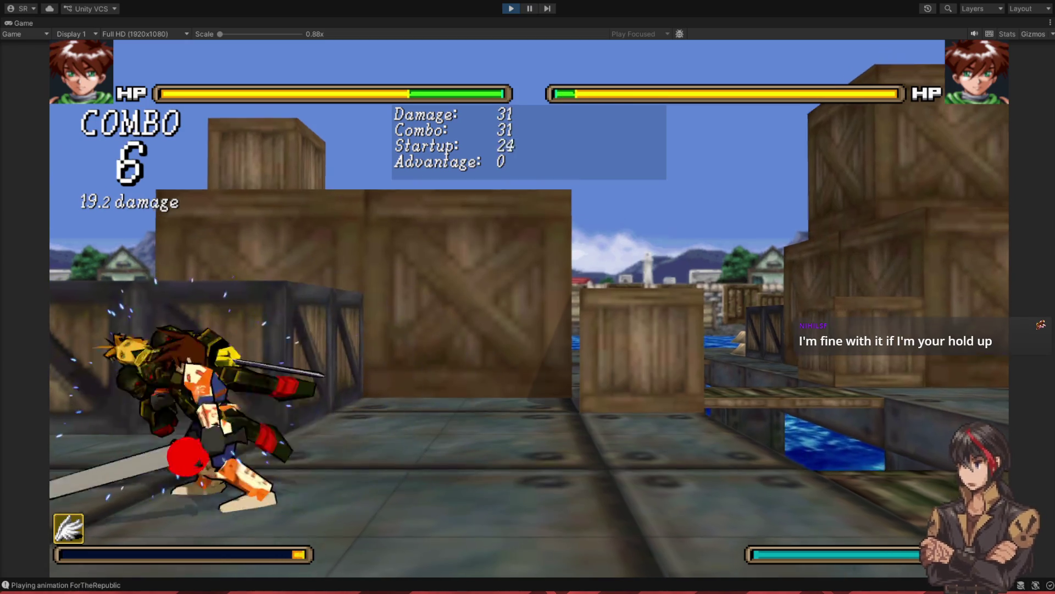
pyautogui.press('l')
pyautogui.press('k')
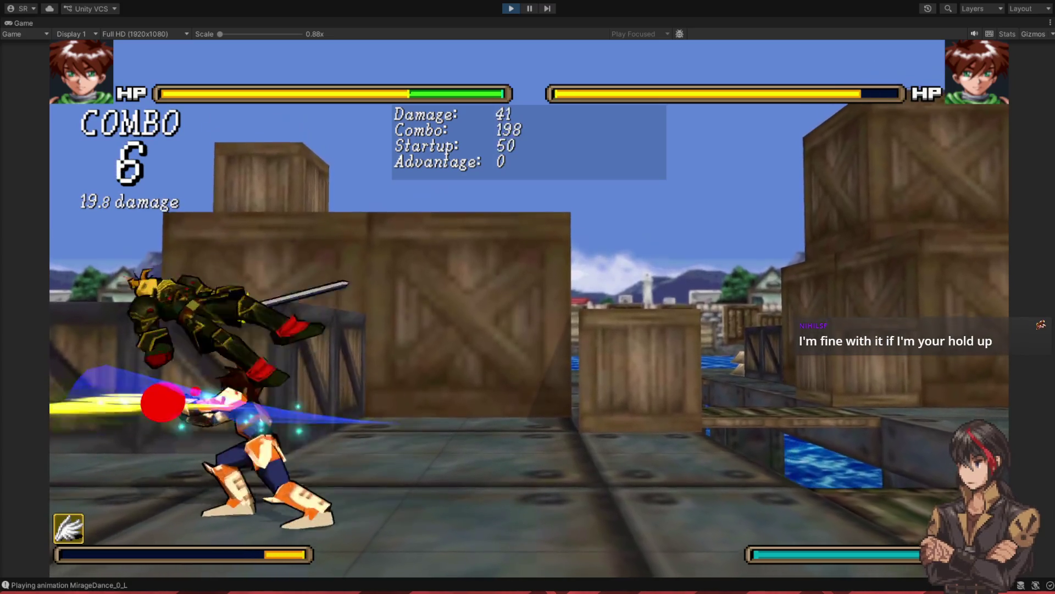
pyautogui.press('j')
pyautogui.press('l')
pyautogui.press('k')
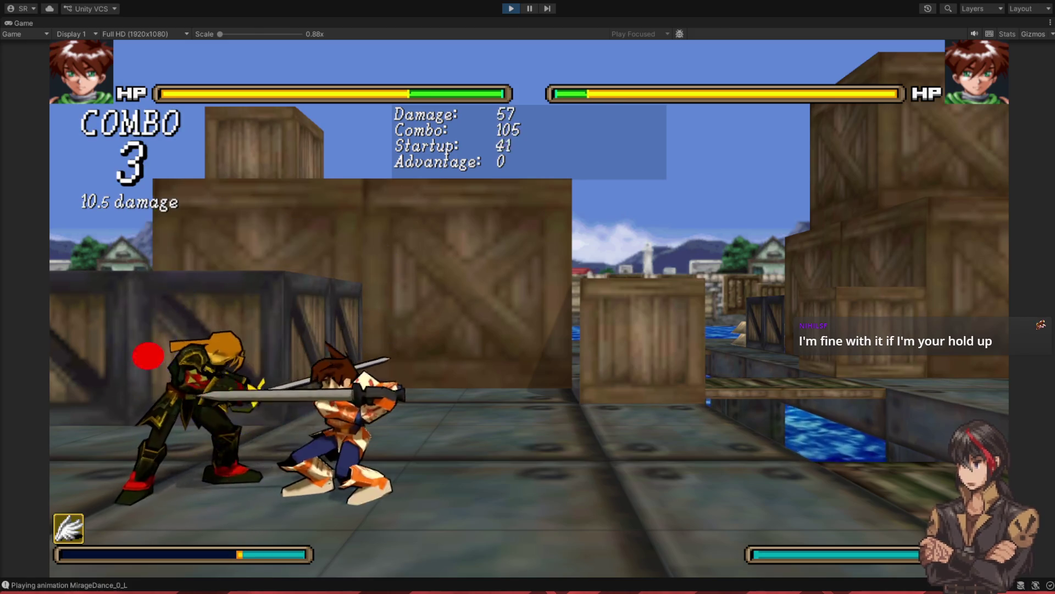
# - Land five- and four-hit combos ending in heavy slashes while watching the trail
pyautogui.press('j')
pyautogui.press('k')
pyautogui.press('k')
pyautogui.press('k')
pyautogui.press('l')
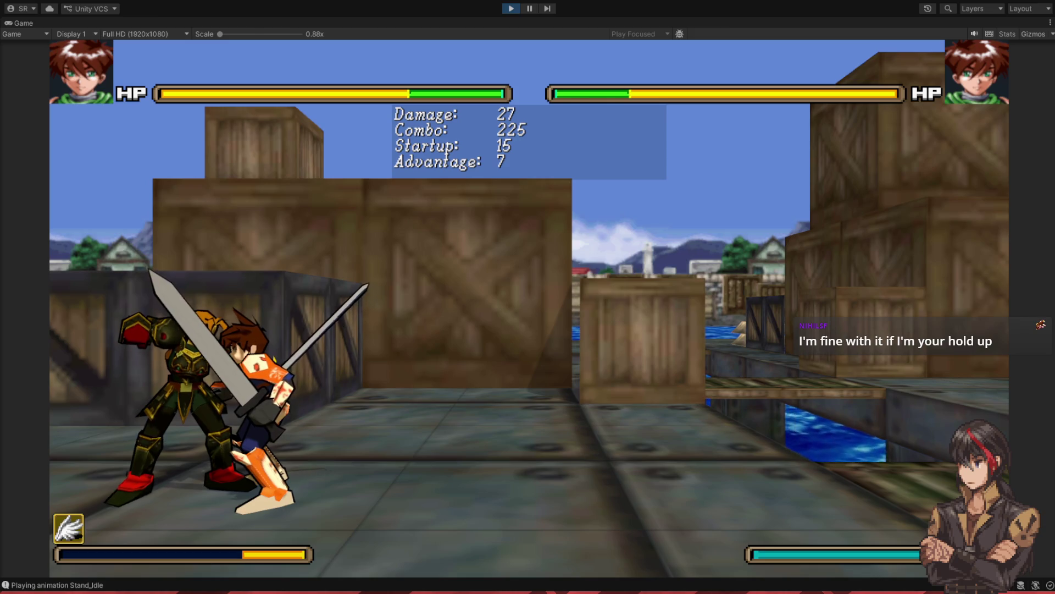
pyautogui.press('l')
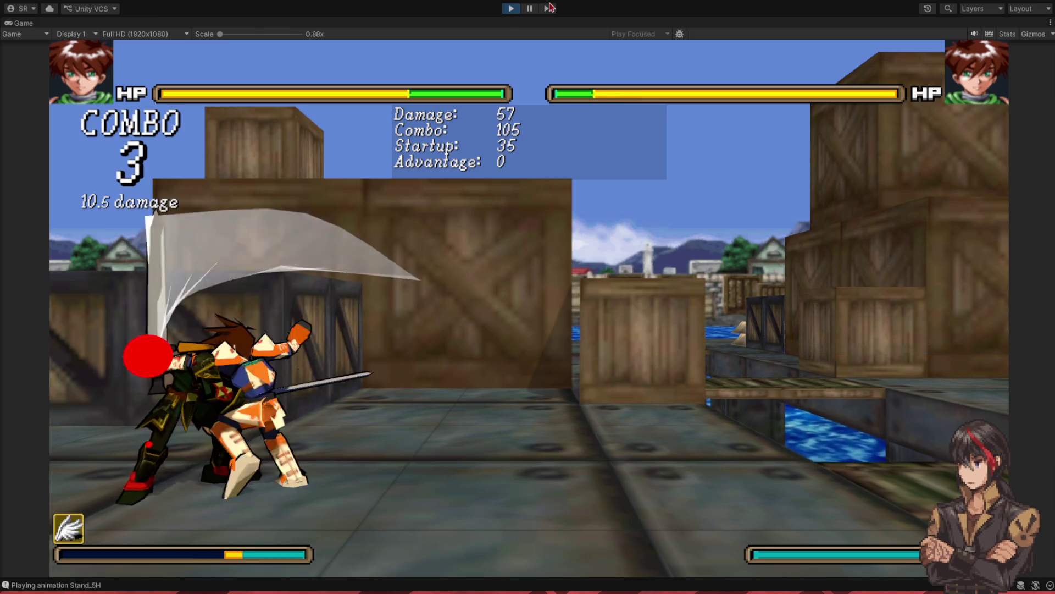
pyautogui.press('j')
pyautogui.press('k')
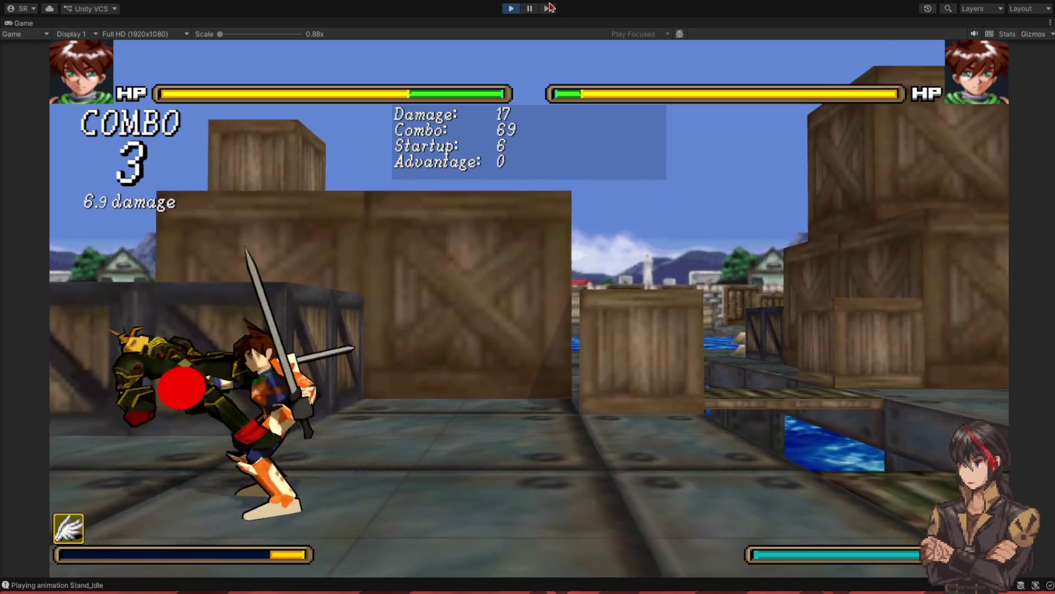
pyautogui.press('k')
pyautogui.press('l')
pyautogui.press('l')
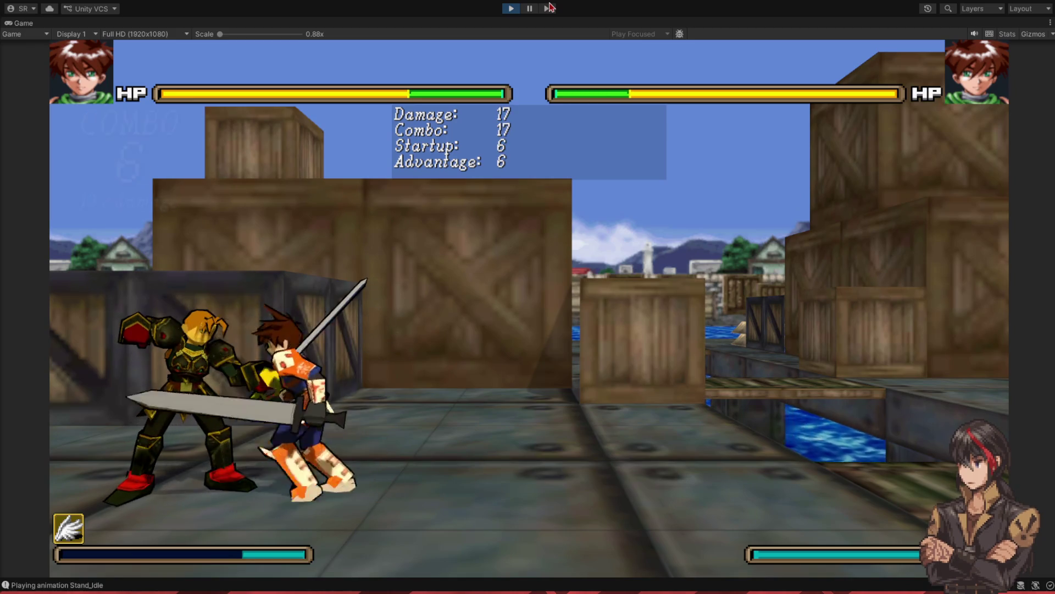
pyautogui.press('j')
pyautogui.press('k')
pyautogui.press('k')
pyautogui.press('l')
pyautogui.press('l')
pyautogui.press('l')
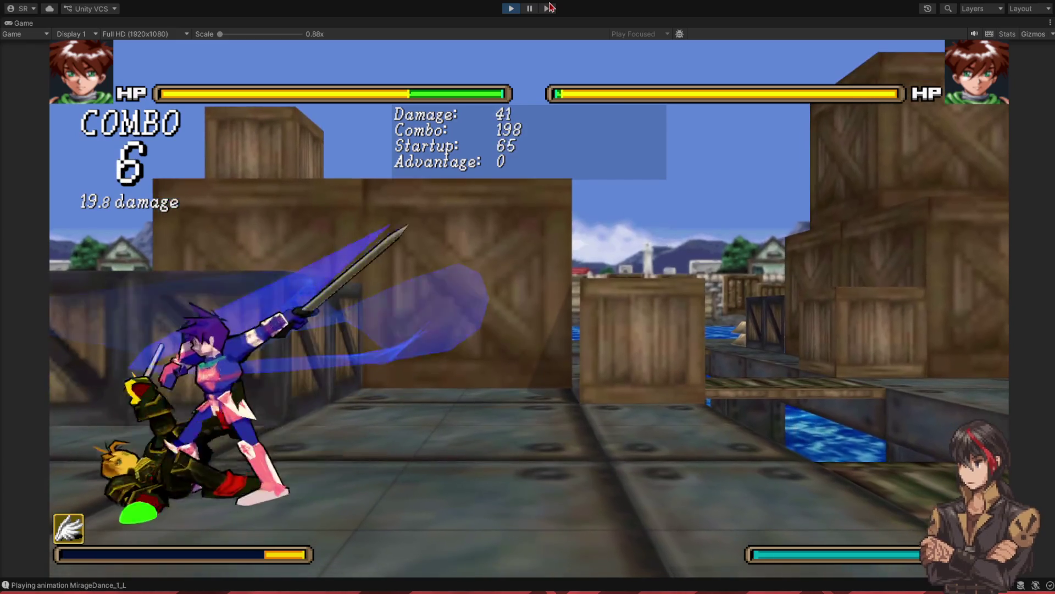
# - Jump and walk toward the opponent, extending combos with jumping attacks and knockdowns
pyautogui.press('w')
pyautogui.press('j')
pyautogui.press('j')
pyautogui.press('j')
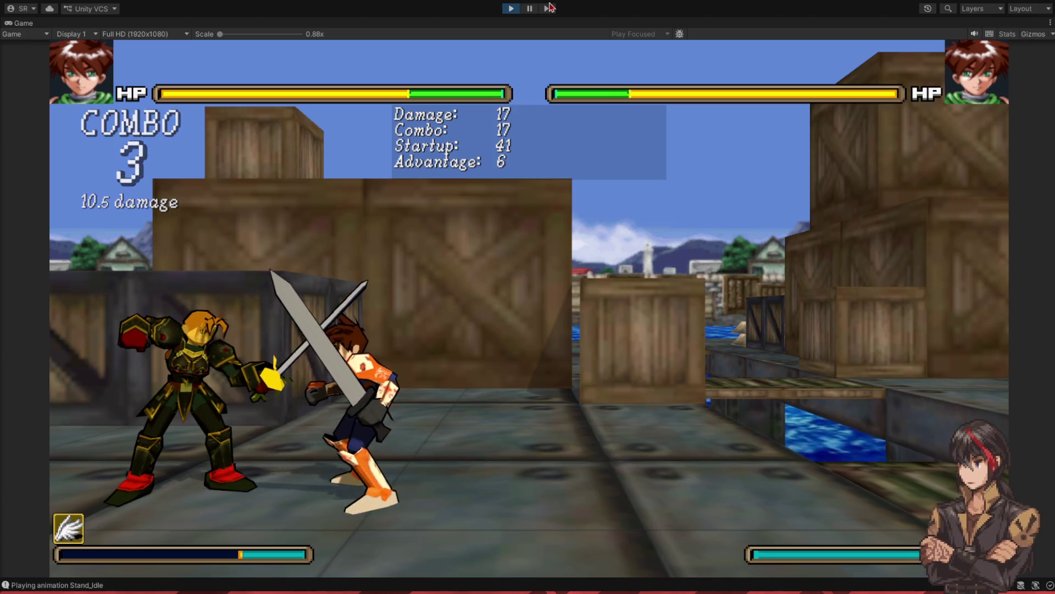
pyautogui.press('l')
pyautogui.press('j')
pyautogui.press('k')
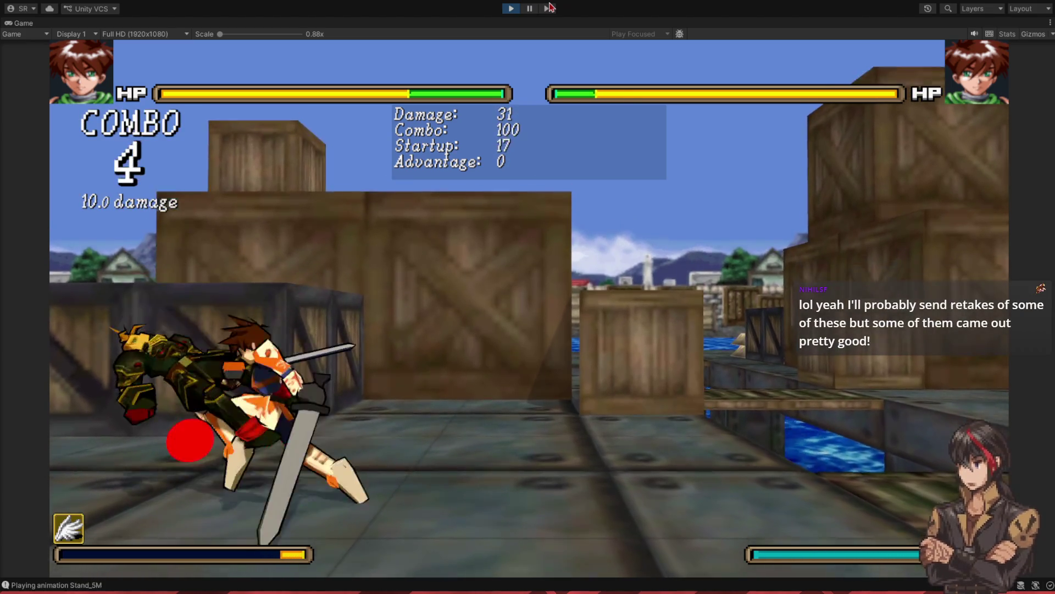
pyautogui.press('l')
pyautogui.press('k')
pyautogui.press('l')
pyautogui.press('w')
pyautogui.press('j')
pyautogui.press('a')
pyautogui.press('k')
pyautogui.press('l')
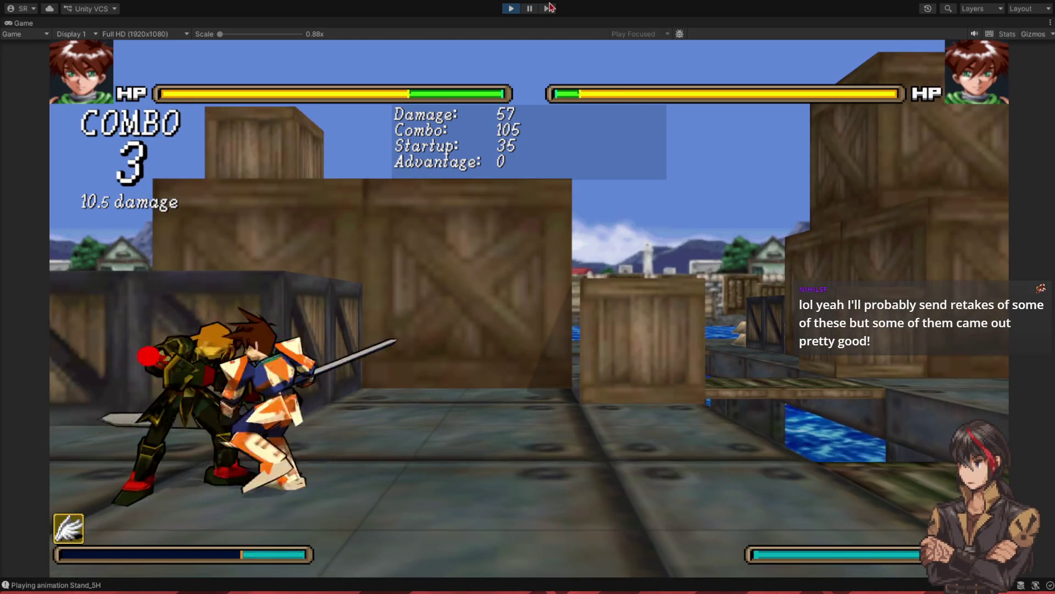
pyautogui.press('k')
pyautogui.press('l')
pyautogui.press('j')
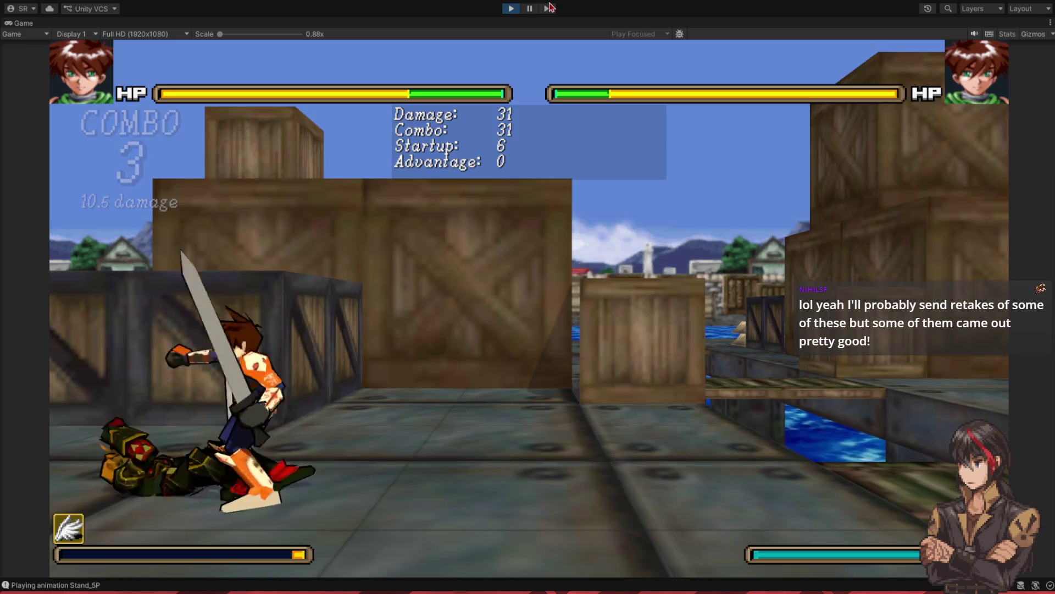
# - Run repeated J-K-L Mirage Dance combos and a dash strike to check the sword trail
pyautogui.press('j')
pyautogui.press('k')
pyautogui.press('l')
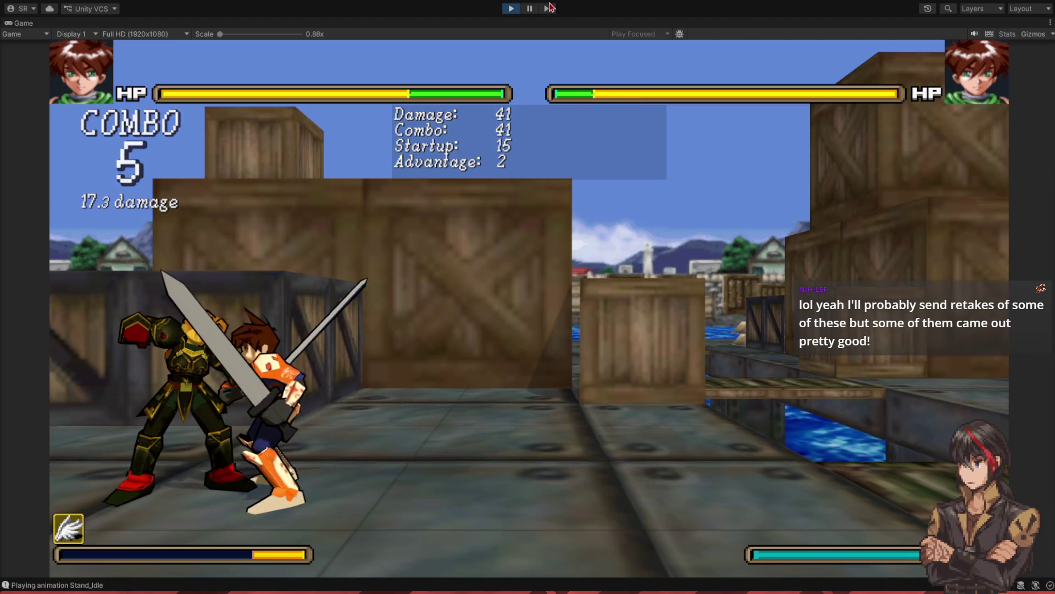
pyautogui.press('j')
pyautogui.press('k')
pyautogui.press('l')
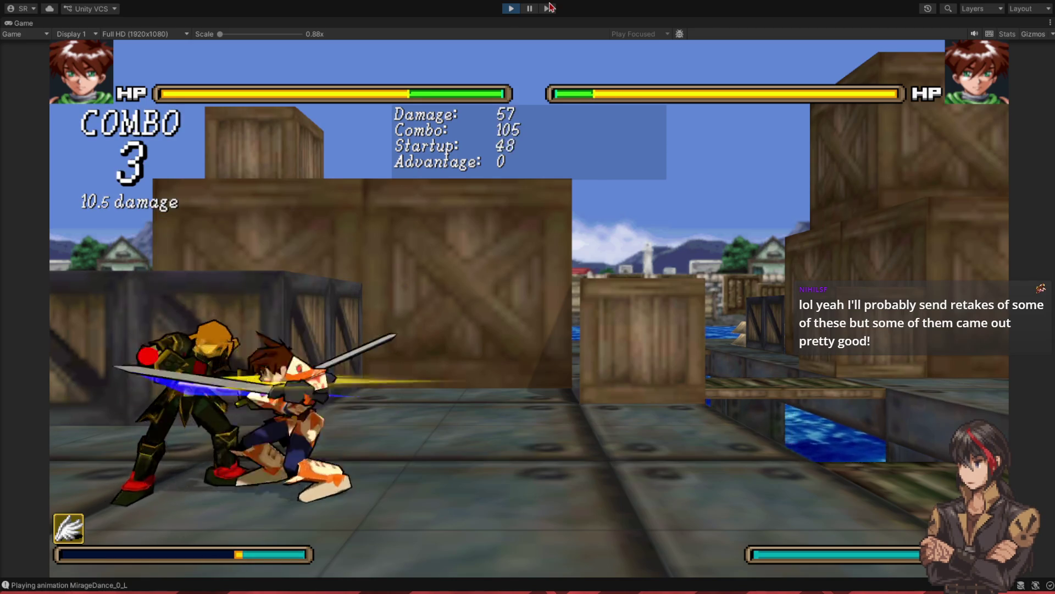
pyautogui.press('k')
pyautogui.press('l')
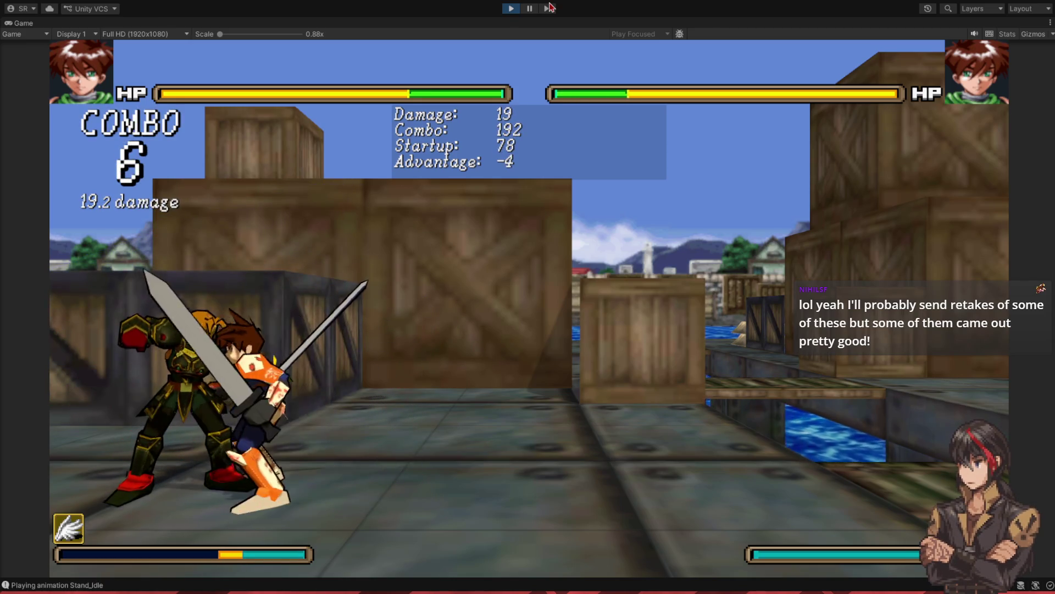
pyautogui.press('j')
pyautogui.press('k')
pyautogui.press('l')
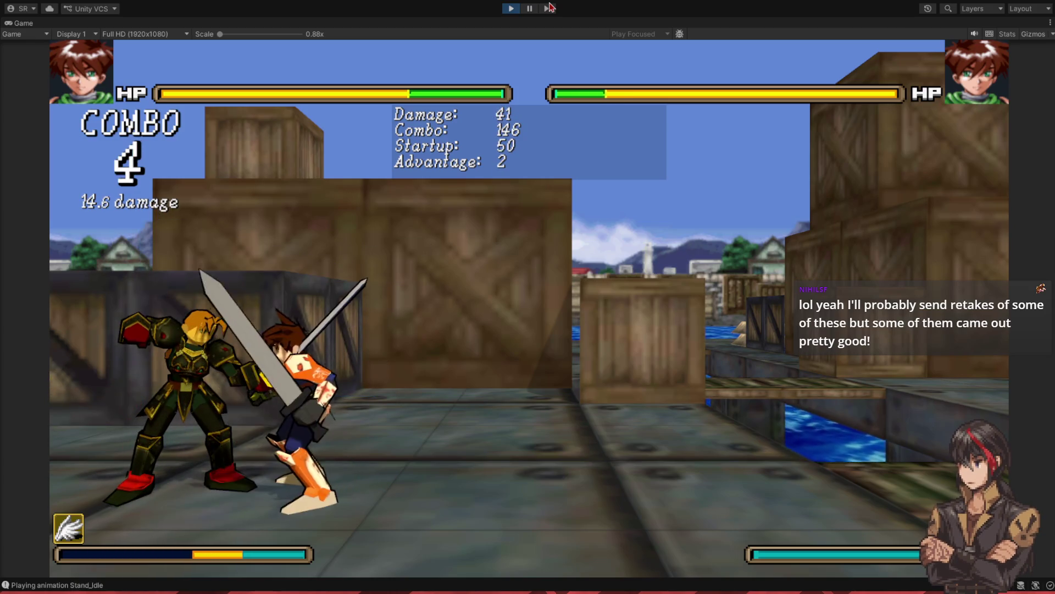
pyautogui.press('j')
pyautogui.press('k')
pyautogui.press('l')
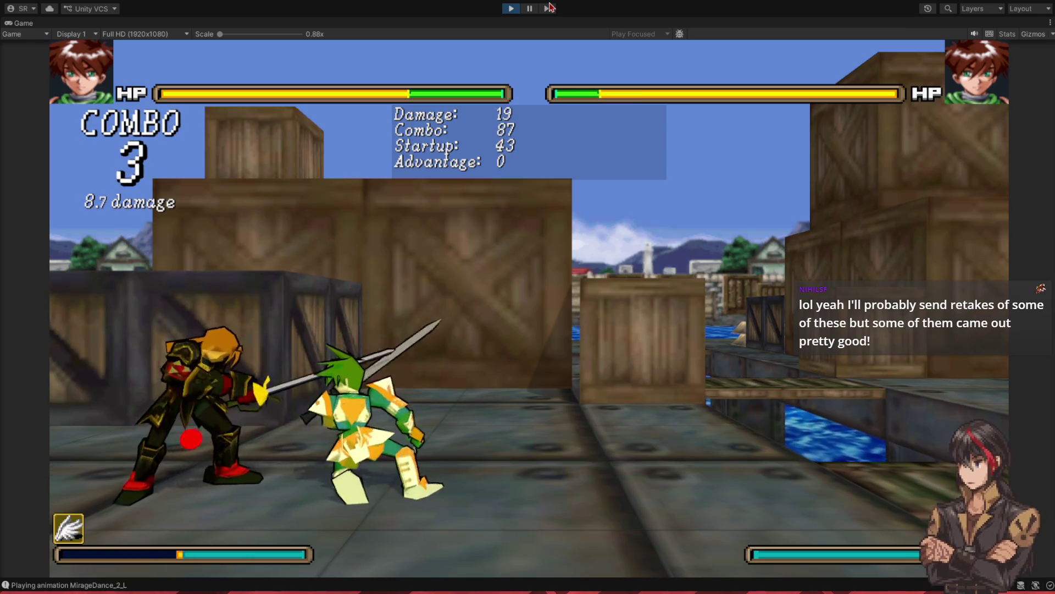
pyautogui.press('i')
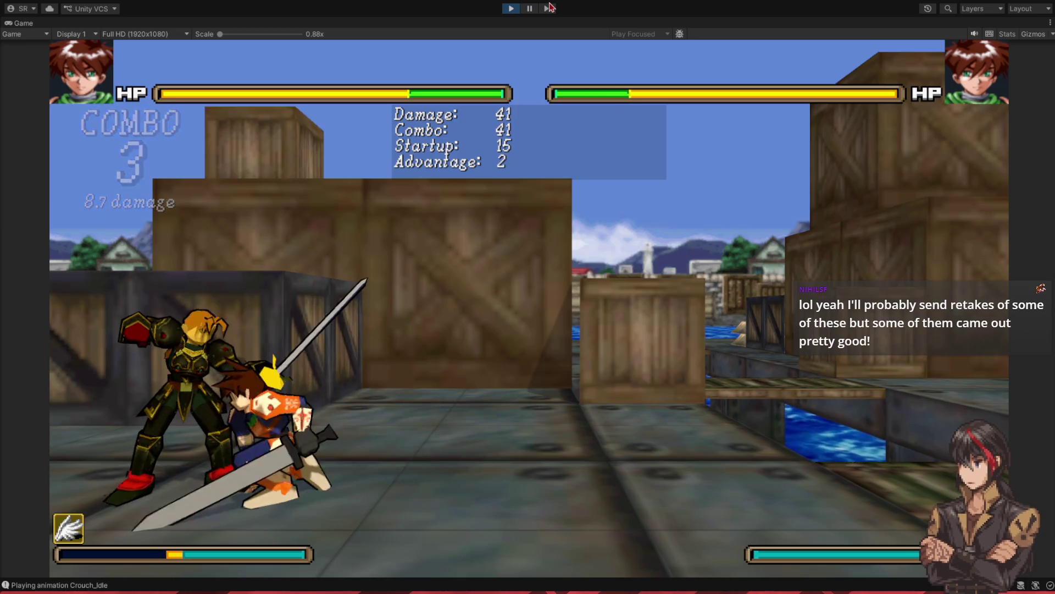
pyautogui.press('k')
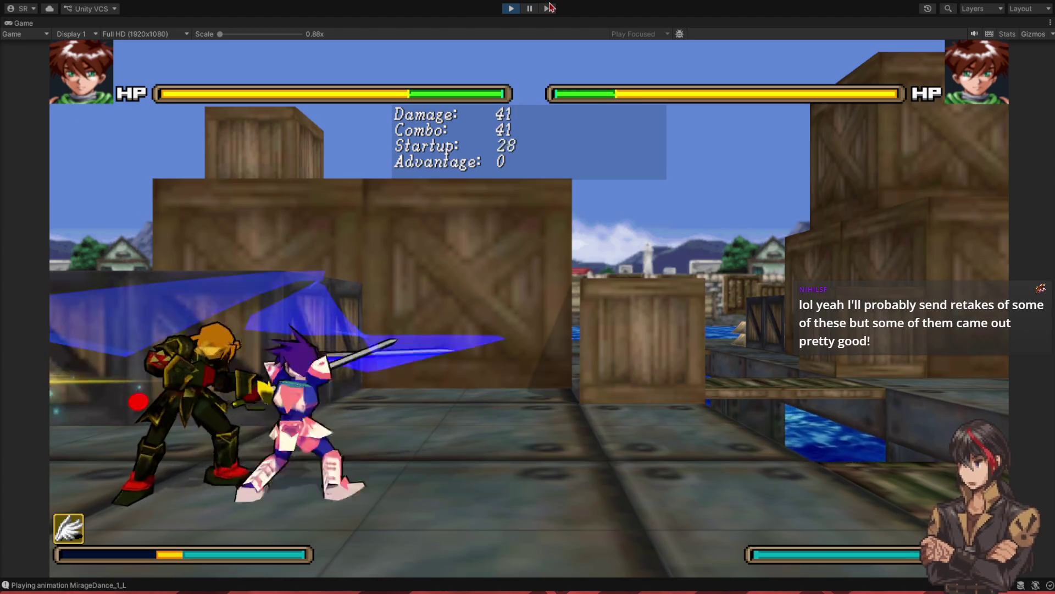
pyautogui.press('l')
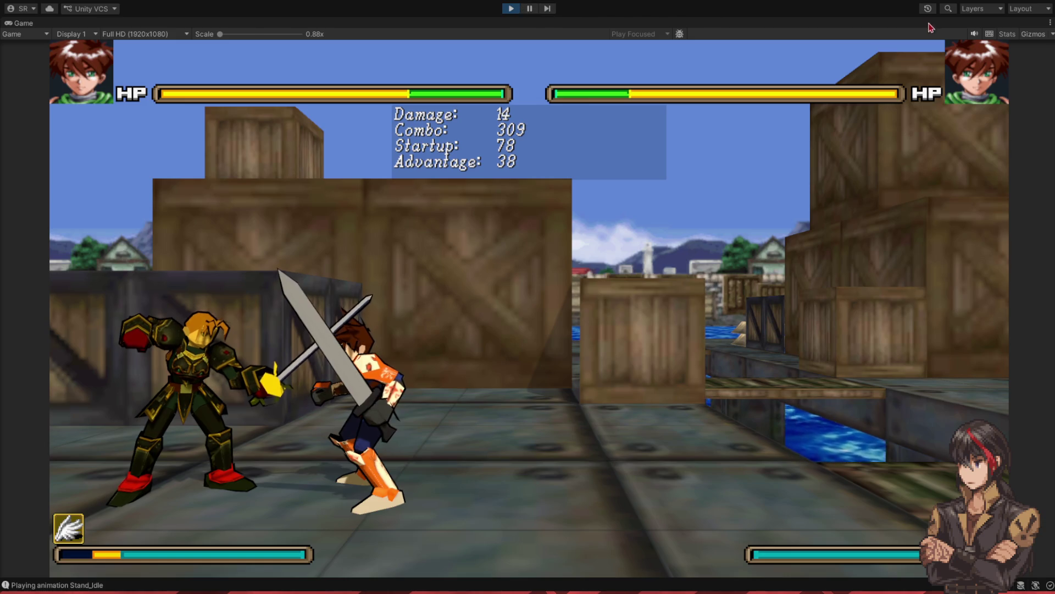
# - Exit Play mode and search the Project assets for 'ba'
pyautogui.click(511, 8)
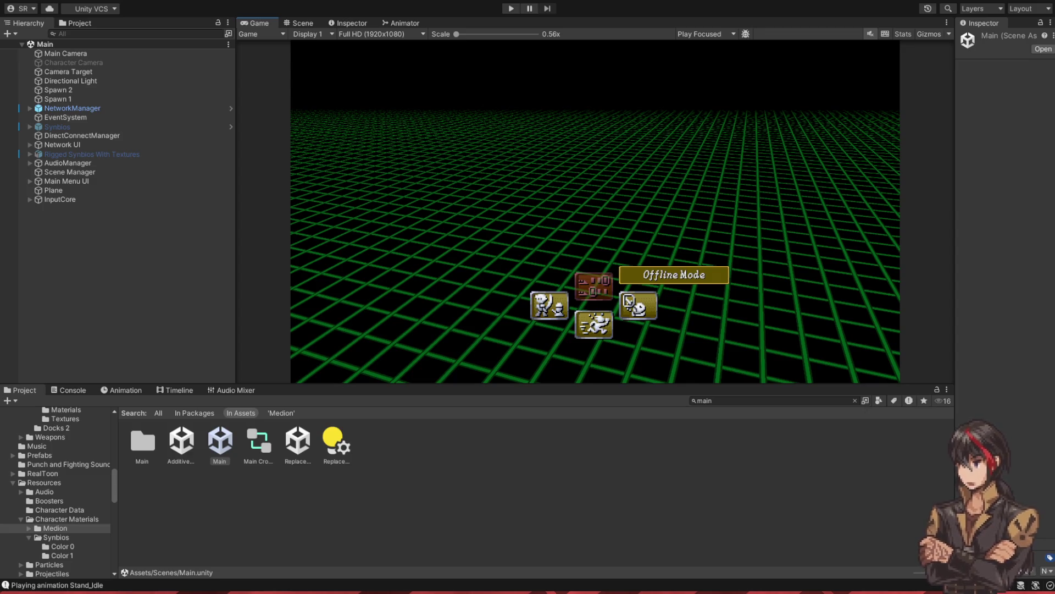
pyautogui.click(709, 400)
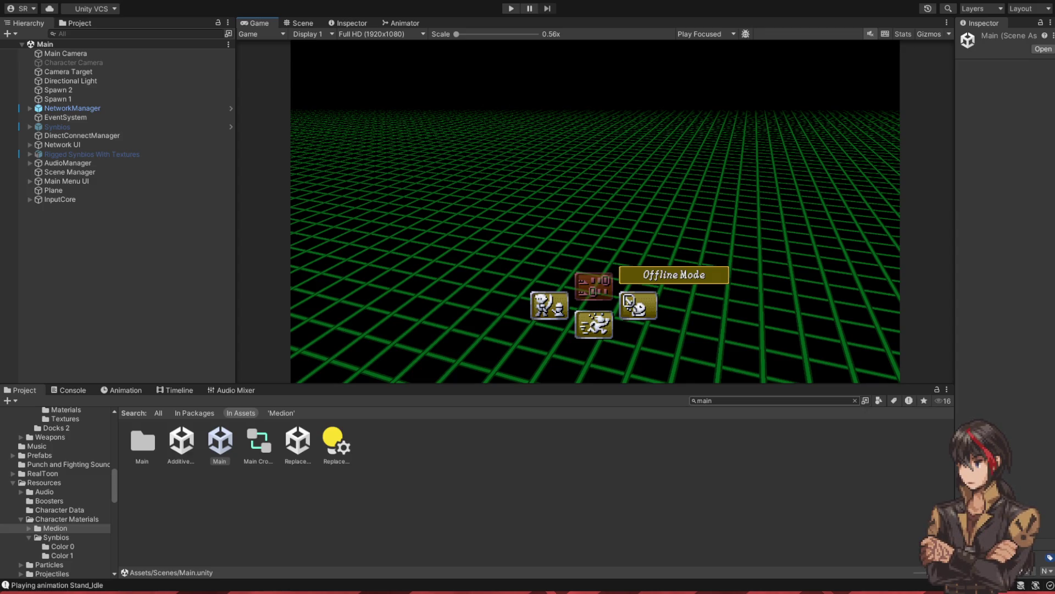
pyautogui.write('battle')
# - Open Battle.unity in the Scene view and deactivate the Hitbox Canvas
pyautogui.doubleClick(184, 441)
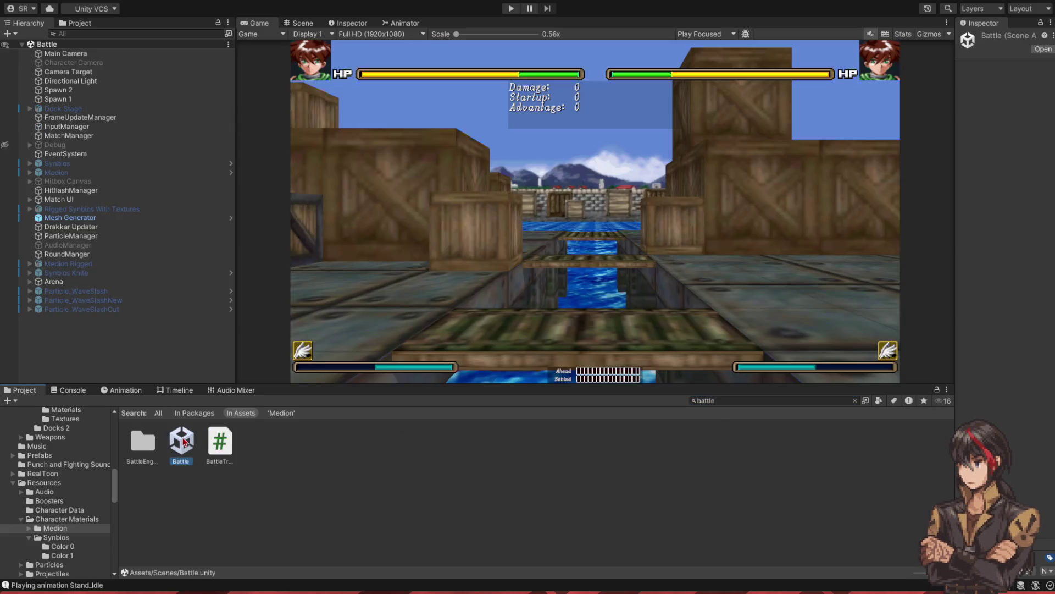
pyautogui.click(300, 23)
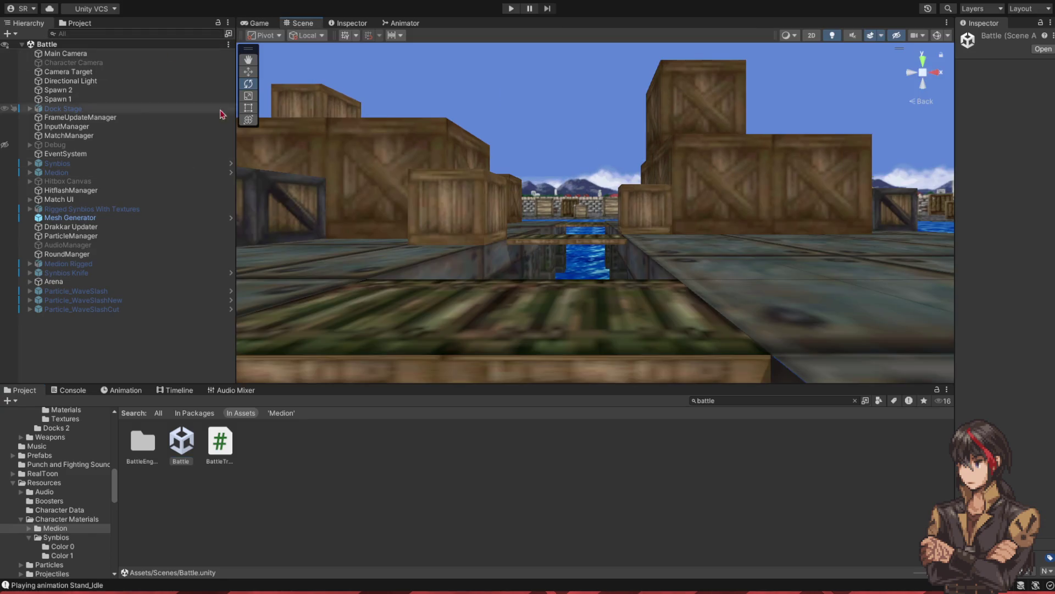
pyautogui.click(93, 172)
pyautogui.keyDown('shift'); pyautogui.click(93, 181); pyautogui.keyUp('shift')
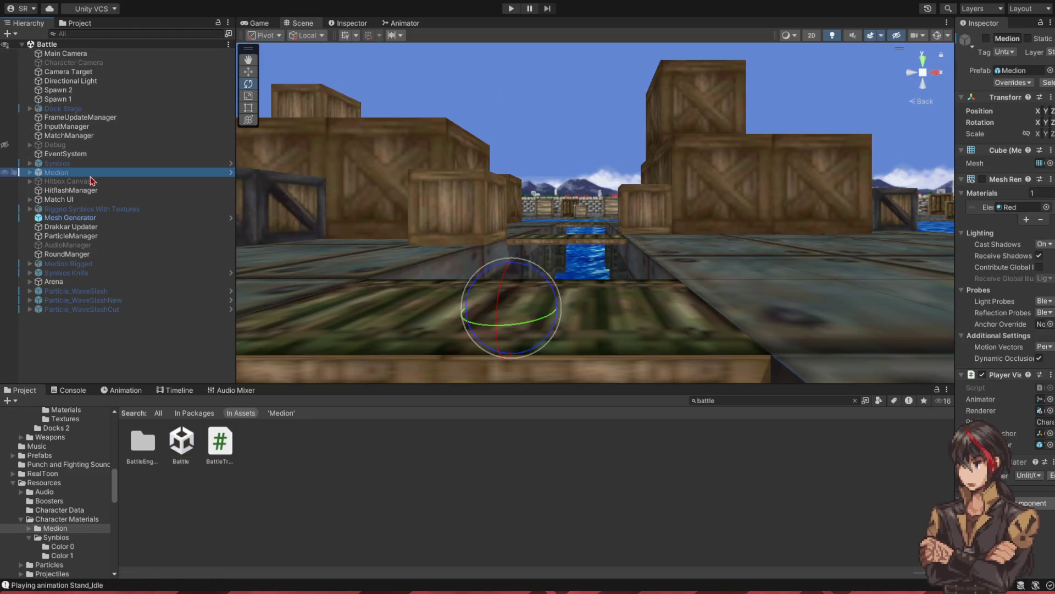
pyautogui.press('f')
pyautogui.moveTo(956, 133); pyautogui.dragTo(910, 133)
pyautogui.click(68, 180)
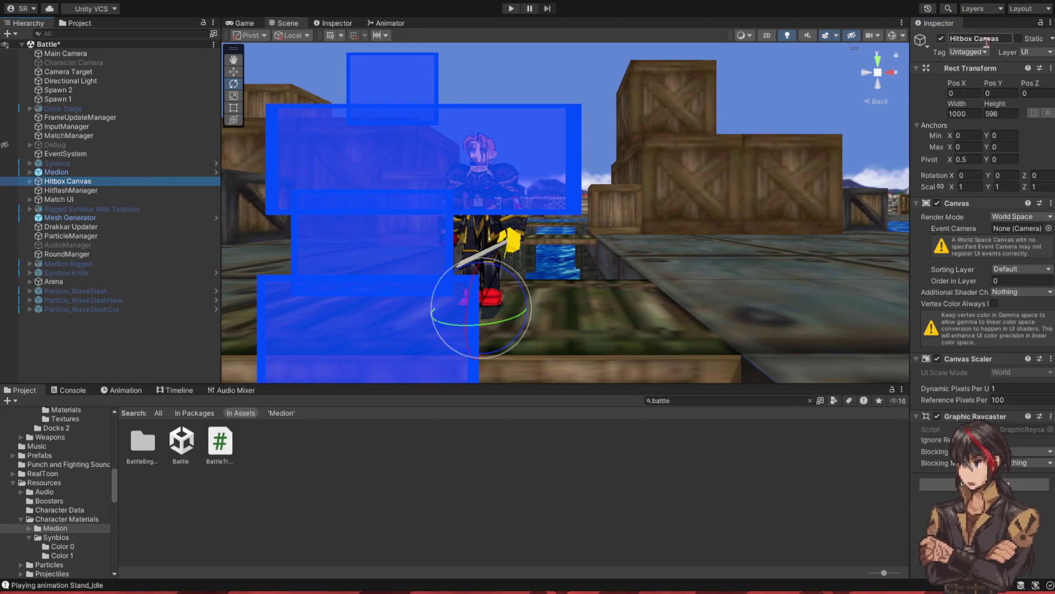
pyautogui.hotkey('alt', 'shift', 'a')
# - Expand Medion > Medion Rigged and select its Armature
pyautogui.click(60, 172)
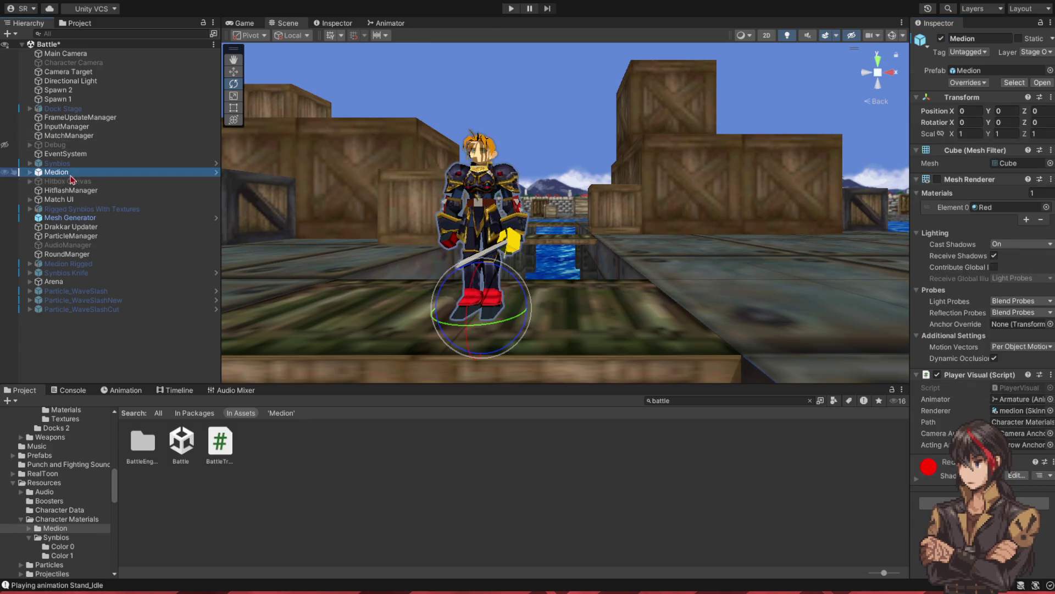
pyautogui.press('Right')
pyautogui.press('Down')
pyautogui.press('Right')
pyautogui.press('Down')
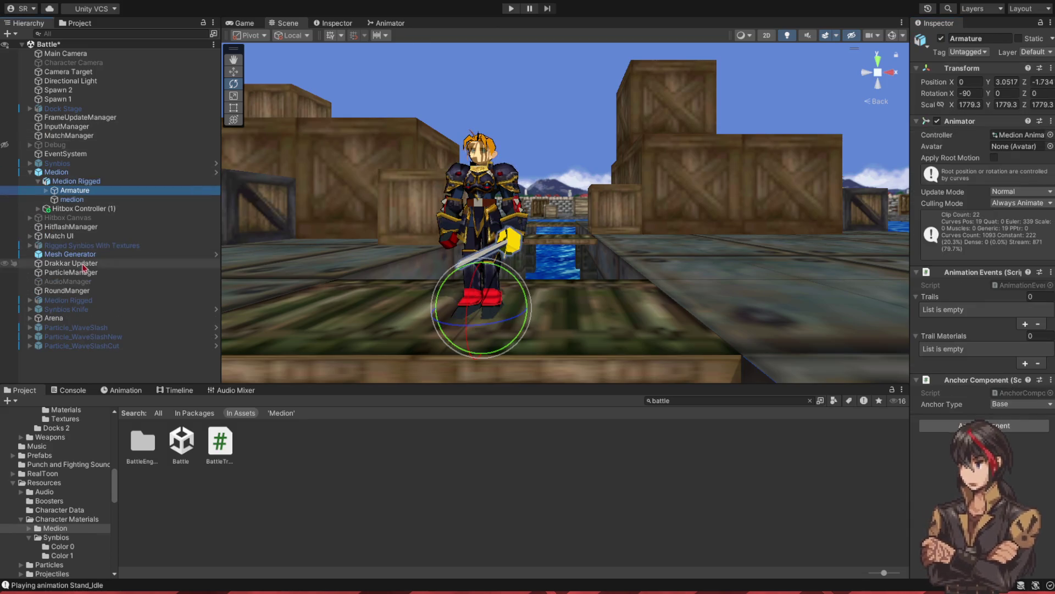
pyautogui.click(123, 390)
pyautogui.click(39, 392)
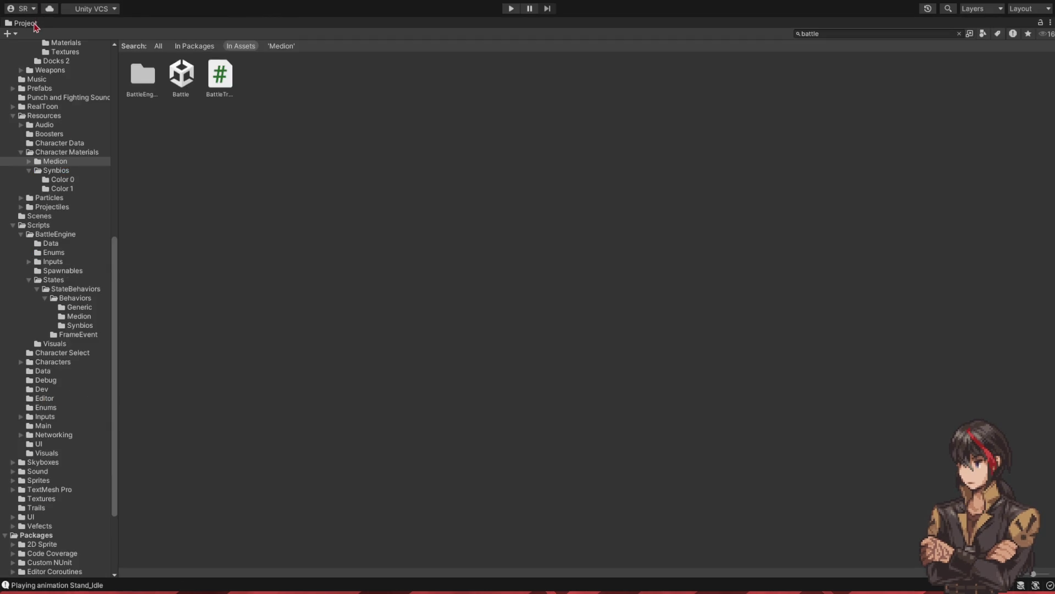
# - Un-maximize the Project panel and show the Animation timeline
pyautogui.doubleClick(32, 25)
pyautogui.click(117, 391)
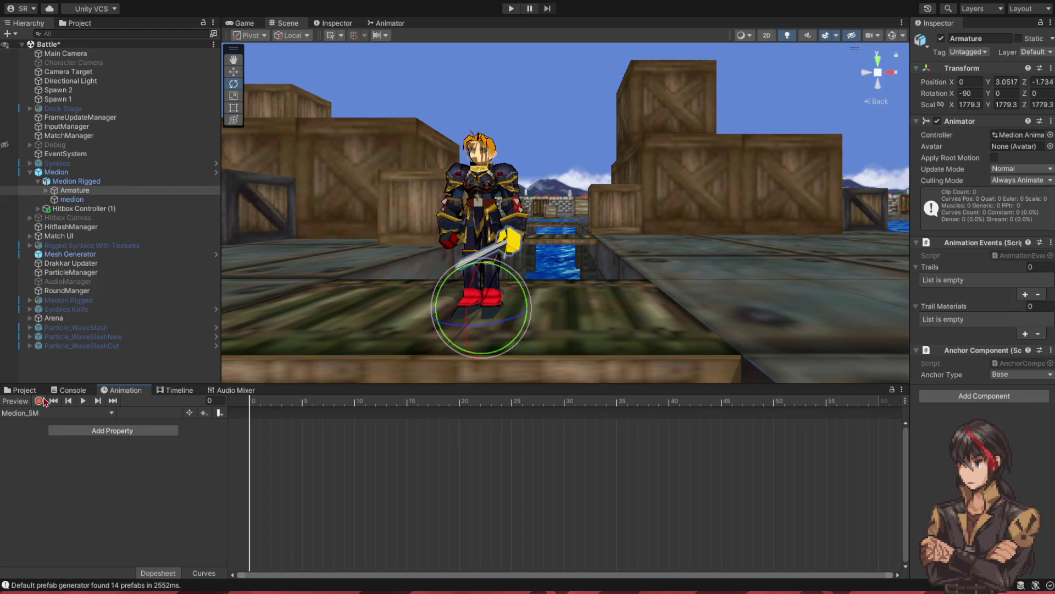
# - Record on Medion_5M, scrub it to frame 6 and back to 0, then load Medion_Idle
pyautogui.click(39, 400)
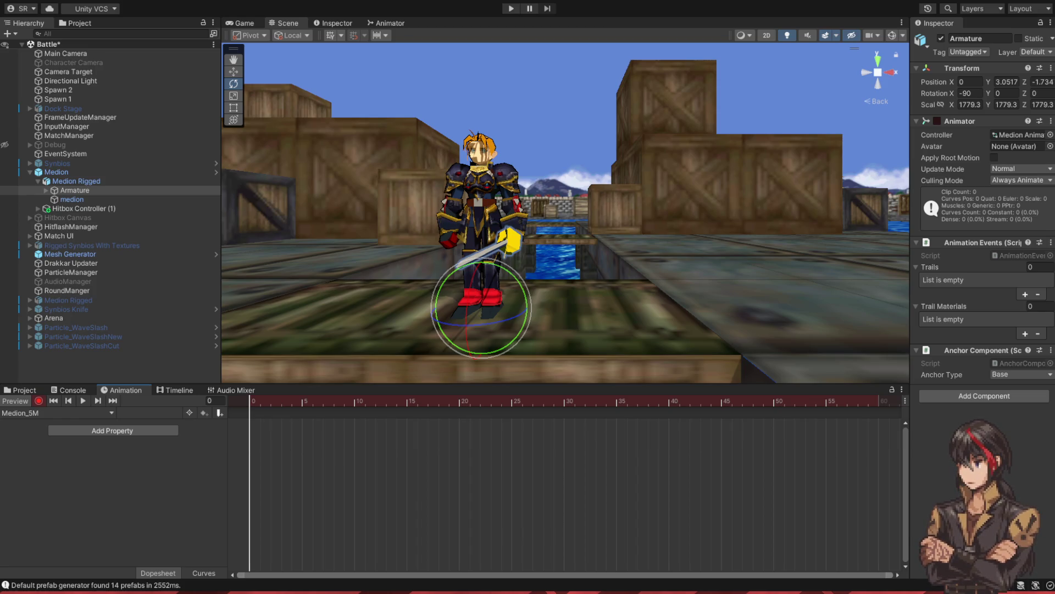
pyautogui.press('.')
pyautogui.moveTo(264, 403); pyautogui.dragTo(396, 404)
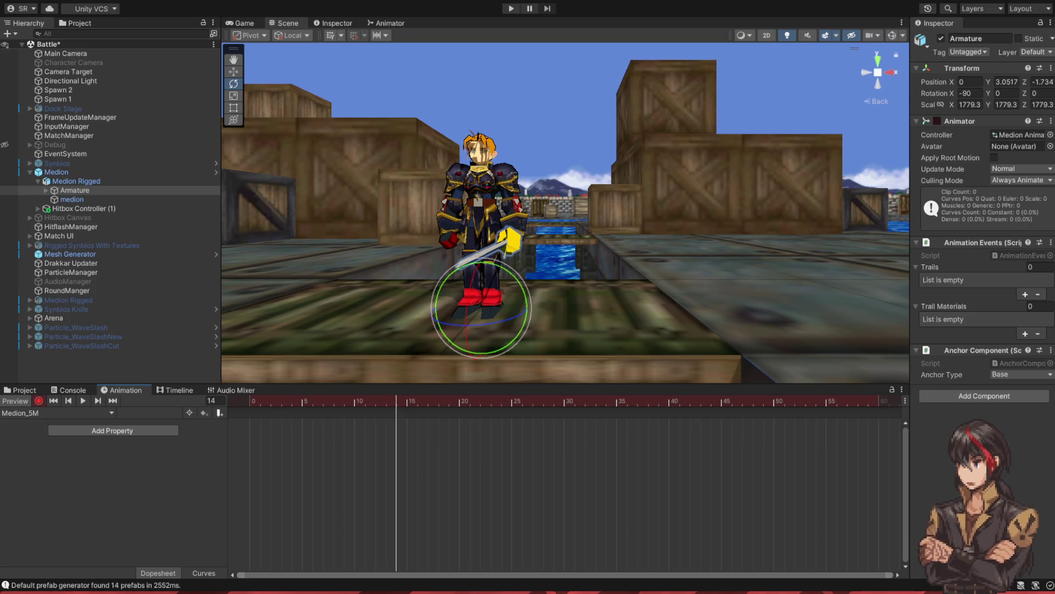
pyautogui.click(251, 400)
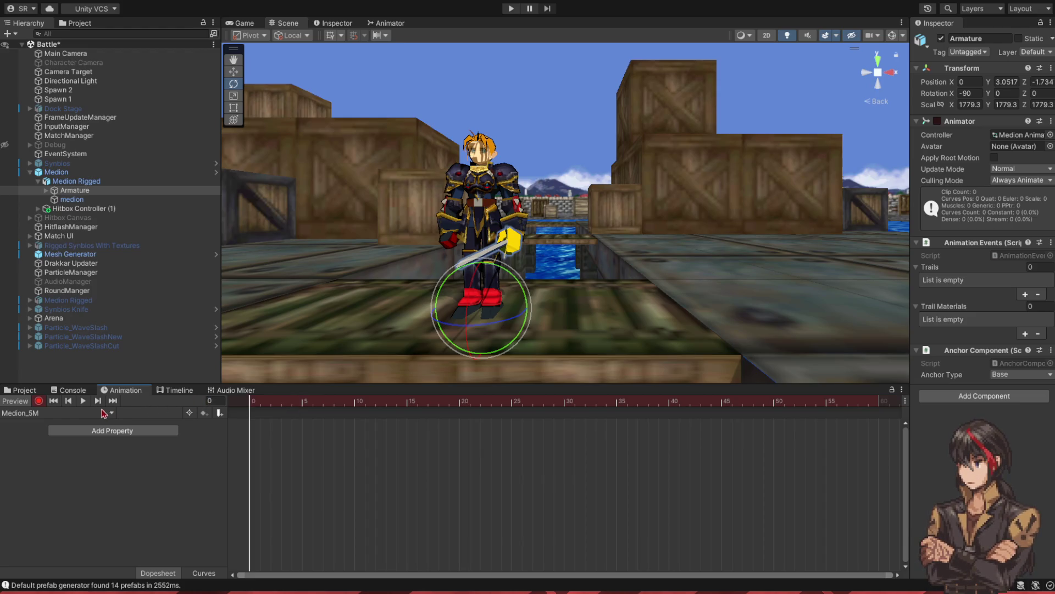
pyautogui.click(63, 177)
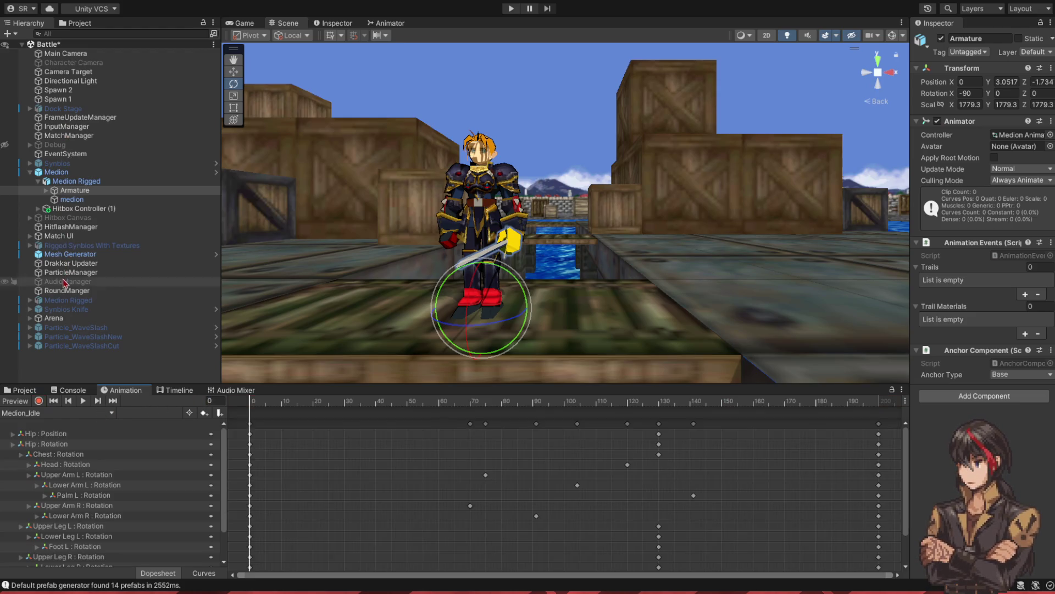
# - Copy Medion_Idle's frame-0 keys into the Medion_5M clip and orbit closer to Medion
pyautogui.click(252, 425)
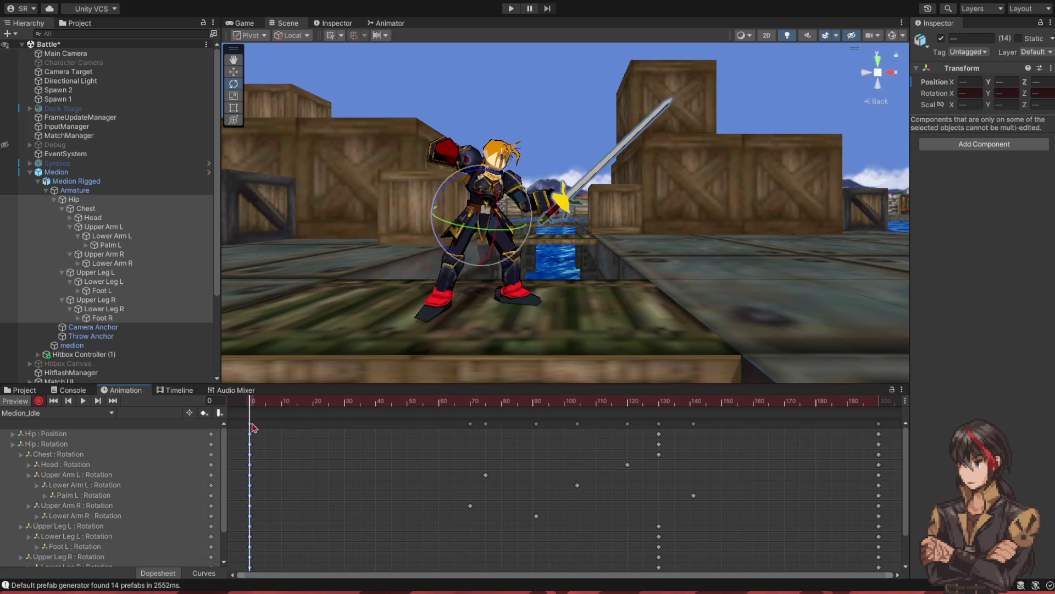
pyautogui.click(58, 412)
pyautogui.click(109, 374)
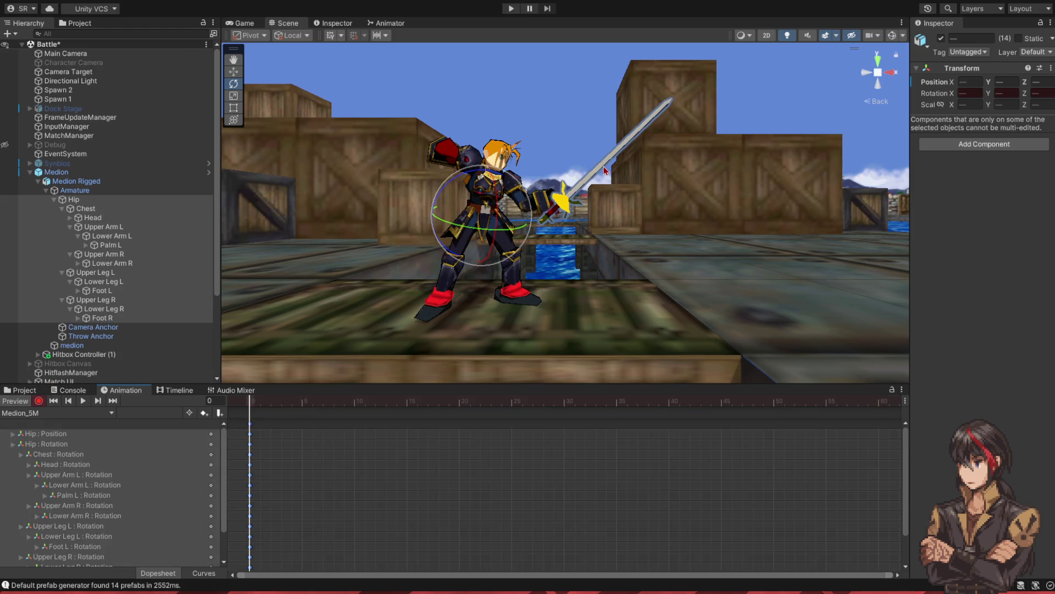
pyautogui.moveTo(604, 166)
pyautogui.mouseDown()
pyautogui.moveTo(570, 153)
pyautogui.moveTo(572, 224)
pyautogui.mouseUp()
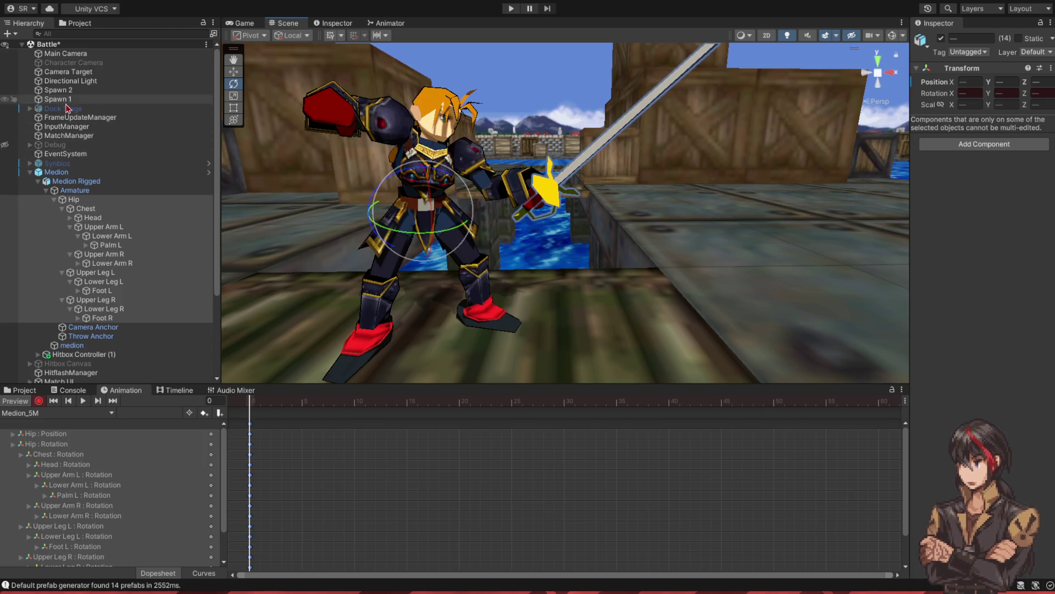
# - Expand Synbios's hierarchy through Armature.001, Hip, Chest and Upper Arm R
pyautogui.click(64, 166)
pyautogui.press('Right')
pyautogui.press('Down')
pyautogui.press('Right')
pyautogui.press('Down')
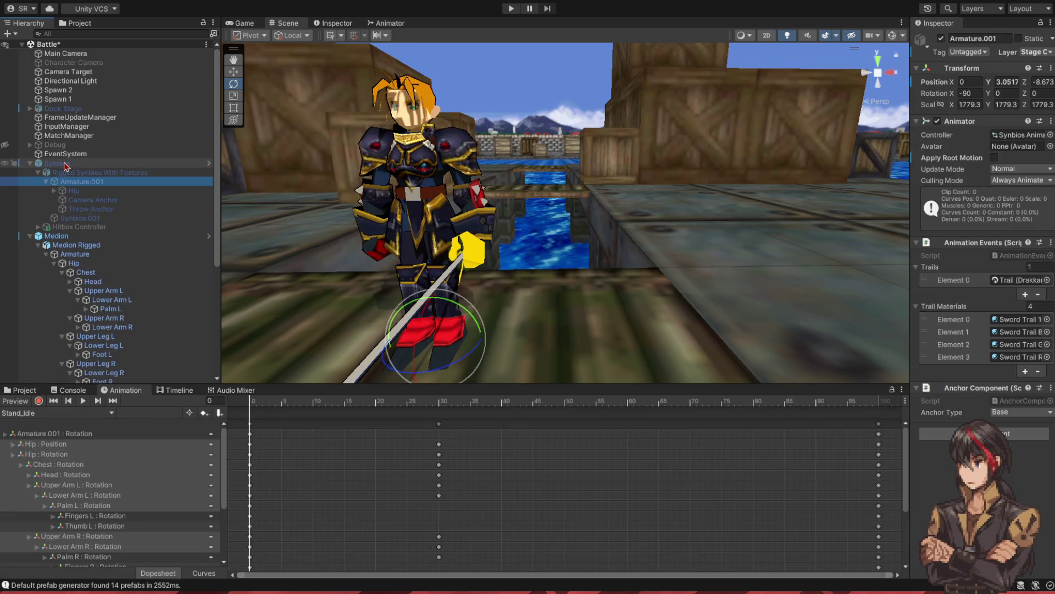
pyautogui.press('Down')
pyautogui.press('Right')
pyautogui.press('Down')
pyautogui.press('Right')
pyautogui.press('Down')
pyautogui.press('Down')
pyautogui.press('Down')
pyautogui.press('Right')
# - Continue through Lower Arm R and Palm R to select the Rigged Synbios Sword's Trail
pyautogui.press('Down')
pyautogui.press('Right')
pyautogui.press('Down')
pyautogui.press('Right')
pyautogui.press('Down')
pyautogui.press('Down')
pyautogui.press('Down')
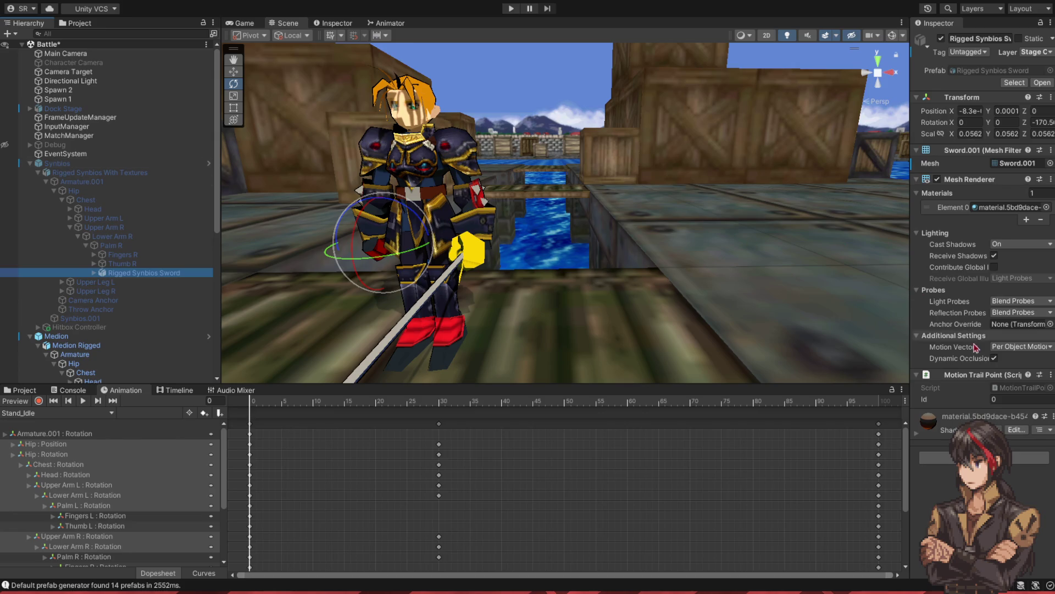
pyautogui.press('Right')
pyautogui.press('Down')
pyautogui.press('Down')
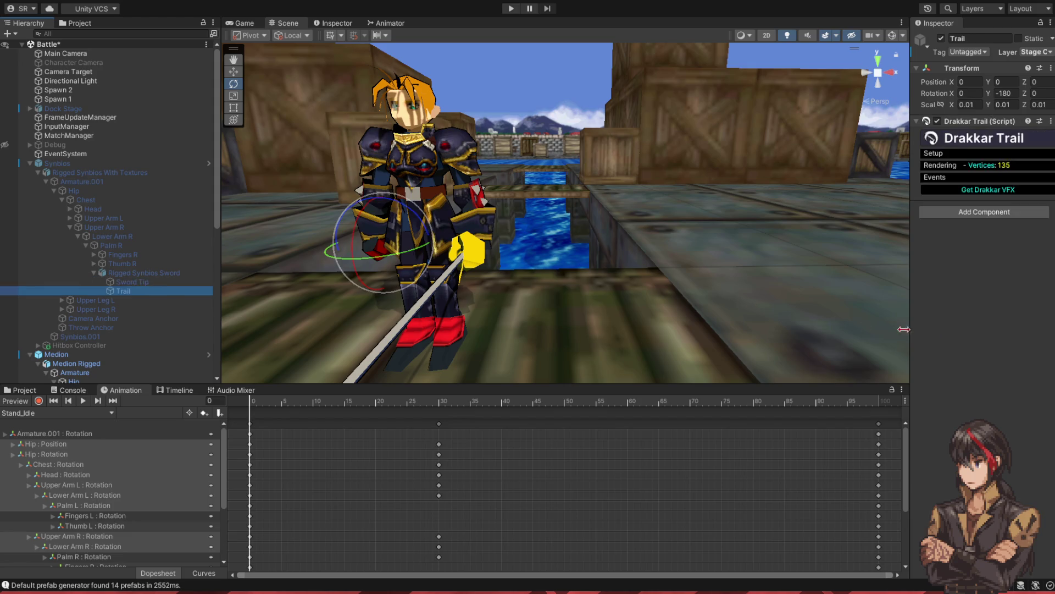
pyautogui.click(153, 274)
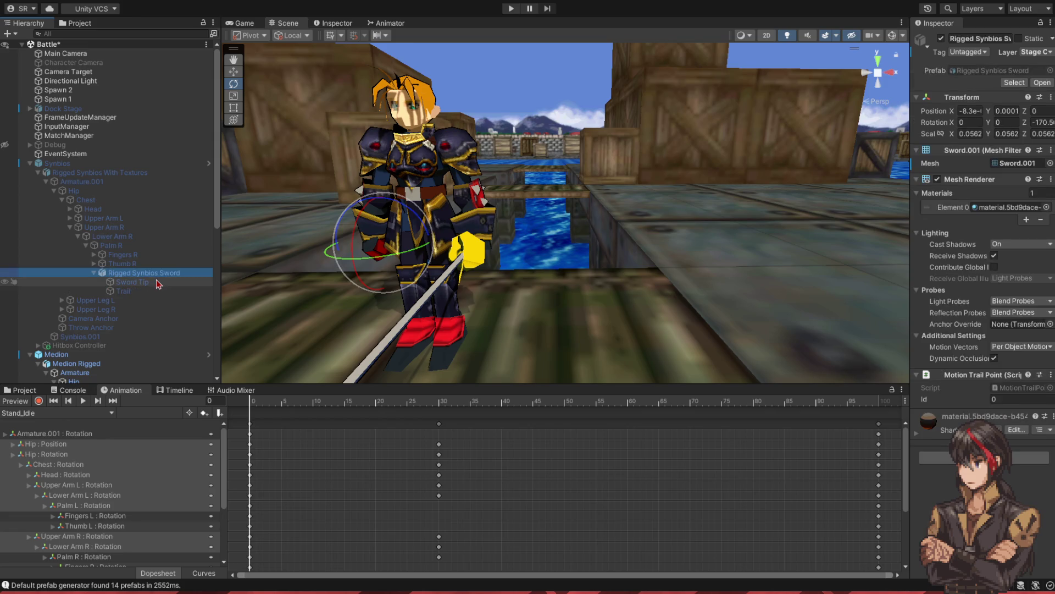
pyautogui.click(147, 291)
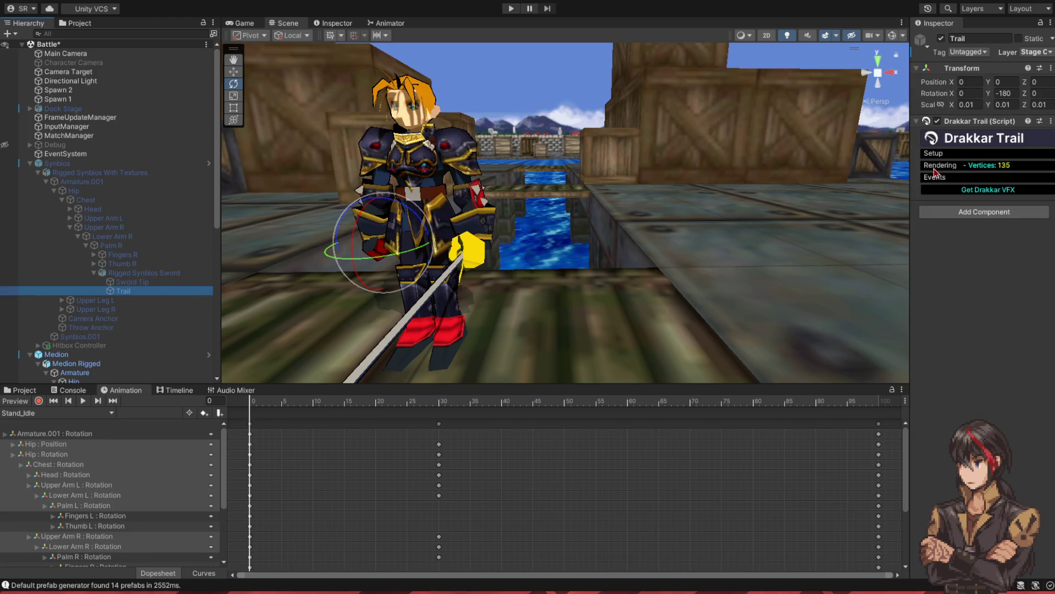
# - Widen the Inspector and expand Drakkar Trail Setup showing 12 steps, Bounds 4, End Speed 8
pyautogui.moveTo(912, 165); pyautogui.dragTo(878, 165)
pyautogui.click(758, 157)
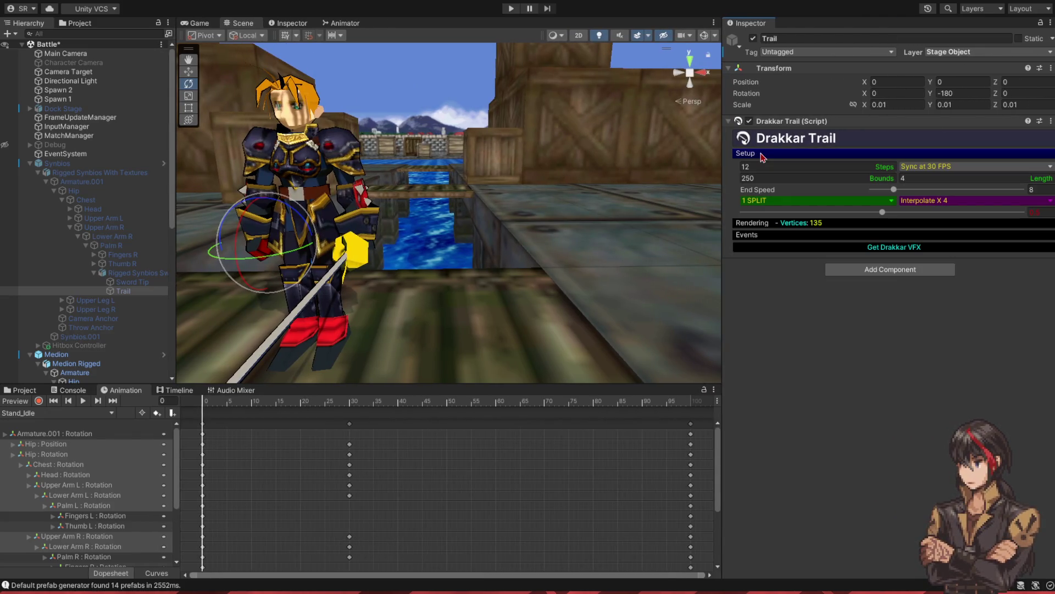
pyautogui.click(753, 223)
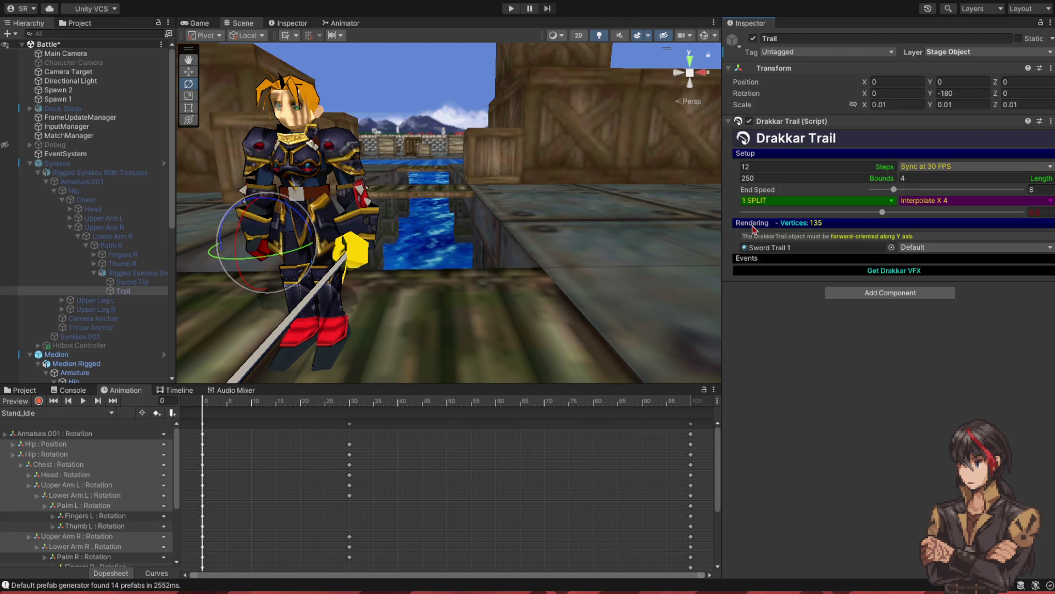
pyautogui.click(753, 224)
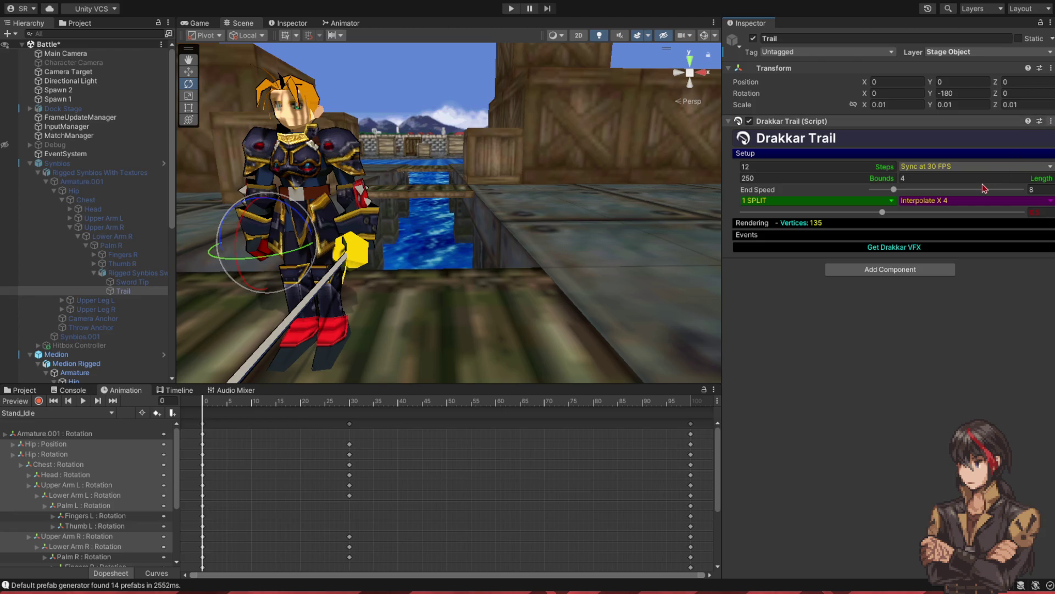
pyautogui.scroll(-6, 93, 338)
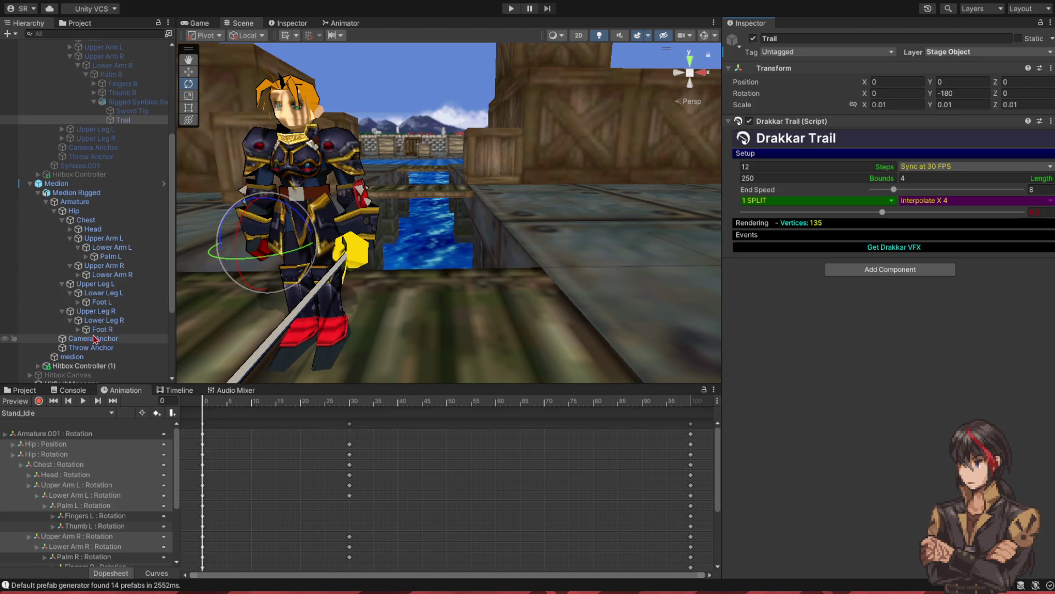
# - Add a Drakkar Trail component to the Trail under Palm L > Rapier and frame it
pyautogui.click(110, 248)
pyautogui.press('Down')
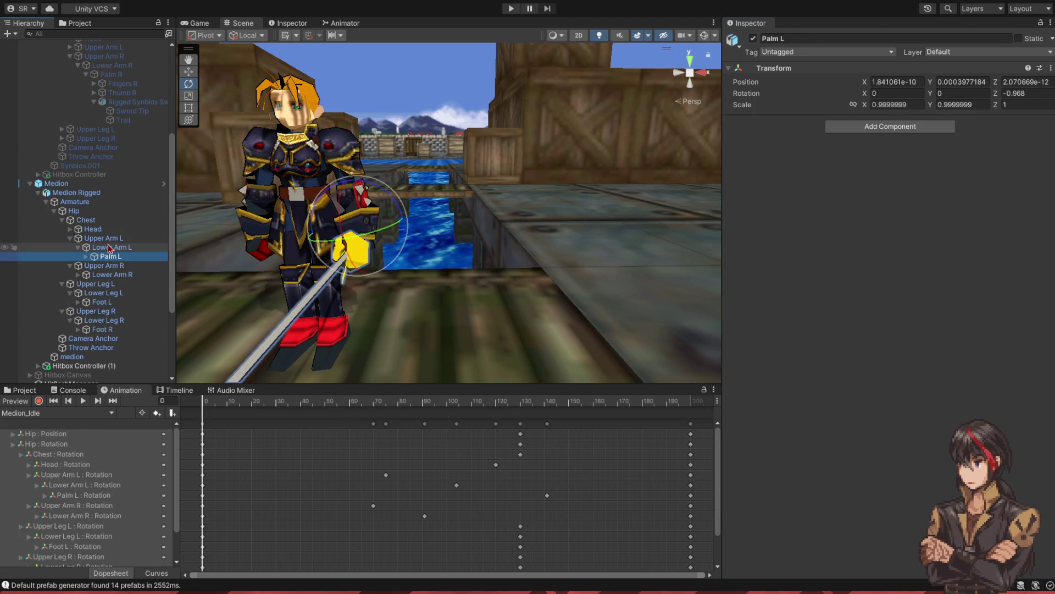
pyautogui.press('Right')
pyautogui.press('Down')
pyautogui.press('Down')
pyautogui.press('Down')
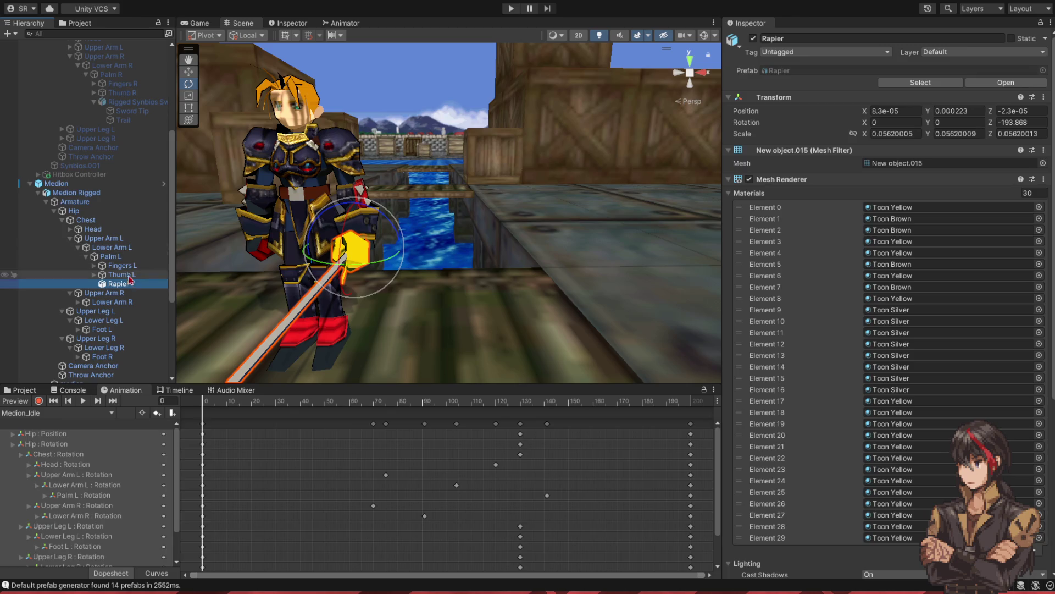
pyautogui.press('Right')
pyautogui.press('Down')
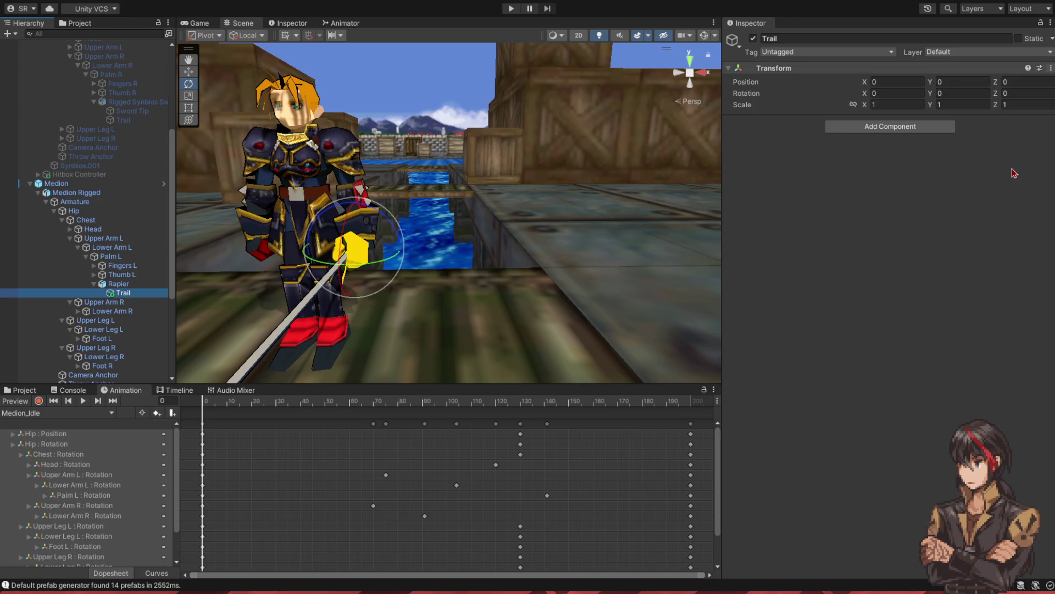
pyautogui.moveTo(904, 225); pyautogui.dragTo(902, 230)
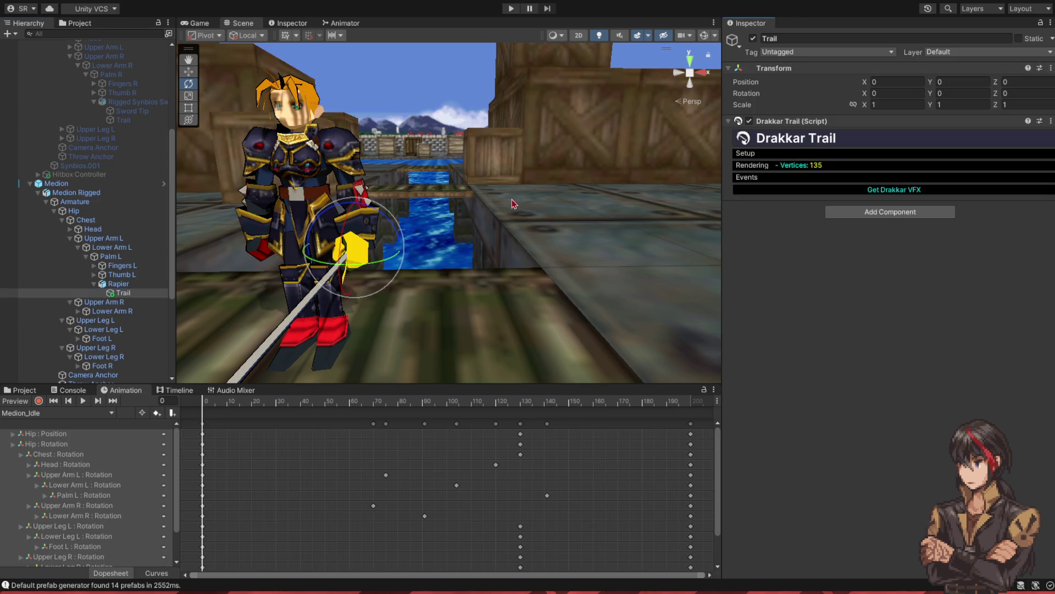
pyautogui.press('f')
pyautogui.moveTo(573, 115)
pyautogui.mouseDown()
pyautogui.moveTo(479, 165)
pyautogui.moveTo(494, 165)
pyautogui.mouseUp()
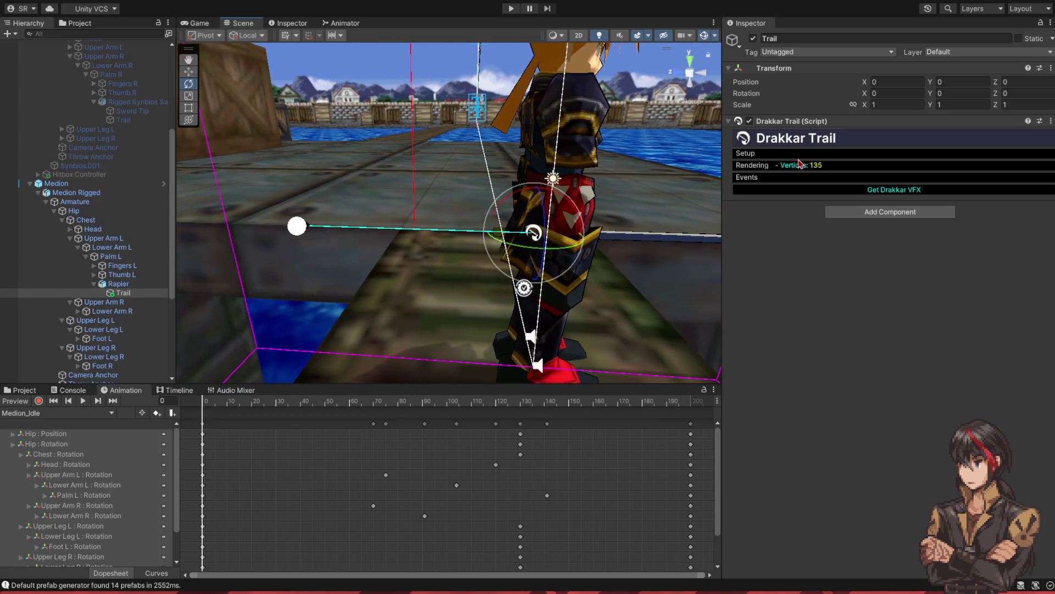
pyautogui.click(800, 154)
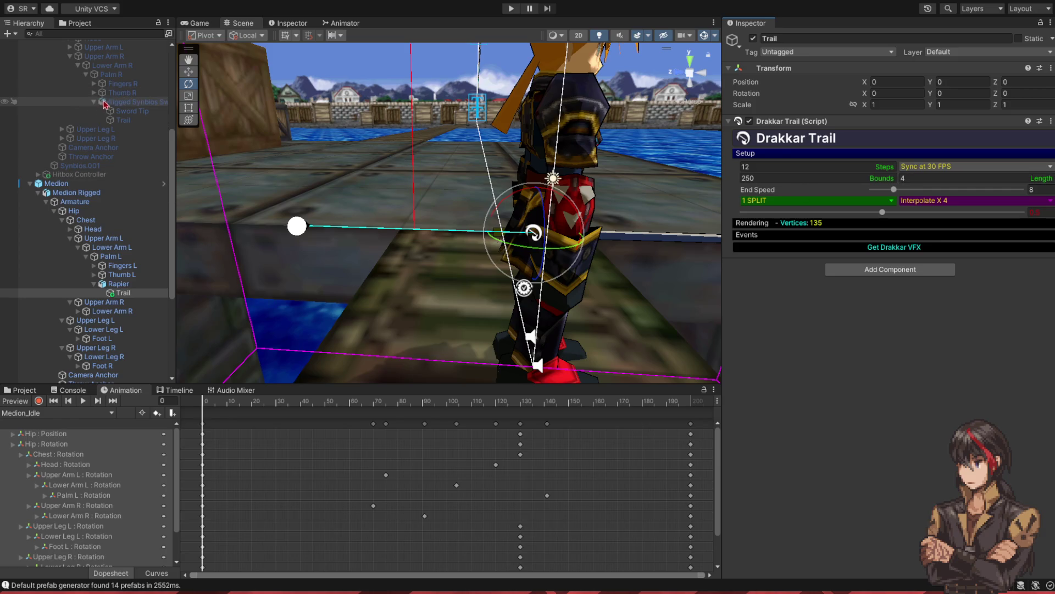
# - Set the Rapier Trail's Y rotation to -180, comparing it with Synbios's sword trail
pyautogui.click(129, 120)
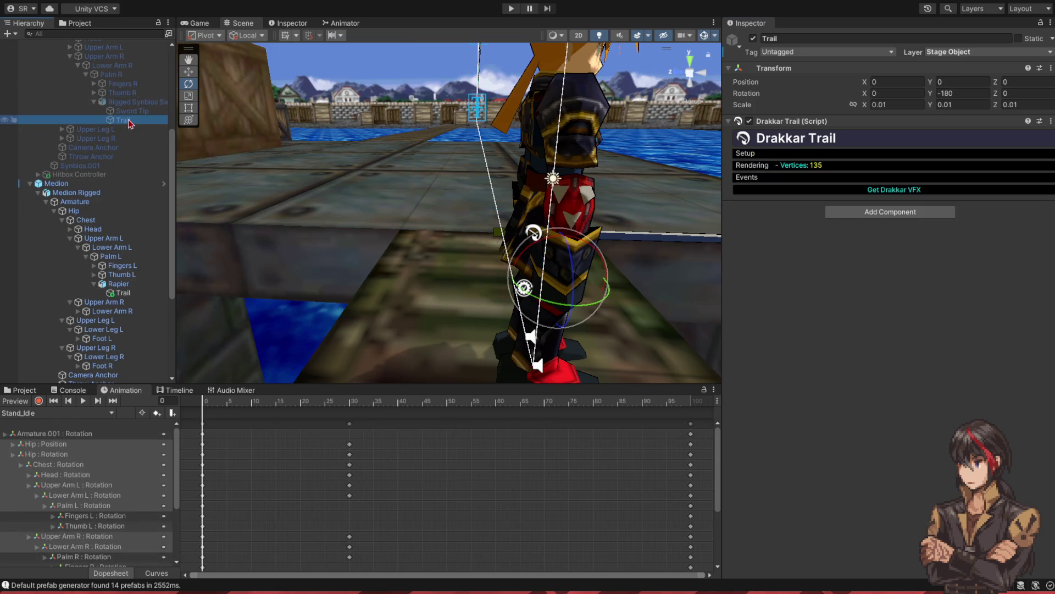
pyautogui.click(123, 292)
pyautogui.click(945, 93)
pyautogui.write('-180')
pyautogui.moveTo(684, 195); pyautogui.dragTo(610, 209)
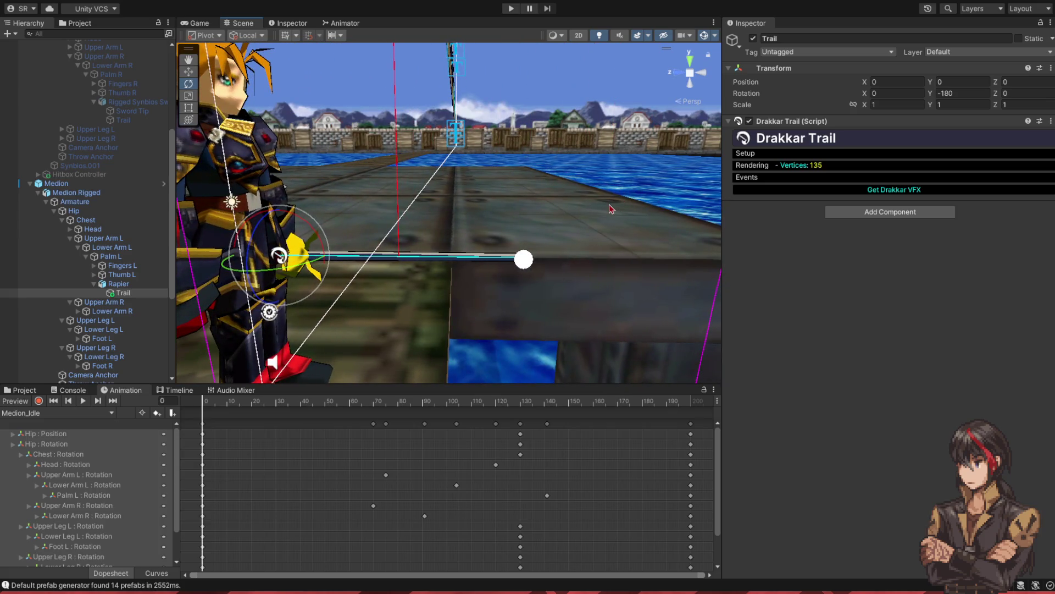
pyautogui.click(123, 120)
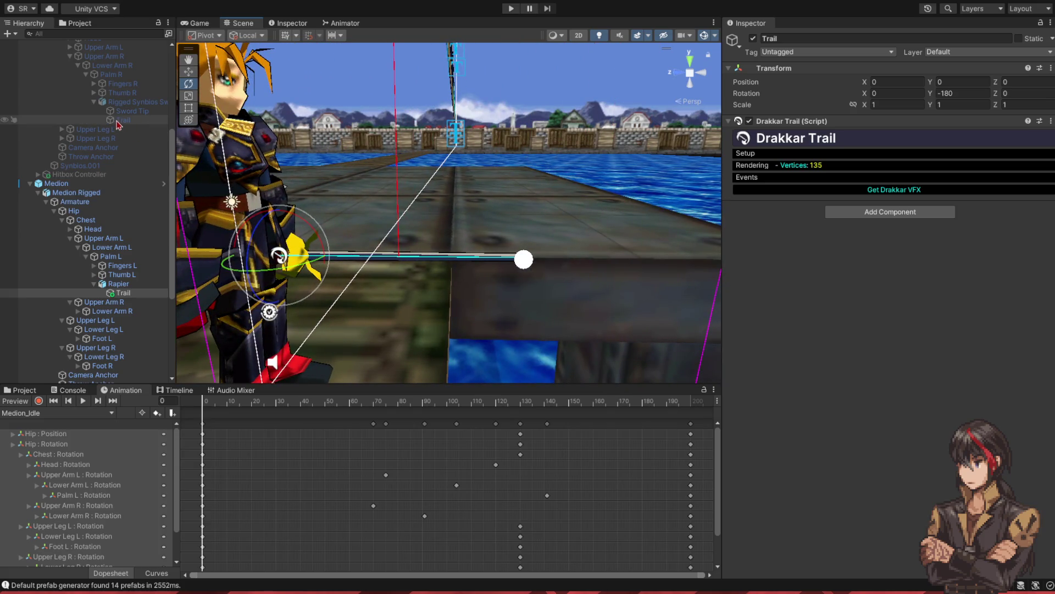
pyautogui.press('f')
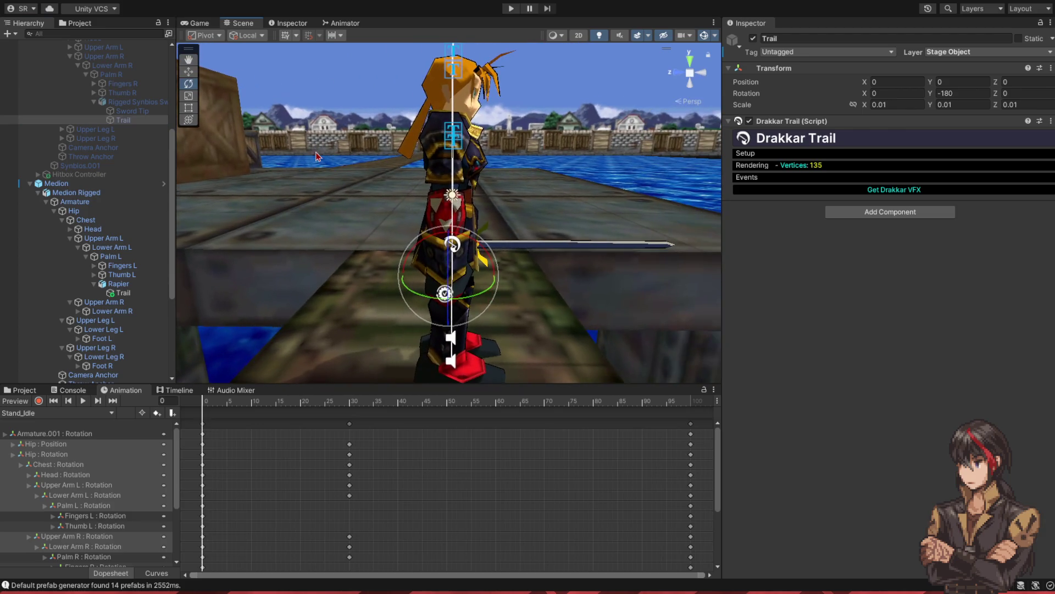
pyautogui.click(122, 294)
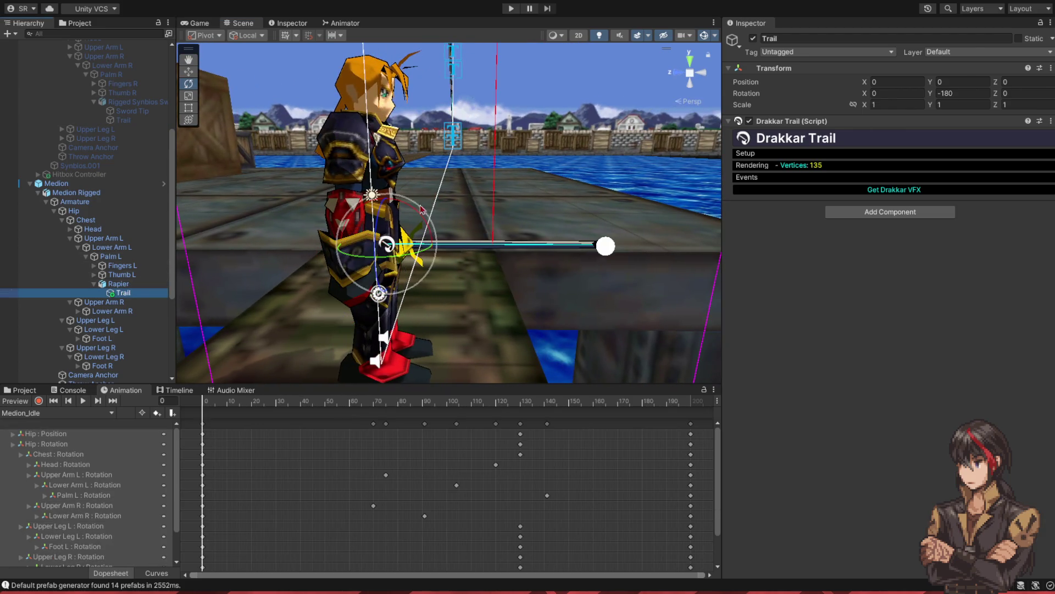
pyautogui.press('f')
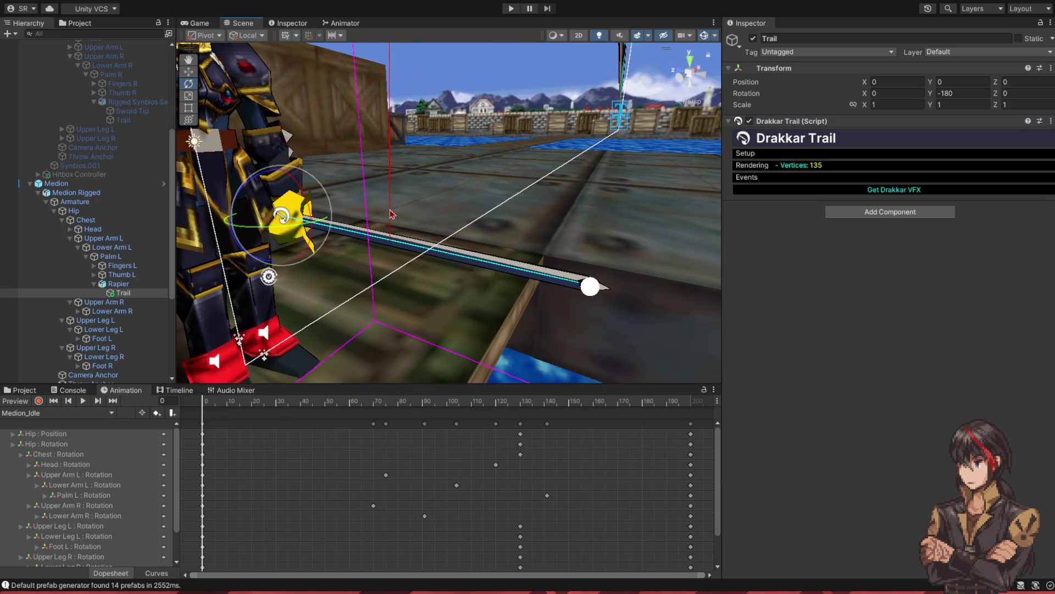
pyautogui.scroll(-3, 404, 207)
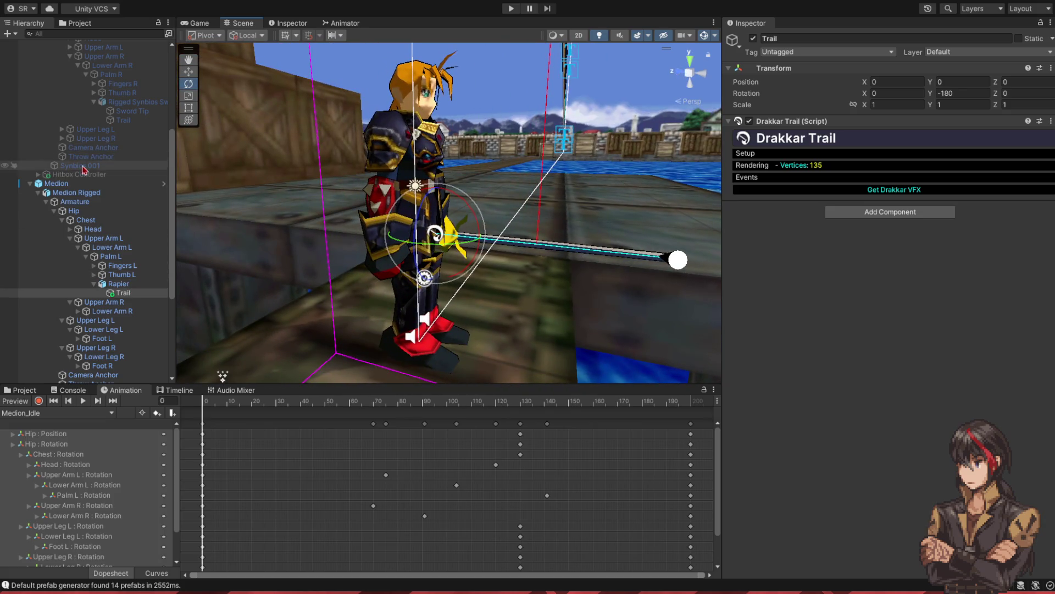
pyautogui.scroll(4, 88, 190)
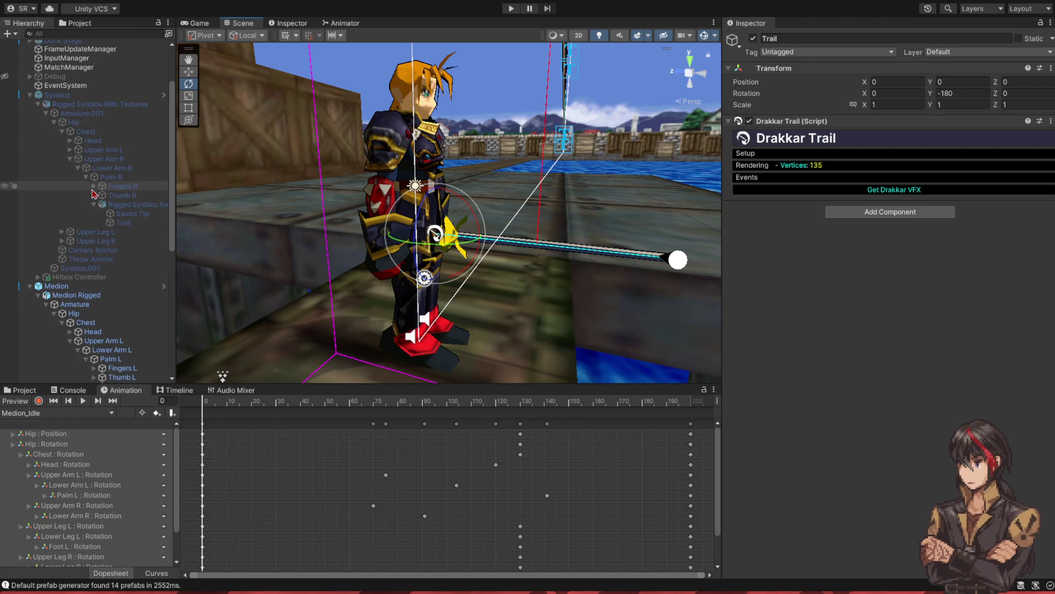
# - Inspect Synbios's Armature.001 trail and material setup for reference
pyautogui.click(122, 222)
pyautogui.click(106, 113)
pyautogui.click(106, 104)
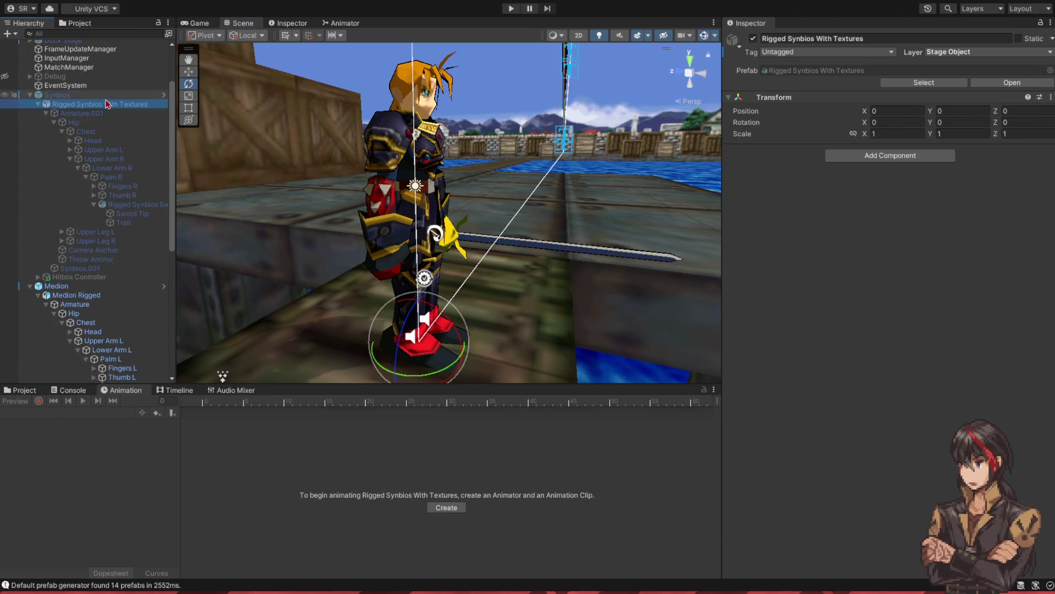
pyautogui.click(106, 96)
pyautogui.click(106, 115)
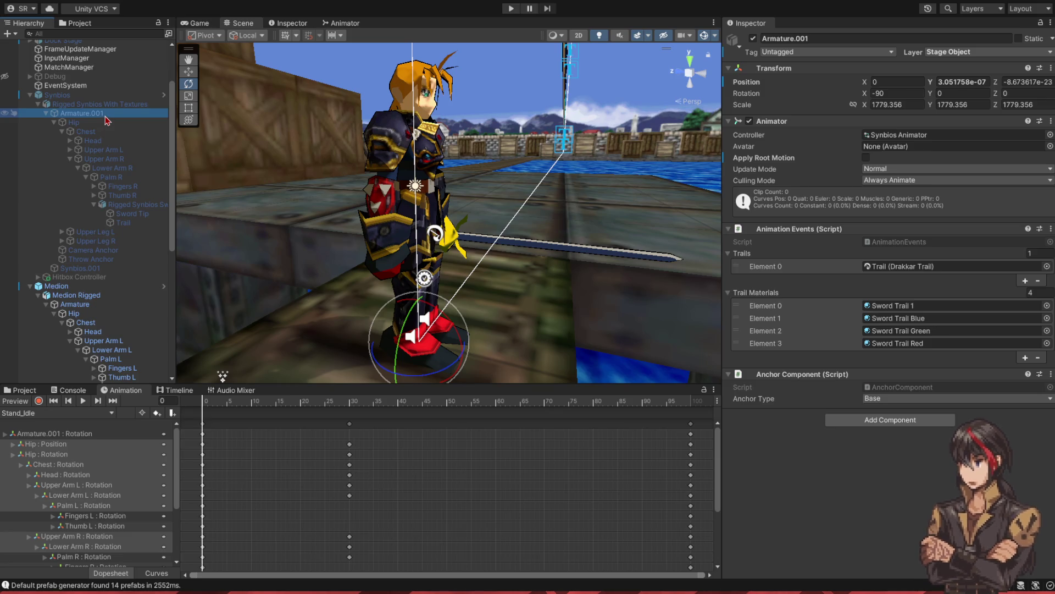
# - On Medion's Armature, add the Rapier's Trail to Trails and Sword Trail 1 to Trail Materials
pyautogui.click(92, 306)
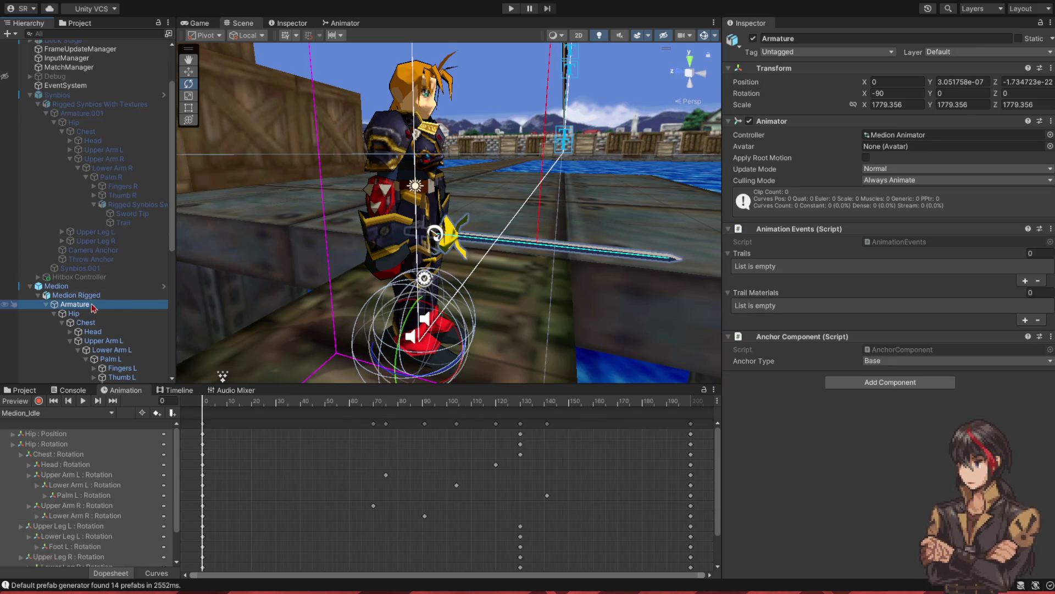
pyautogui.click(1025, 281)
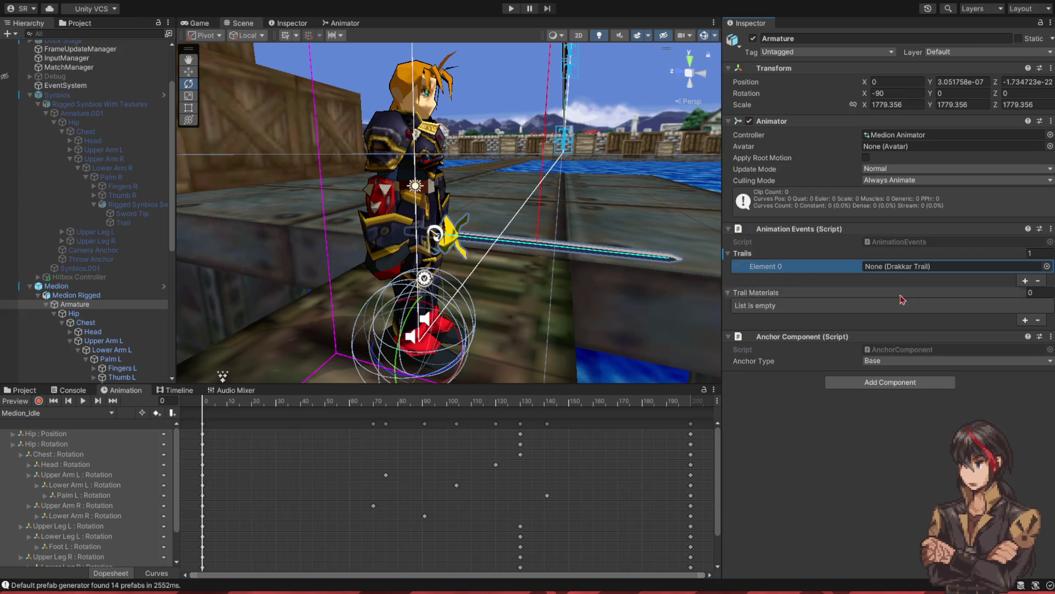
pyautogui.scroll(-3, 124, 311)
pyautogui.moveTo(123, 327); pyautogui.dragTo(871, 268)
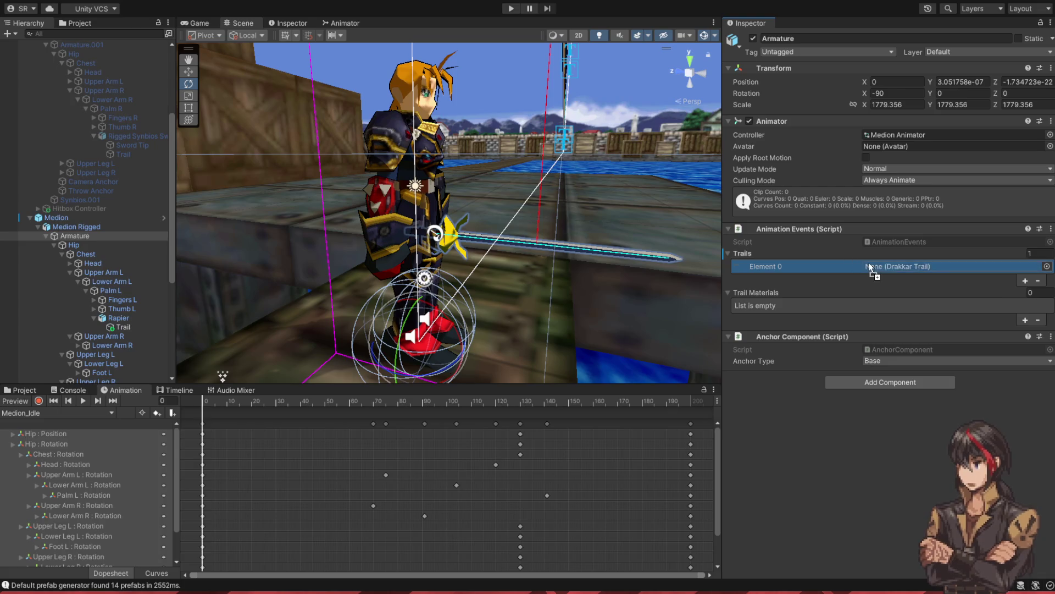
pyautogui.click(1025, 320)
pyautogui.click(1047, 306)
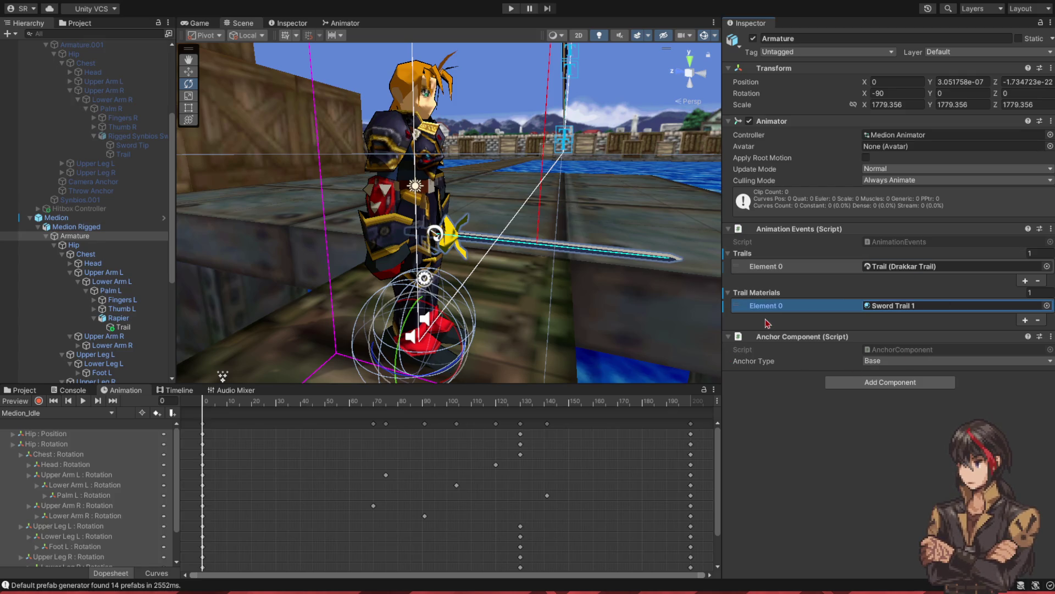
pyautogui.scroll(-5, 82, 258)
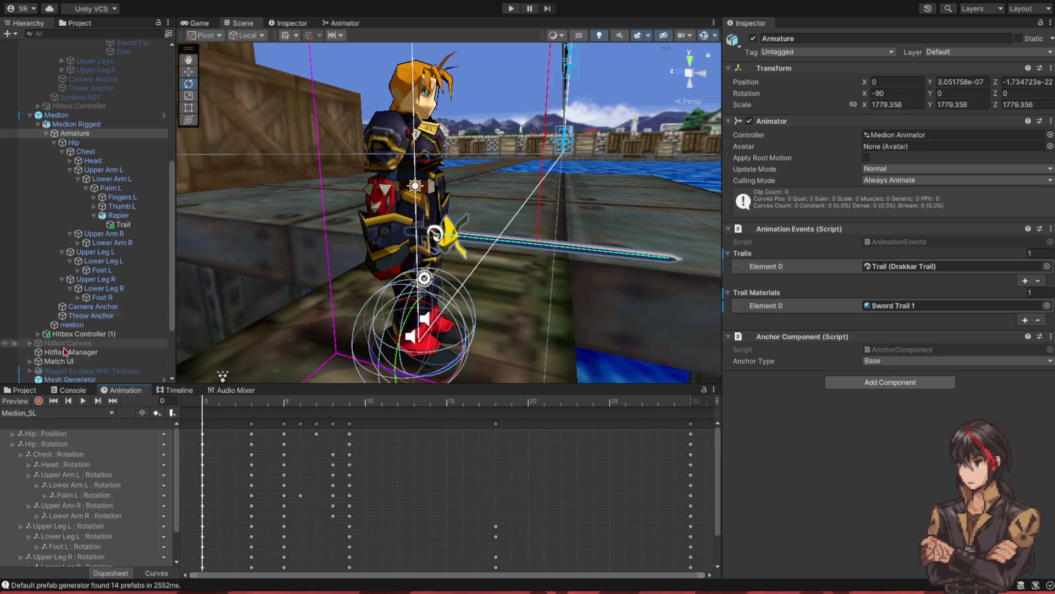
pyautogui.click(38, 400)
# - Add an animation event calling StartTrail at frame 5 of Medion_5L
pyautogui.moveTo(204, 400); pyautogui.dragTo(284, 401)
pyautogui.moveTo(308, 275)
pyautogui.mouseDown()
pyautogui.moveTo(373, 273)
pyautogui.moveTo(605, 132)
pyautogui.mouseUp()
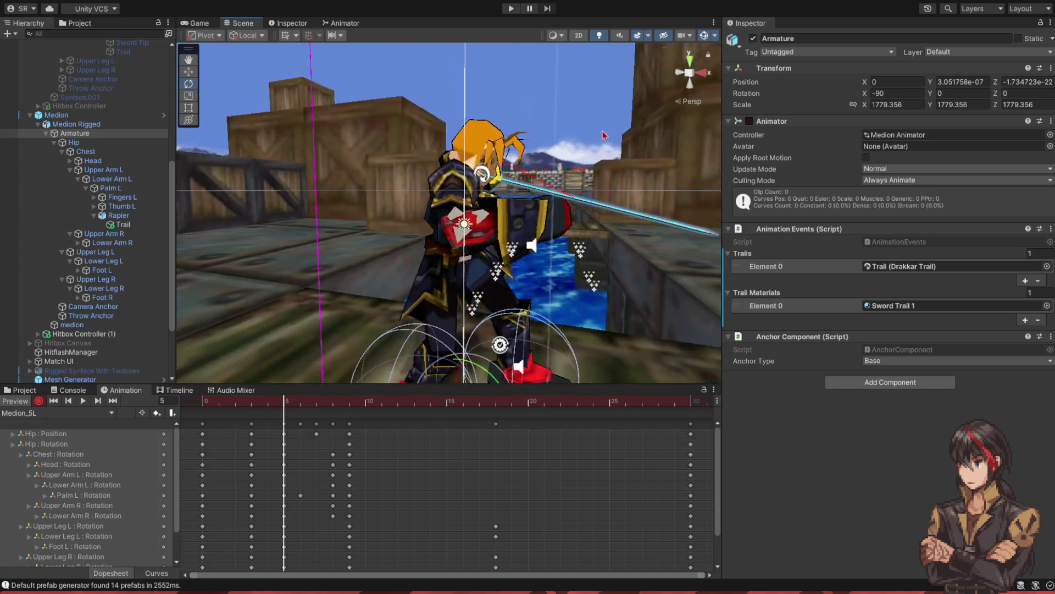
pyautogui.click(703, 37)
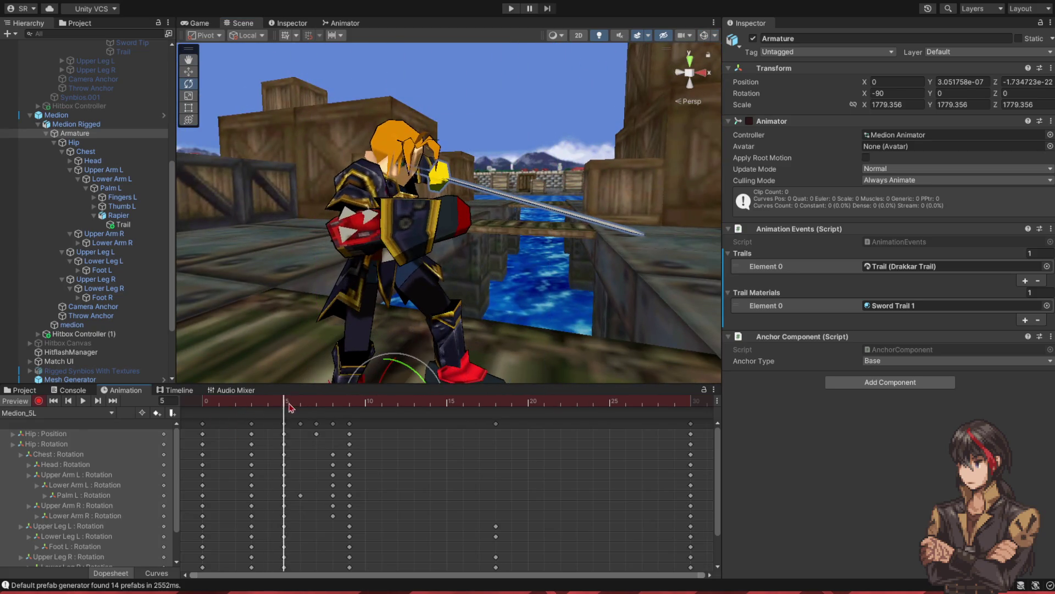
pyautogui.click(306, 405)
pyautogui.click(287, 407)
pyautogui.click(285, 415)
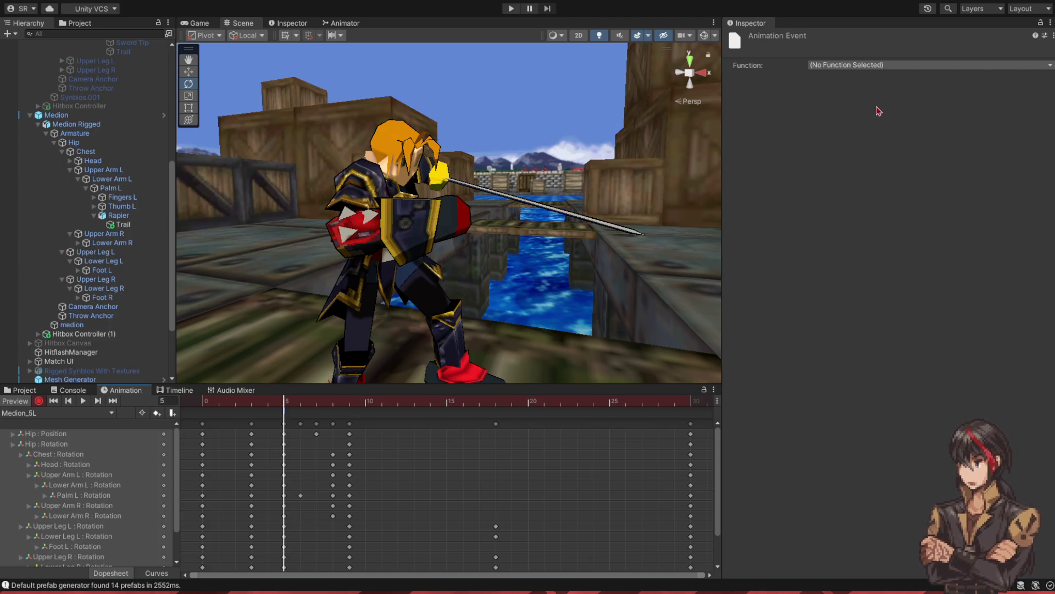
pyautogui.click(339, 405)
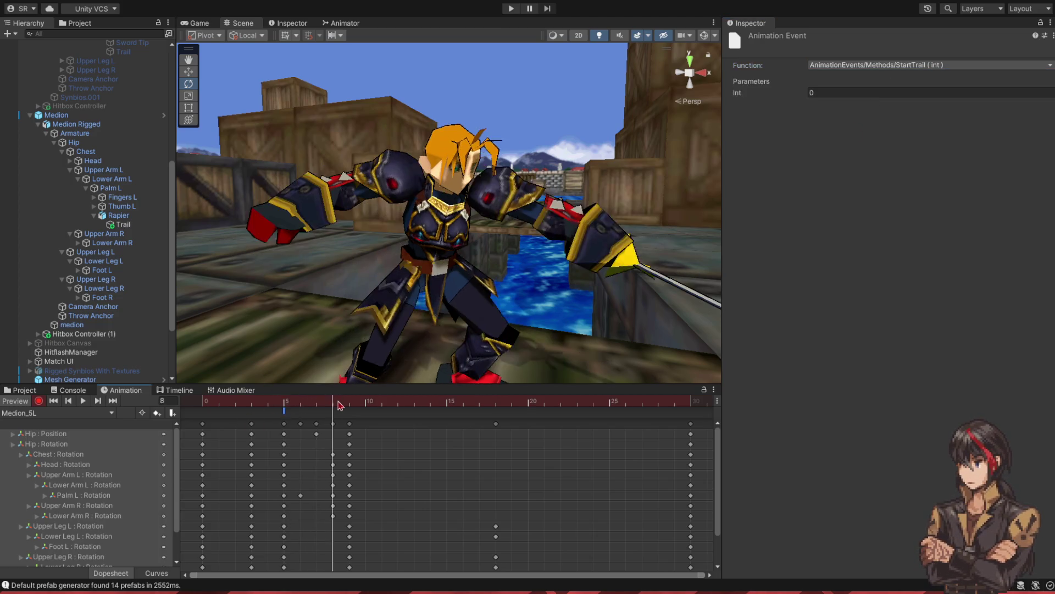
# - Add a StopTrail event at frame 11, then select the Medion object
pyautogui.press('.')
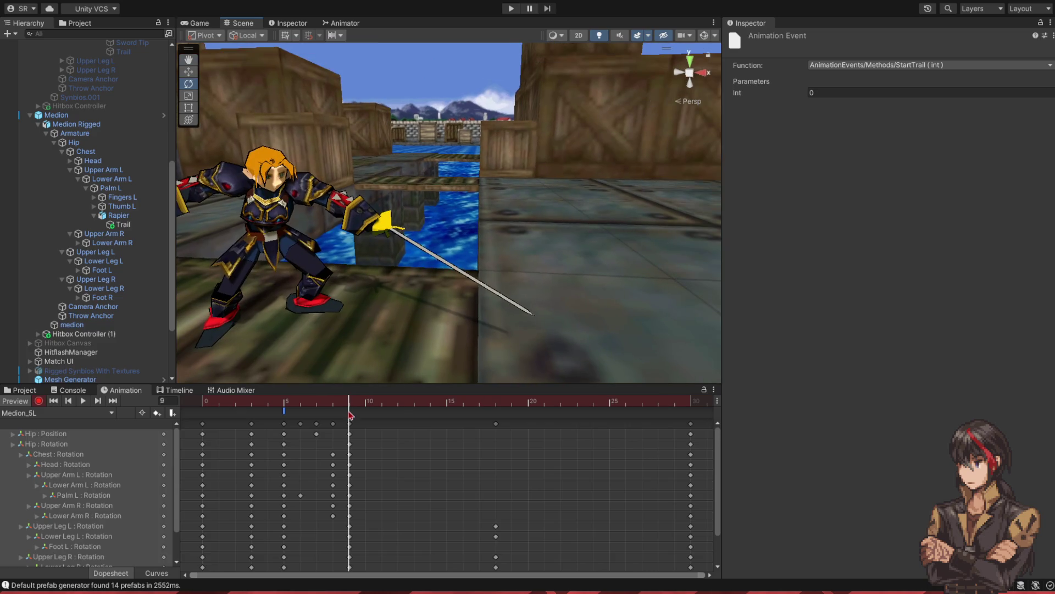
pyautogui.moveTo(359, 407); pyautogui.dragTo(382, 408)
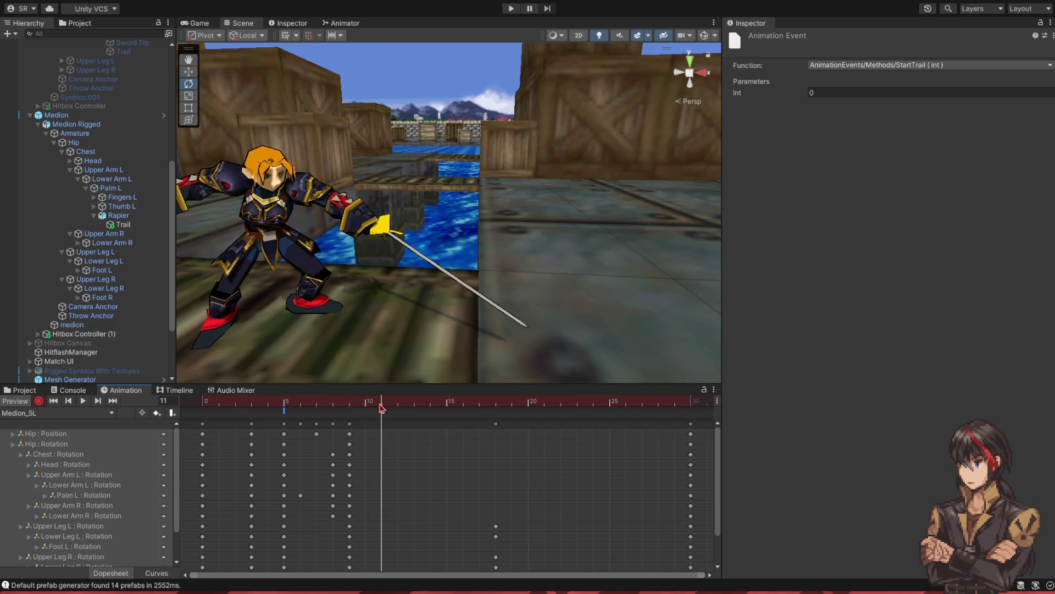
pyautogui.doubleClick(388, 419)
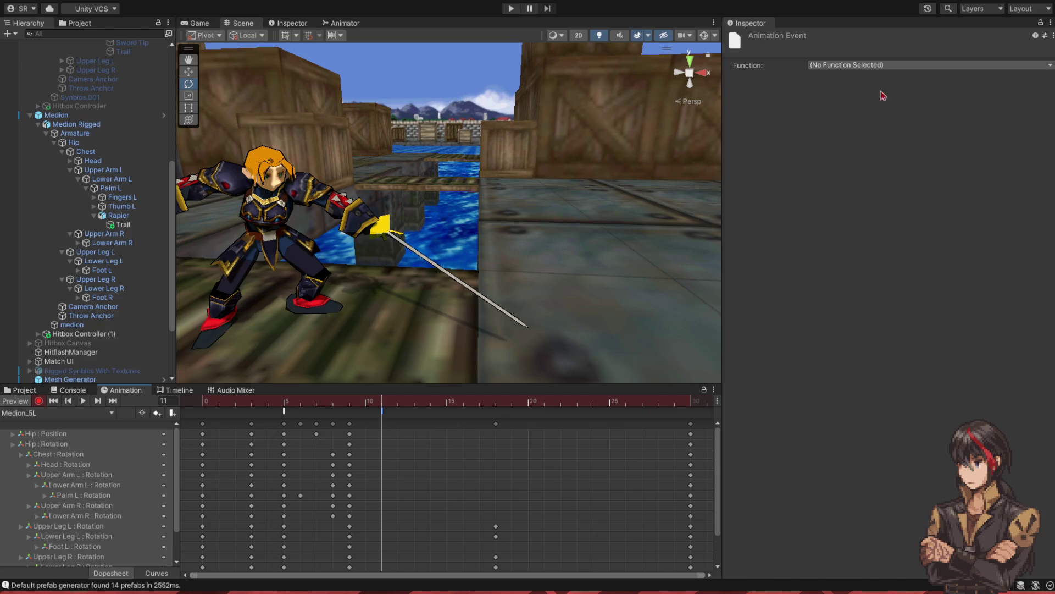
pyautogui.click(869, 113)
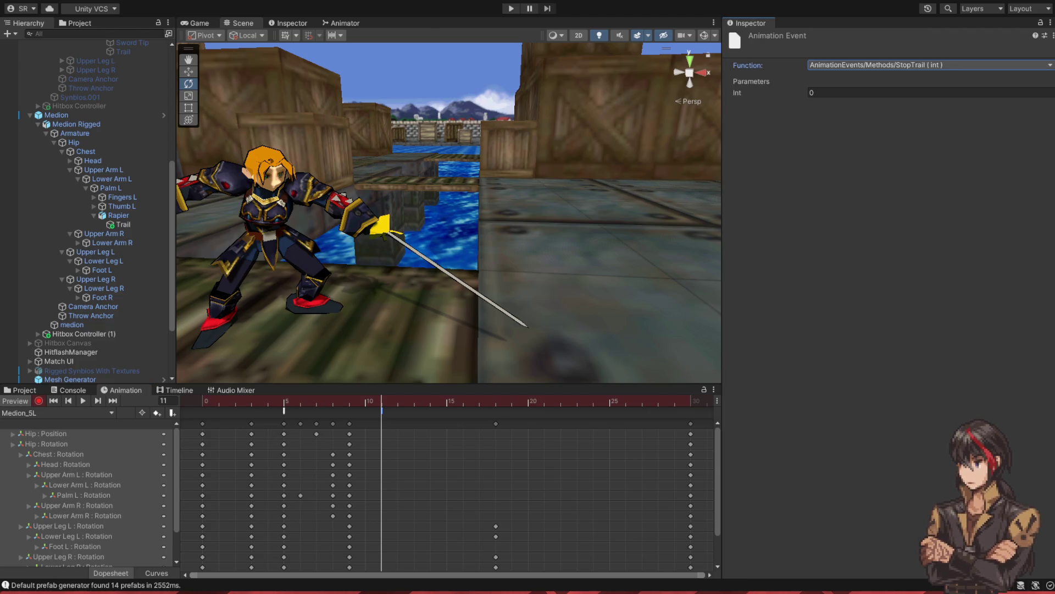
pyautogui.click(56, 115)
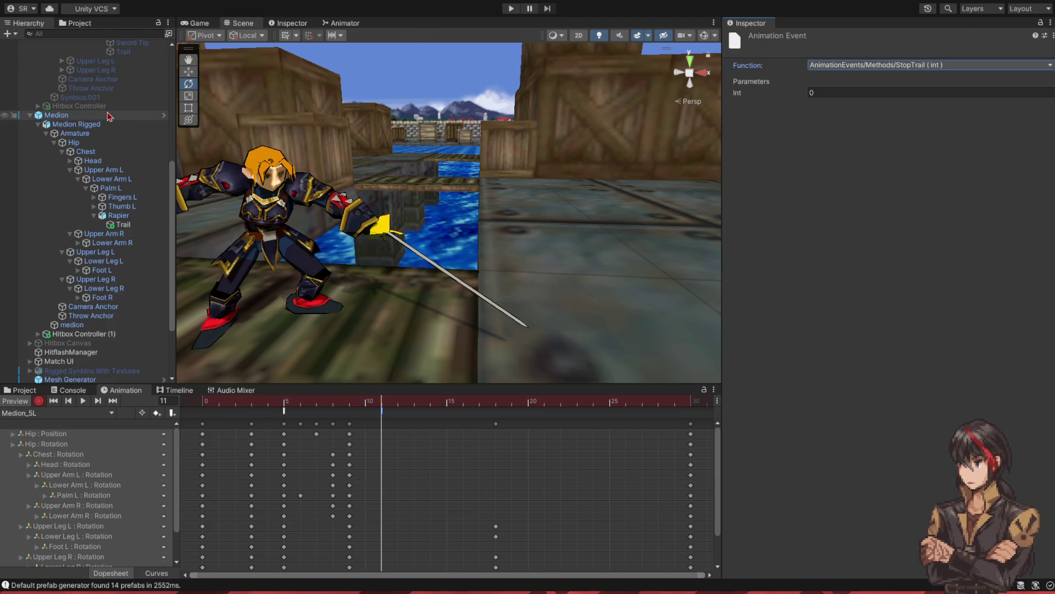
pyautogui.click(805, 93)
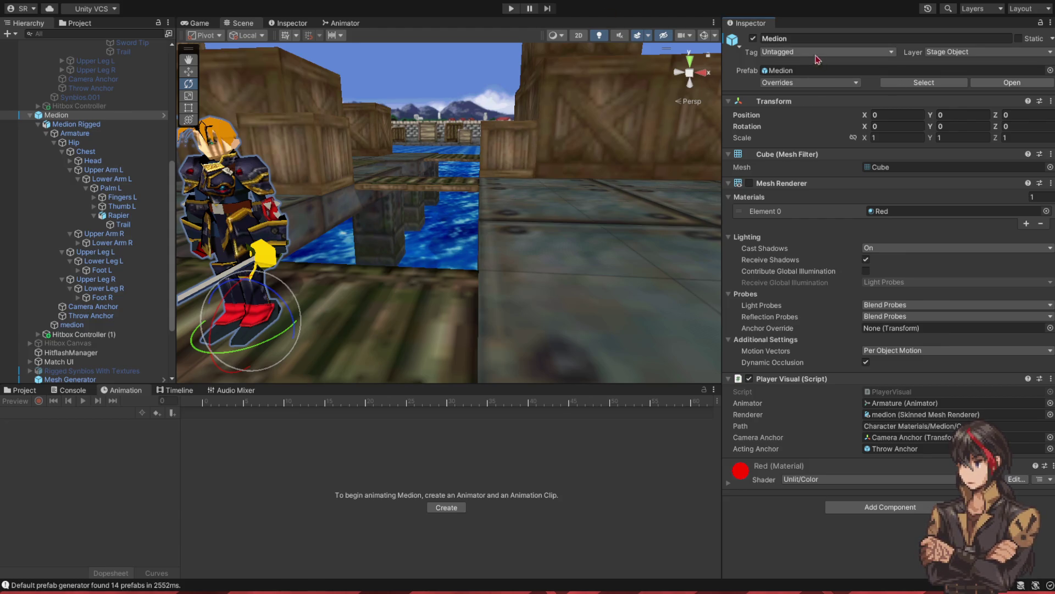
# - Deactivate Medion and open the Main scene from the project assets
pyautogui.click(753, 38)
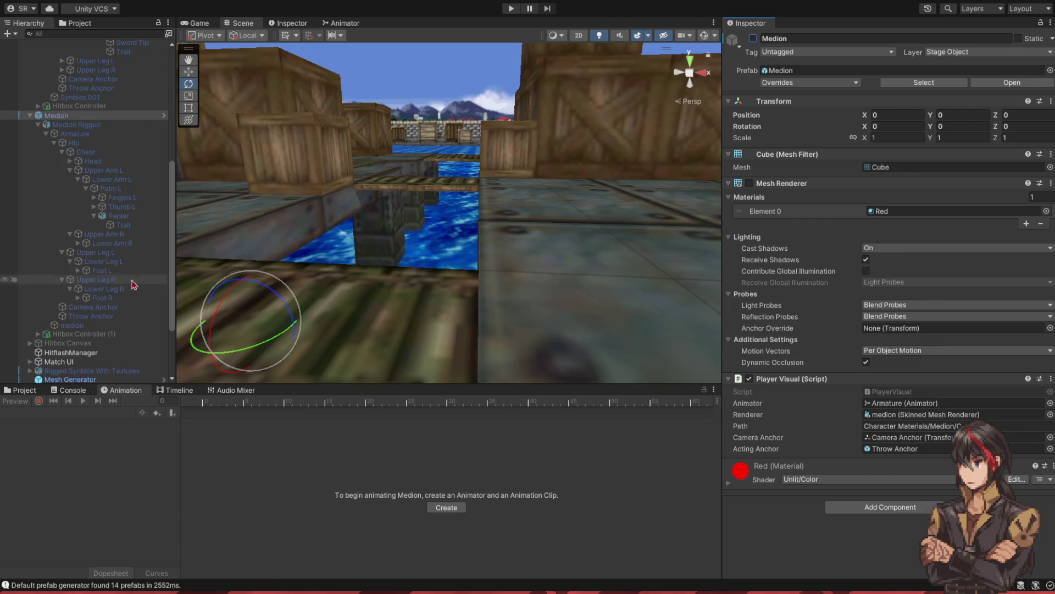
pyautogui.click(25, 390)
pyautogui.click(483, 401)
pyautogui.write('main')
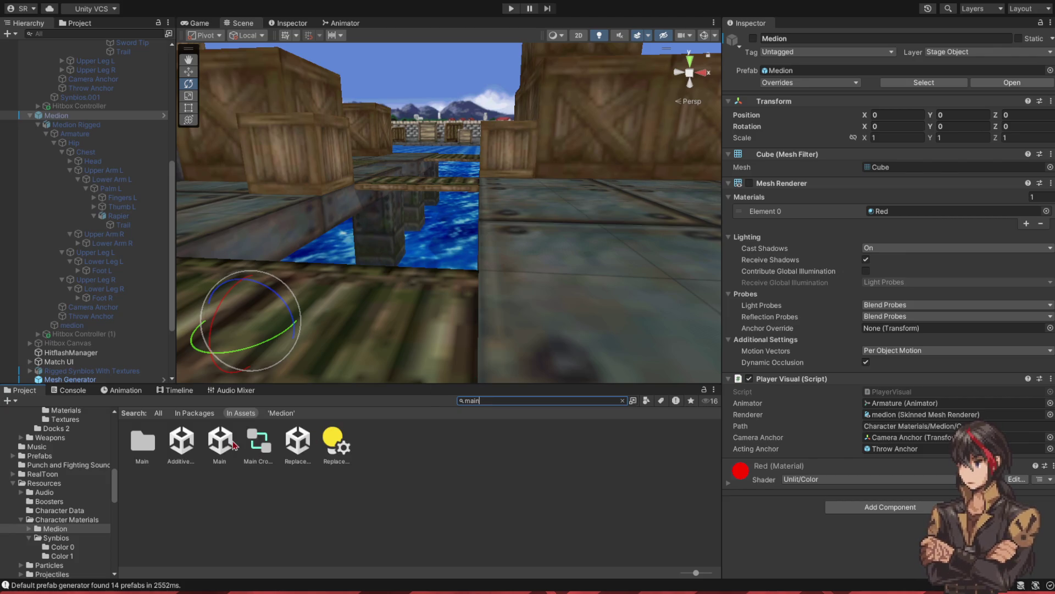
pyautogui.doubleClick(220, 441)
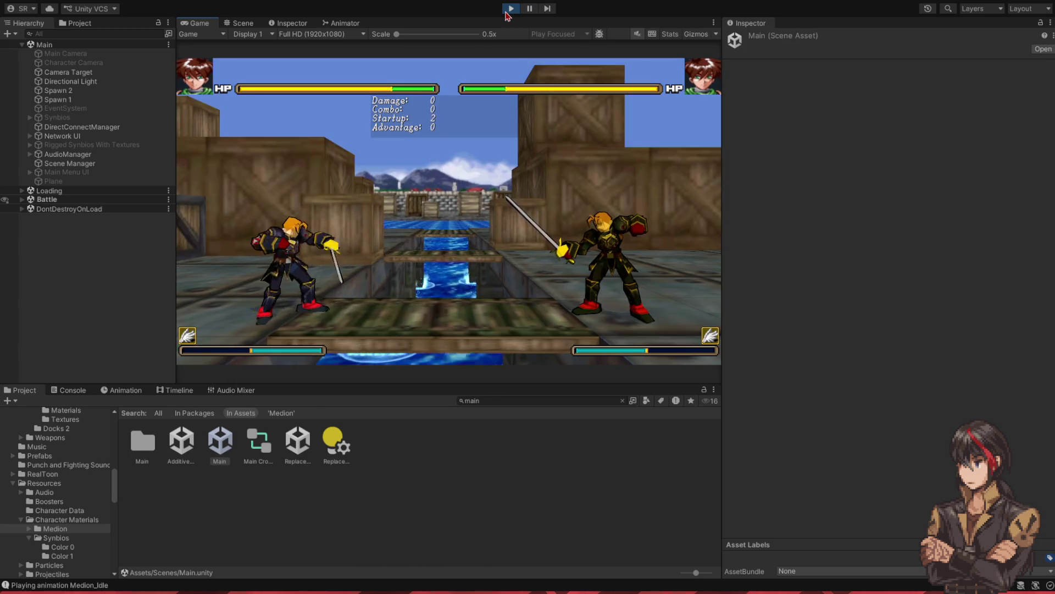
# - During Play, find the rapier's Trail in the Hierarchy and set its scale to 0.1
pyautogui.press('j')
pyautogui.click(93, 34)
pyautogui.write('rap')
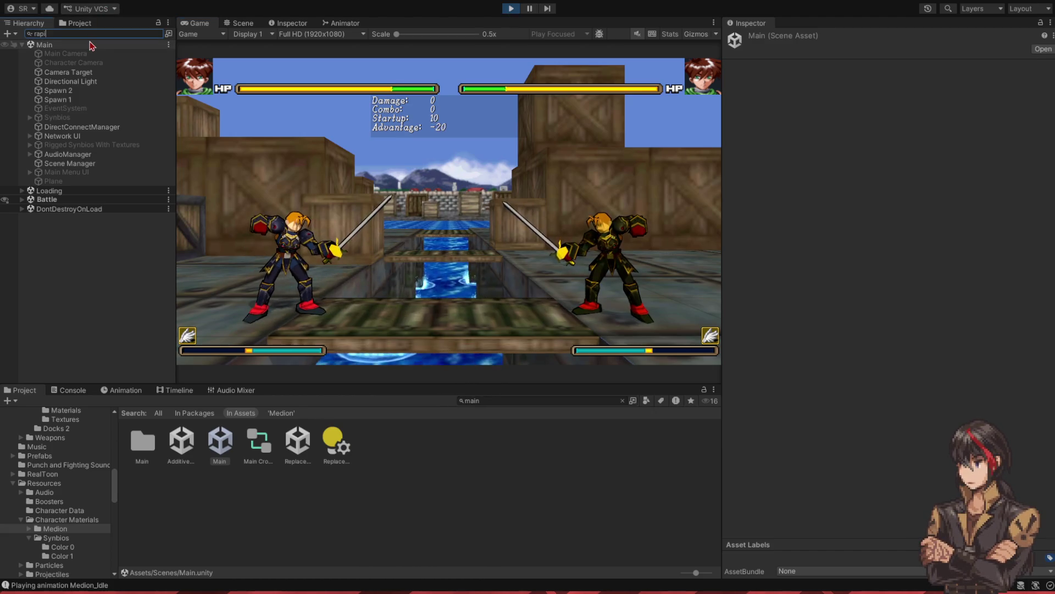
pyautogui.write('er')
pyautogui.click(61, 63)
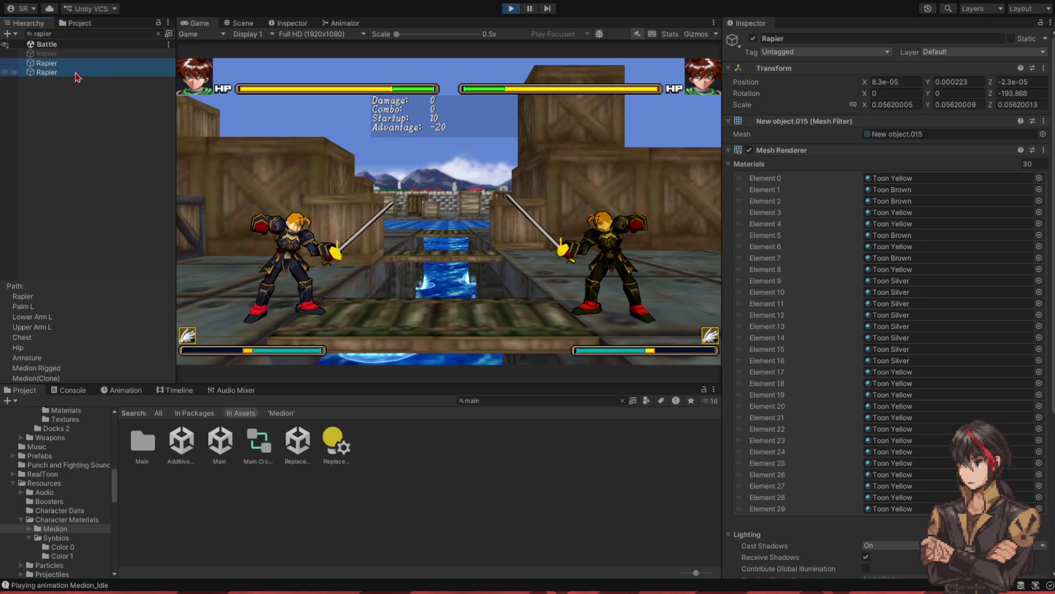
pyautogui.click(158, 34)
pyautogui.click(127, 314)
pyautogui.press('Right')
pyautogui.press('Down')
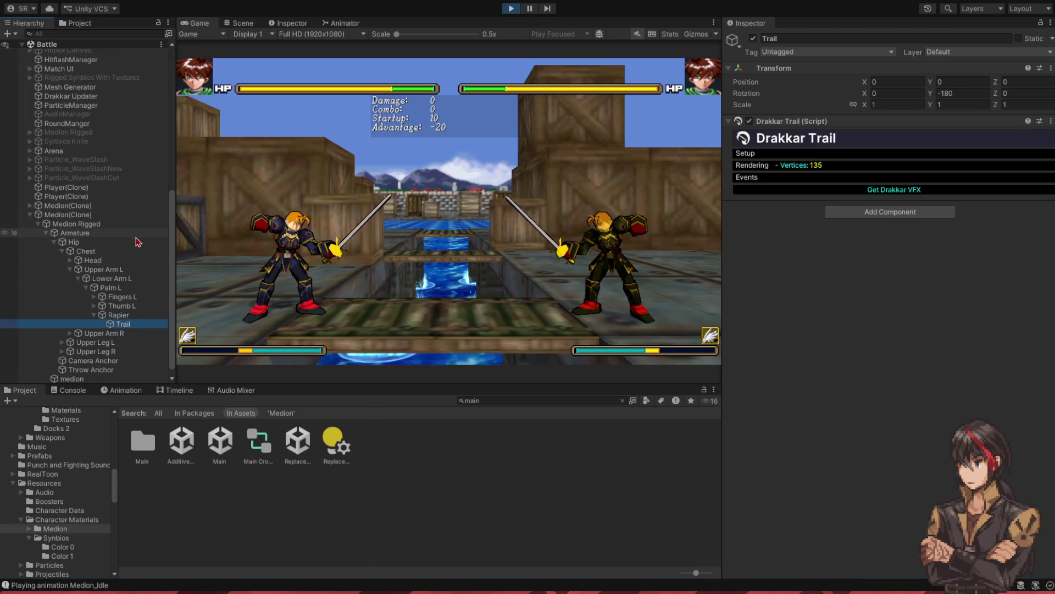
pyautogui.click(899, 104)
pyautogui.write('0.1')
pyautogui.press('Return')
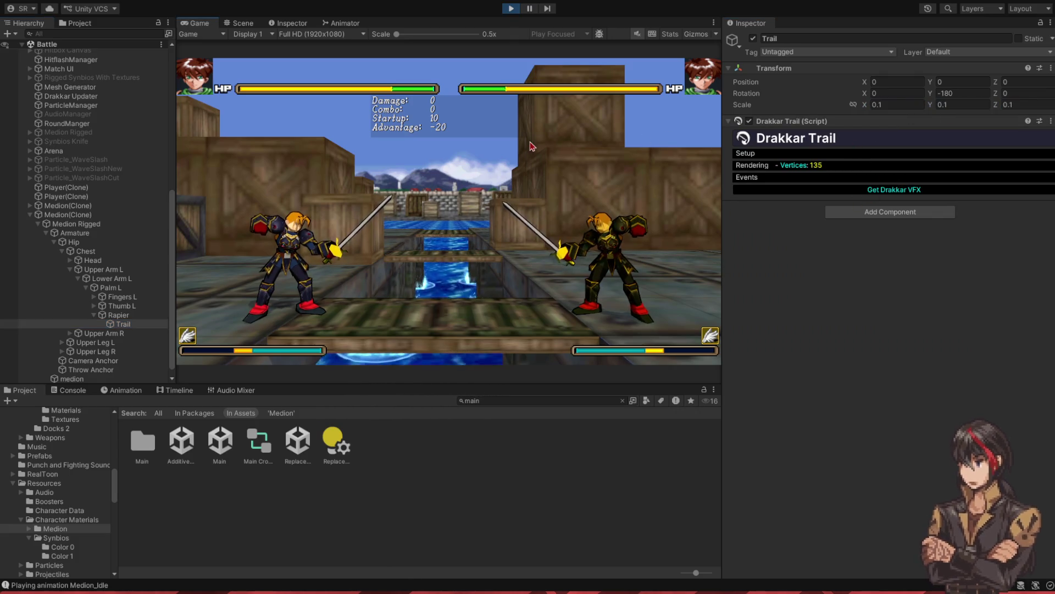
# - Test Medion's light slashes with the trail visible, then stop Play mode
pyautogui.press('j')
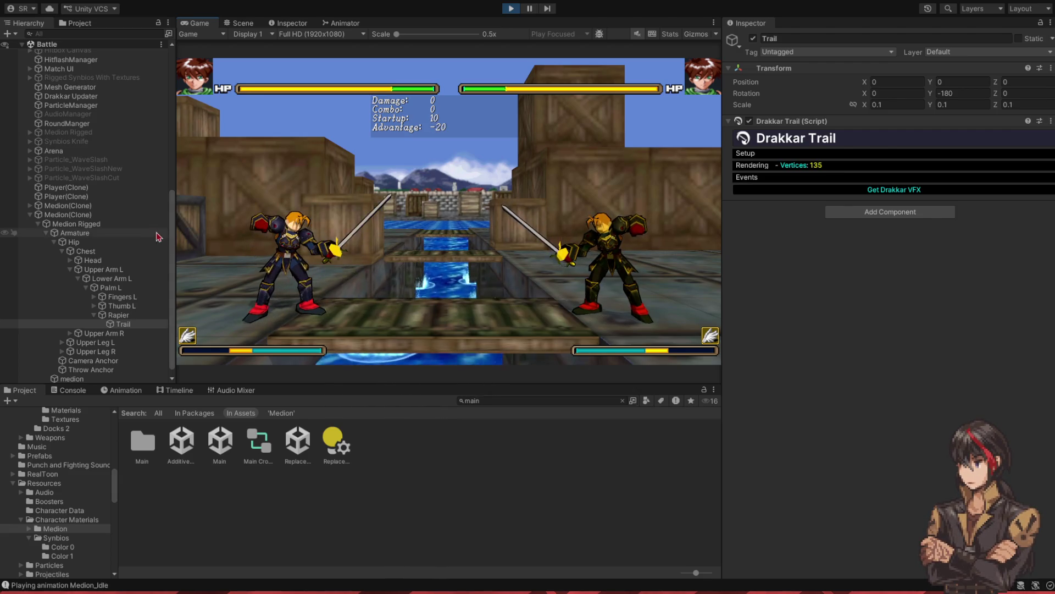
pyautogui.click(99, 205)
pyautogui.press('Right')
pyautogui.press('Right')
pyautogui.press('Right')
pyautogui.press('Down')
pyautogui.press('Down')
pyautogui.press('Up')
pyautogui.press('Right')
pyautogui.press('Down')
pyautogui.press('Down')
pyautogui.press('Up')
pyautogui.press('Right')
pyautogui.press('Down')
pyautogui.press('Down')
pyautogui.press('Down')
pyautogui.press('Down')
pyautogui.press('Down')
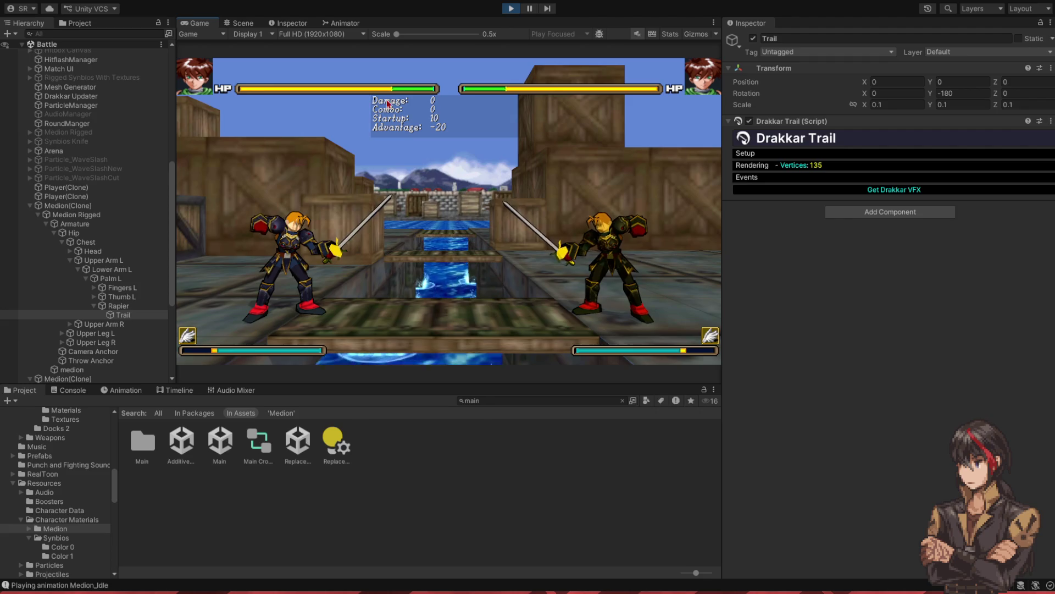
pyautogui.press('j')
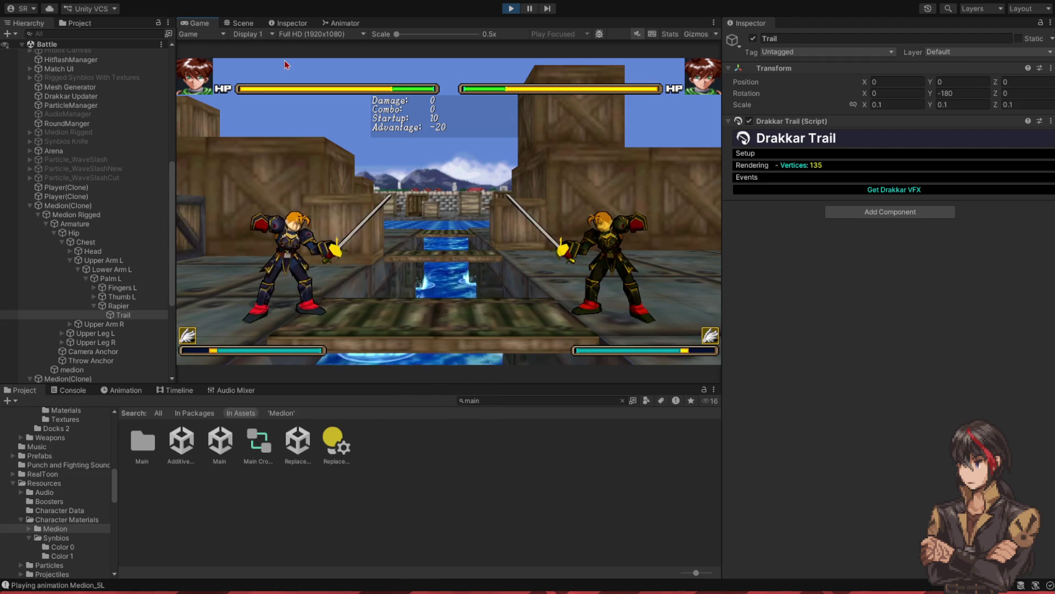
pyautogui.press('j')
pyautogui.click(511, 9)
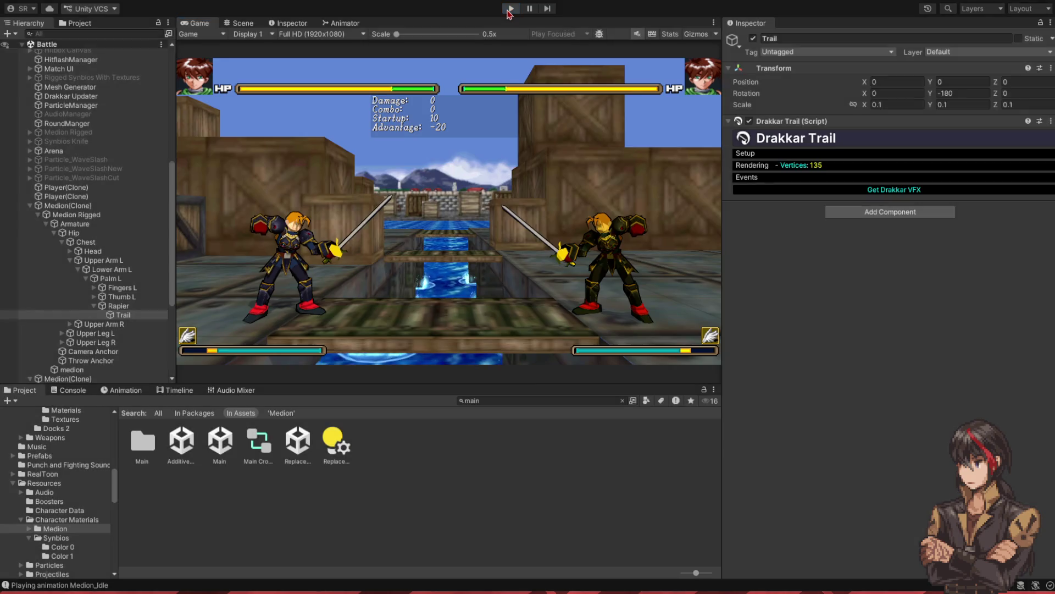
# - Open the Medion prefab, set its Trail scale to 0.1, and return to the main scene
pyautogui.click(493, 400)
pyautogui.write('dion')
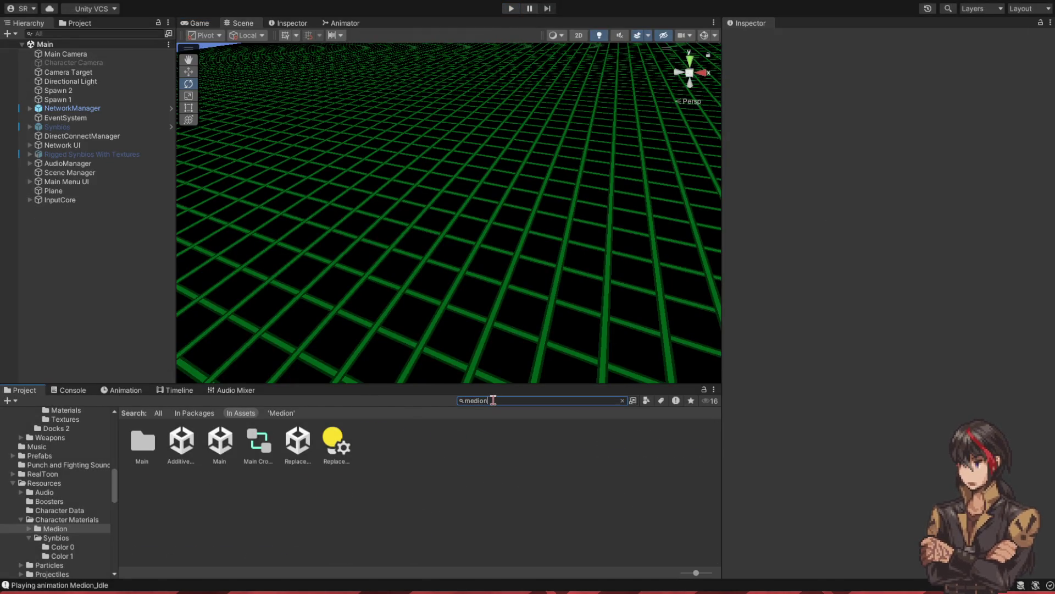
pyautogui.doubleClick(427, 449)
pyautogui.write('tra')
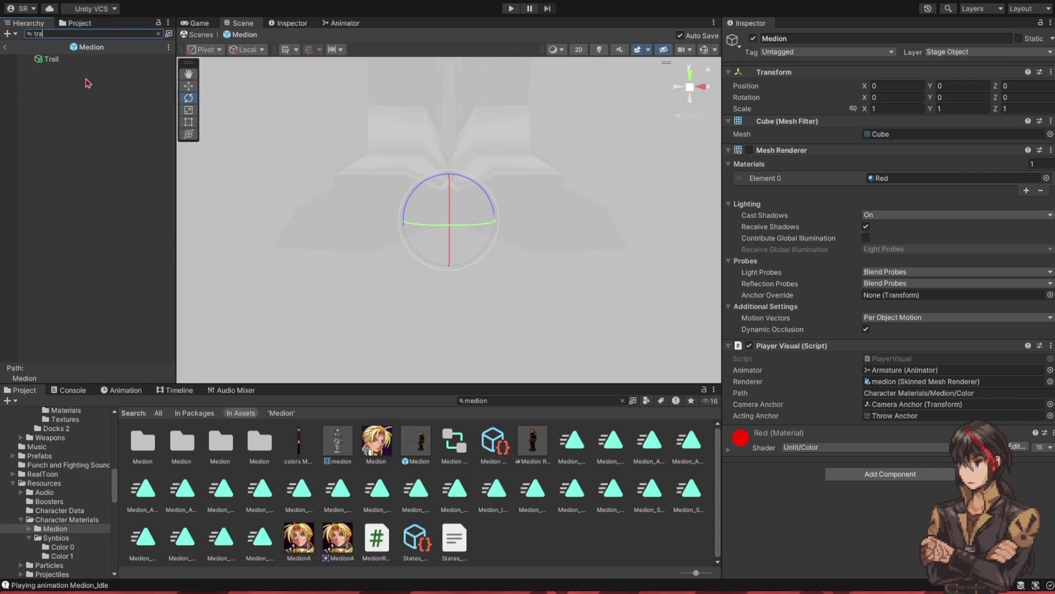
pyautogui.click(79, 60)
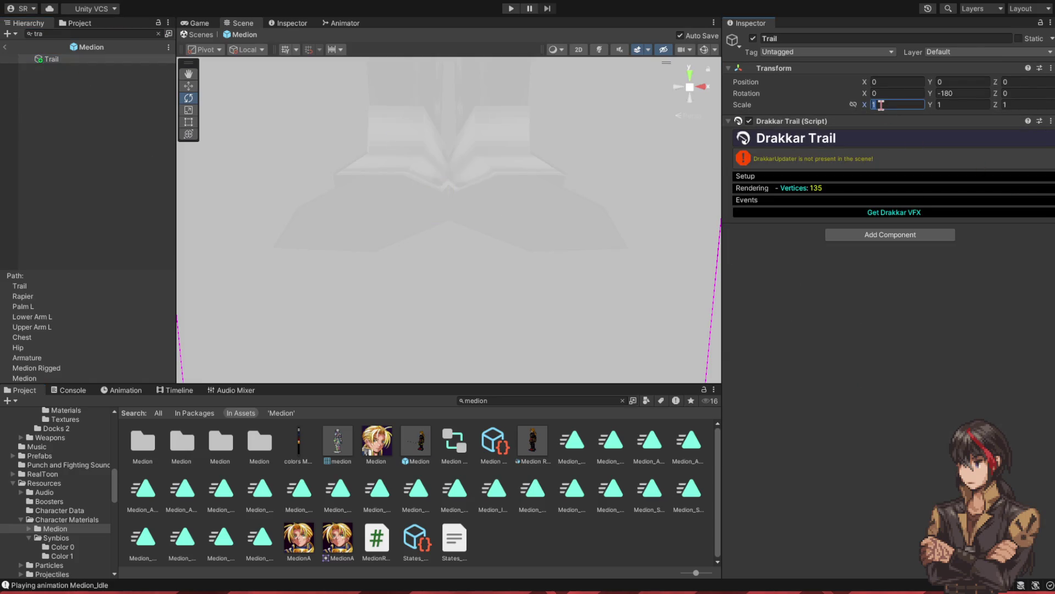
pyautogui.write('0.1.')
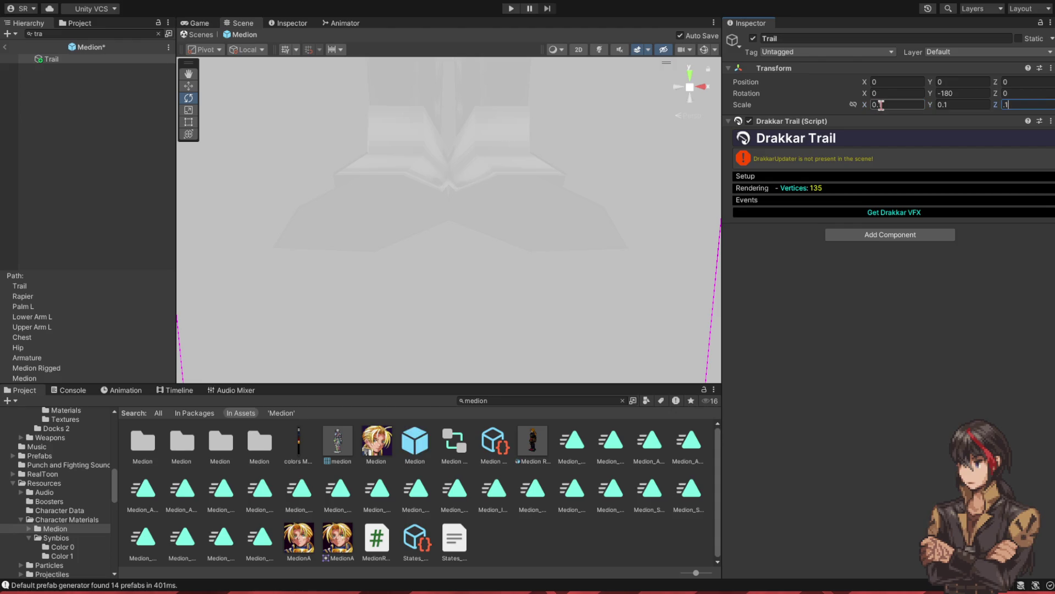
pyautogui.click(6, 47)
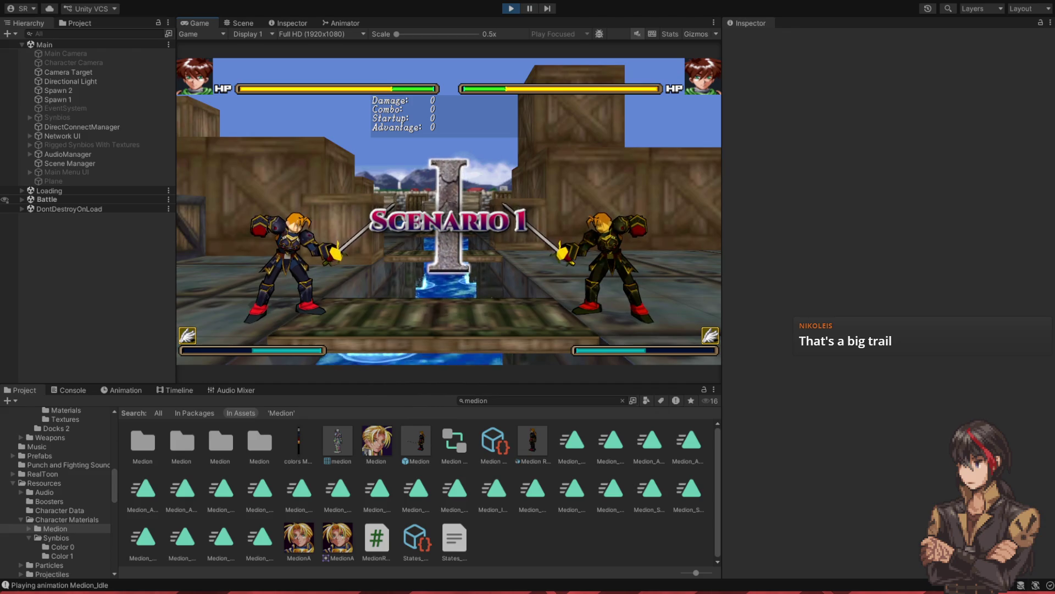
# - Attack with Medion, then view the running battle in the Scene view and select Medion's Armature
pyautogui.press('j')
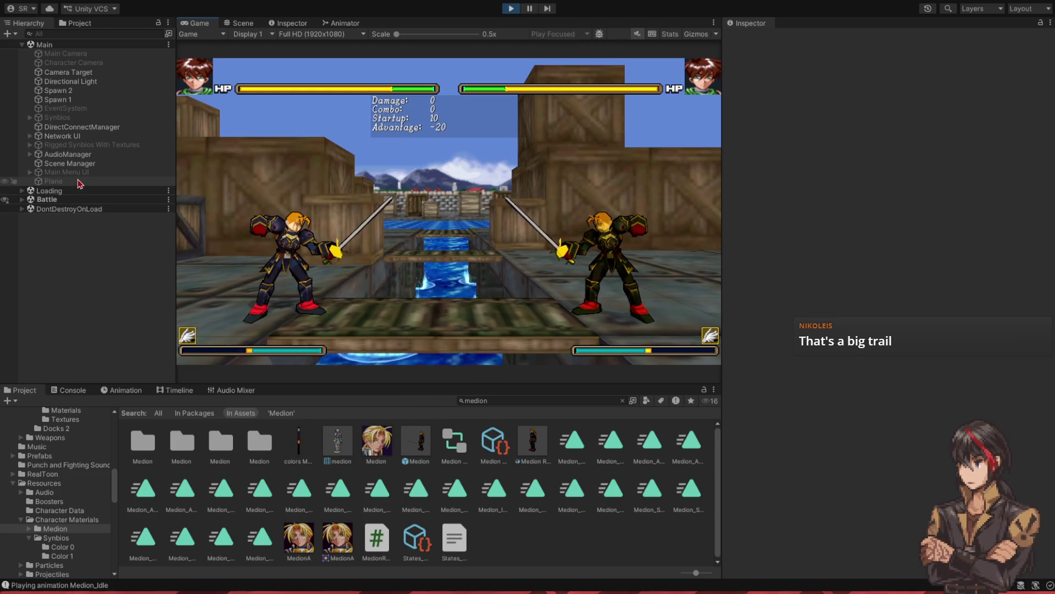
pyautogui.click(242, 23)
pyautogui.hotkey('shift', 'space')
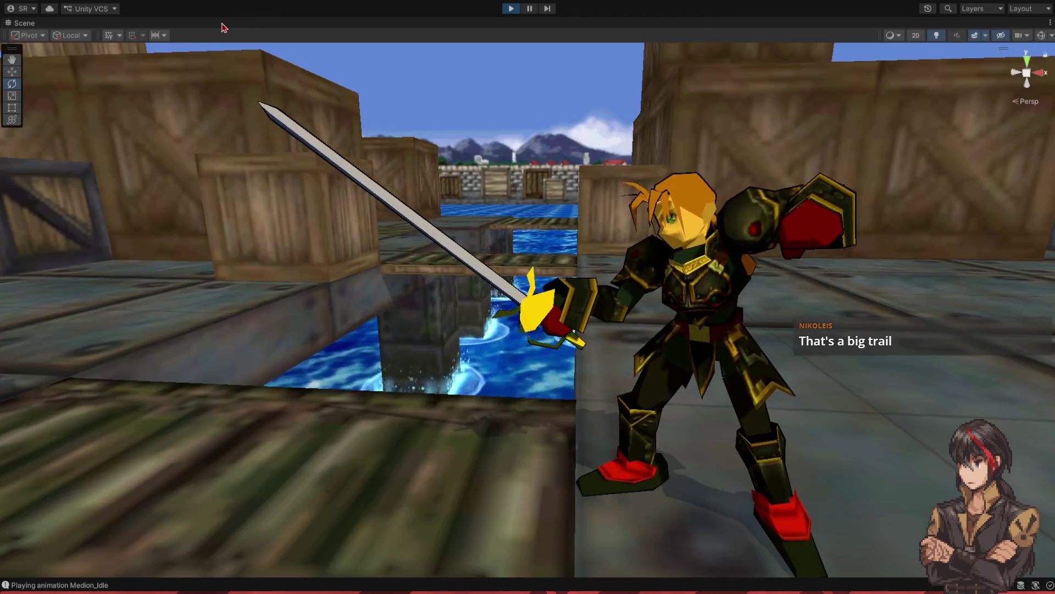
pyautogui.hotkey('shift', 'space')
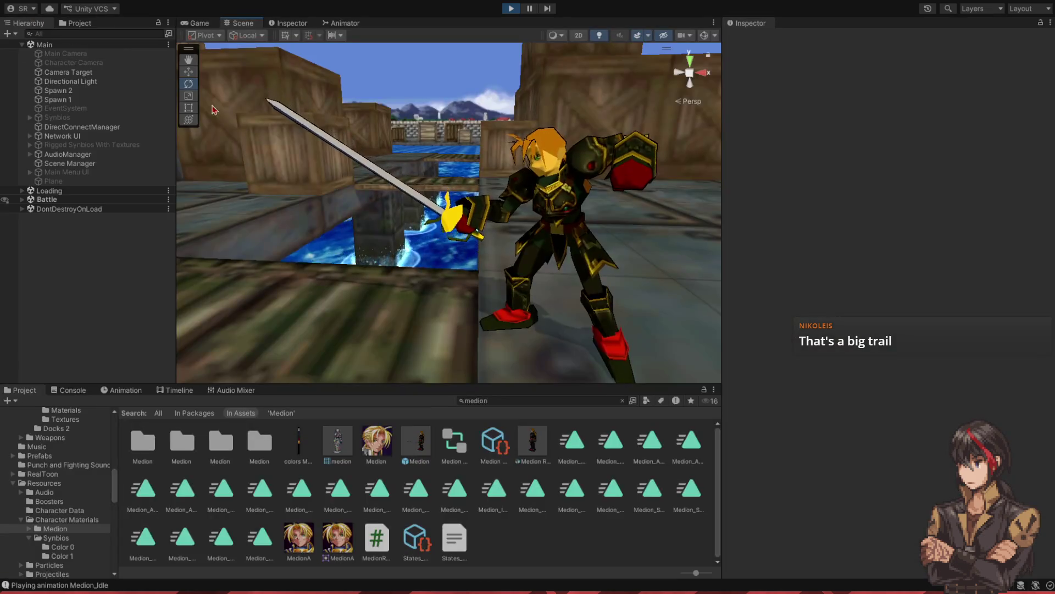
pyautogui.click(394, 206)
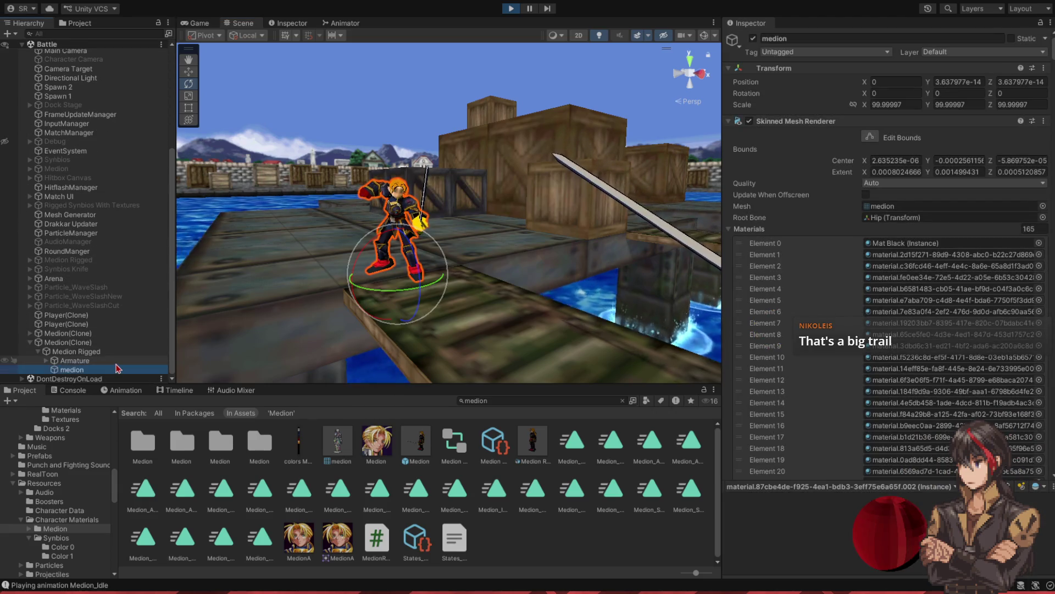
pyautogui.click(116, 362)
# - Expand the Armature bone hierarchy down to the Rapier's Trail object
pyautogui.press('Down')
pyautogui.press('Right')
pyautogui.press('Down')
pyautogui.press('Right')
pyautogui.press('Down')
pyautogui.press('Down')
pyautogui.press('Right')
pyautogui.press('Down')
pyautogui.press('Right')
pyautogui.press('Down')
pyautogui.press('Right')
pyautogui.press('Down')
pyautogui.press('Down')
pyautogui.press('Down')
pyautogui.press('Right')
pyautogui.press('Down')
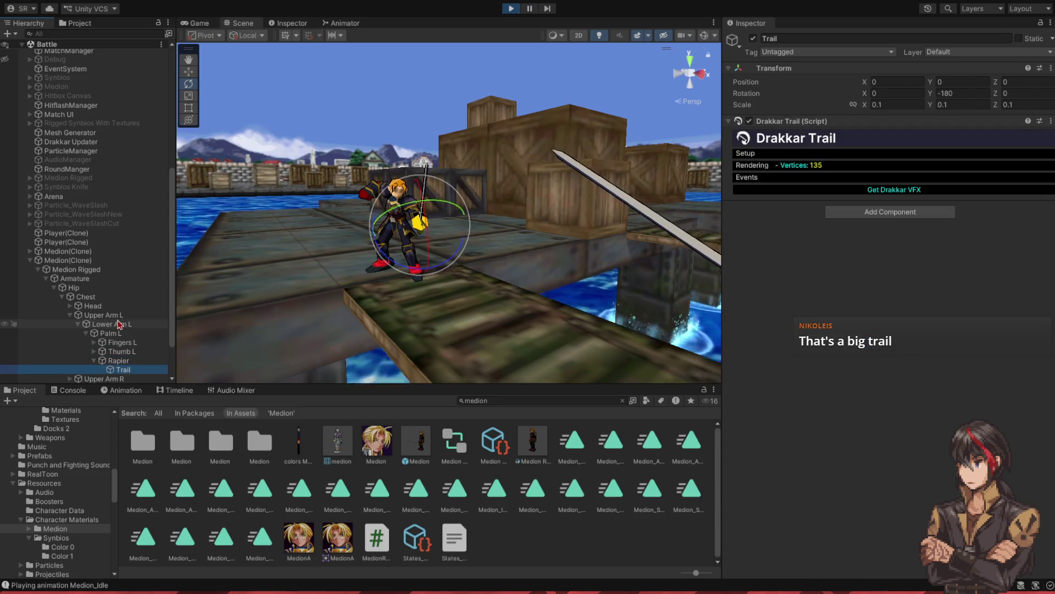
# - Expand the Drakkar Trail's Setup, Rendering and Events sections
pyautogui.click(806, 153)
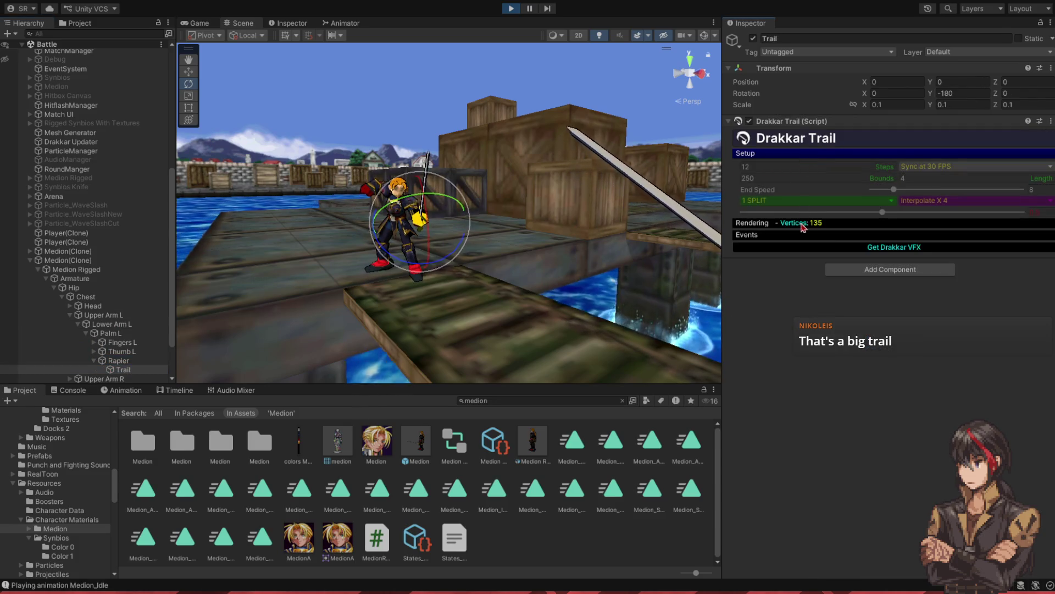
pyautogui.click(803, 225)
pyautogui.click(865, 259)
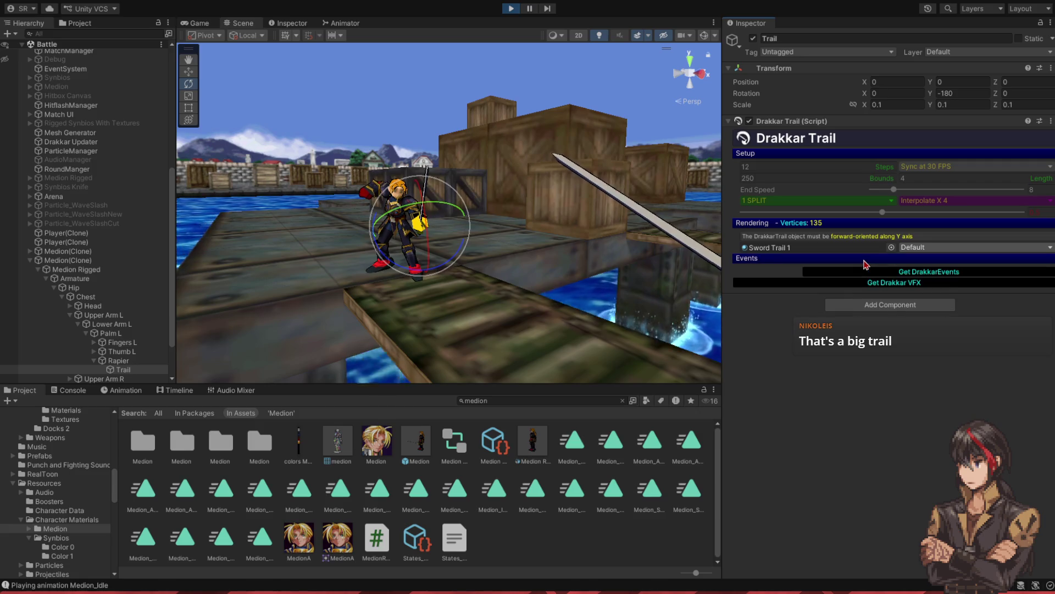
pyautogui.moveTo(504, 168)
pyautogui.mouseDown()
pyautogui.moveTo(532, 258)
pyautogui.moveTo(544, 231)
pyautogui.mouseUp()
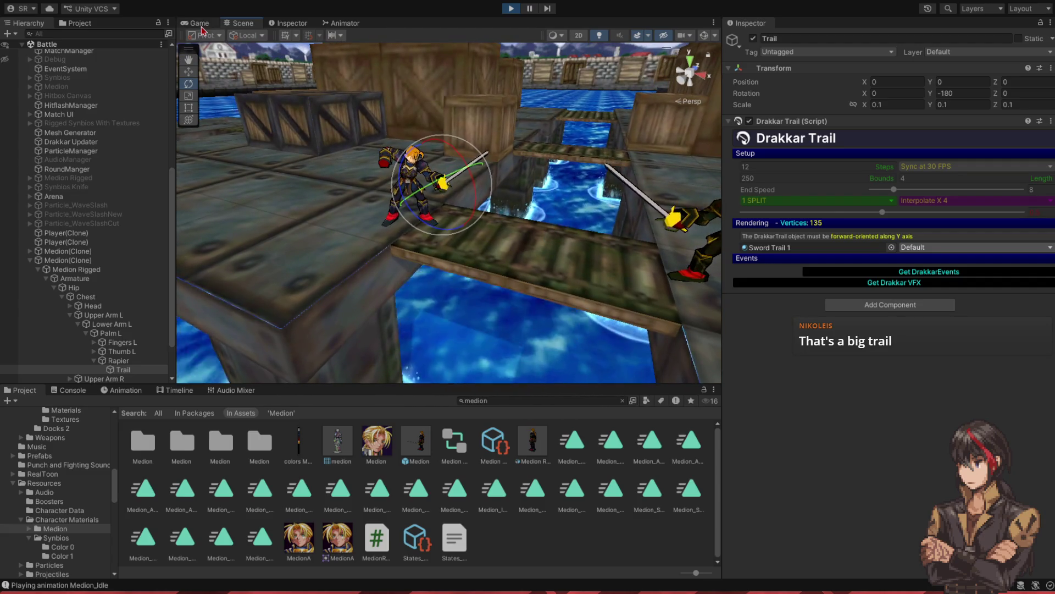
# - Step the paused fight one frame and orbit around the large white sword trail
pyautogui.hotkey('ctrl', '2')
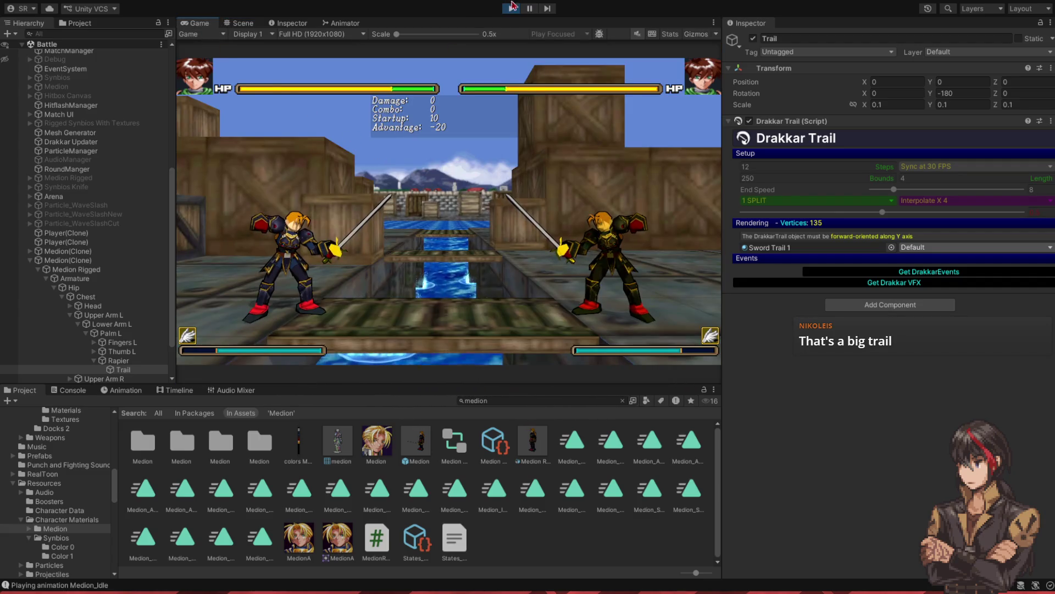
pyautogui.hotkey('ctrl', '1')
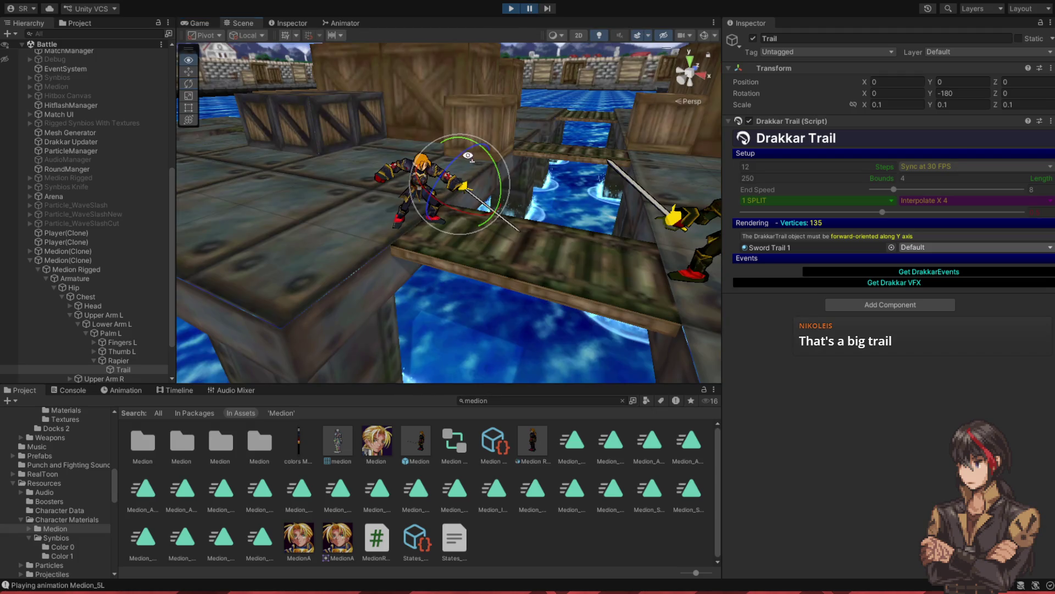
pyautogui.moveTo(468, 155); pyautogui.dragTo(438, 154)
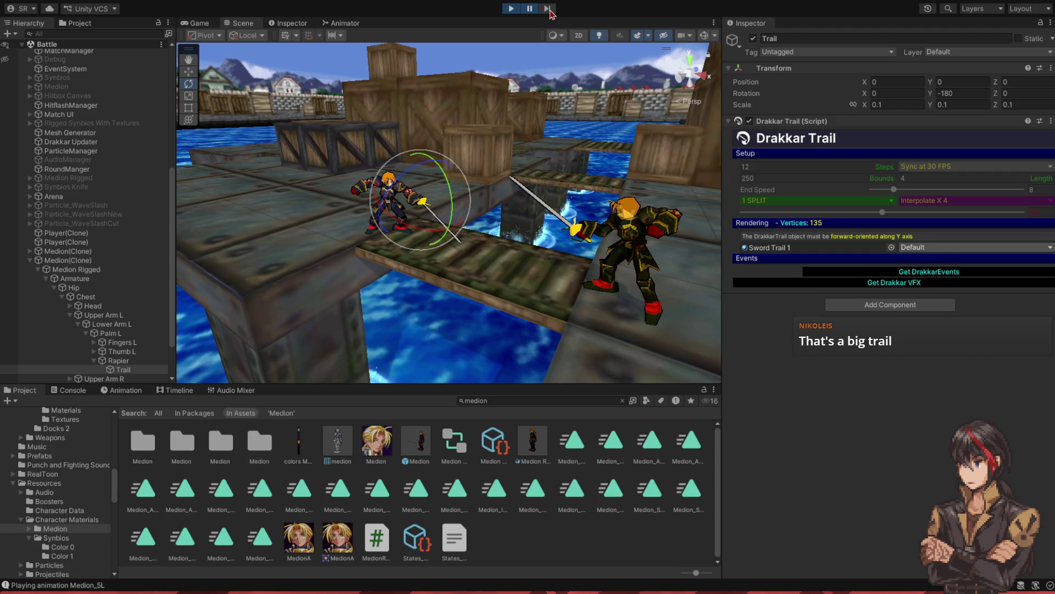
pyautogui.click(548, 9)
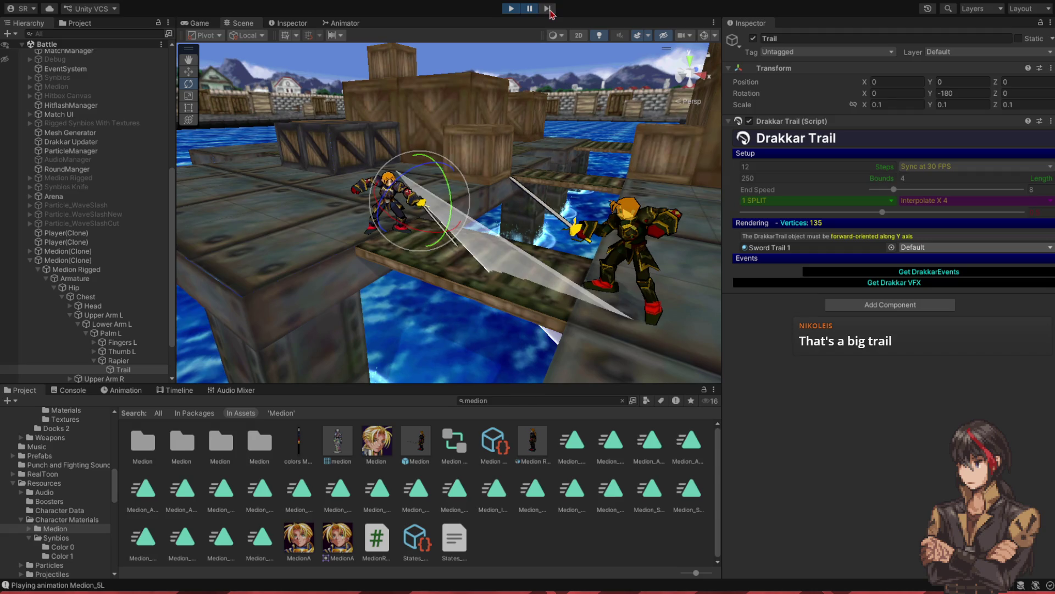
pyautogui.moveTo(572, 231)
pyautogui.mouseDown()
pyautogui.moveTo(620, 229)
pyautogui.moveTo(539, 230)
pyautogui.mouseUp()
pyautogui.scroll(6, 540, 230)
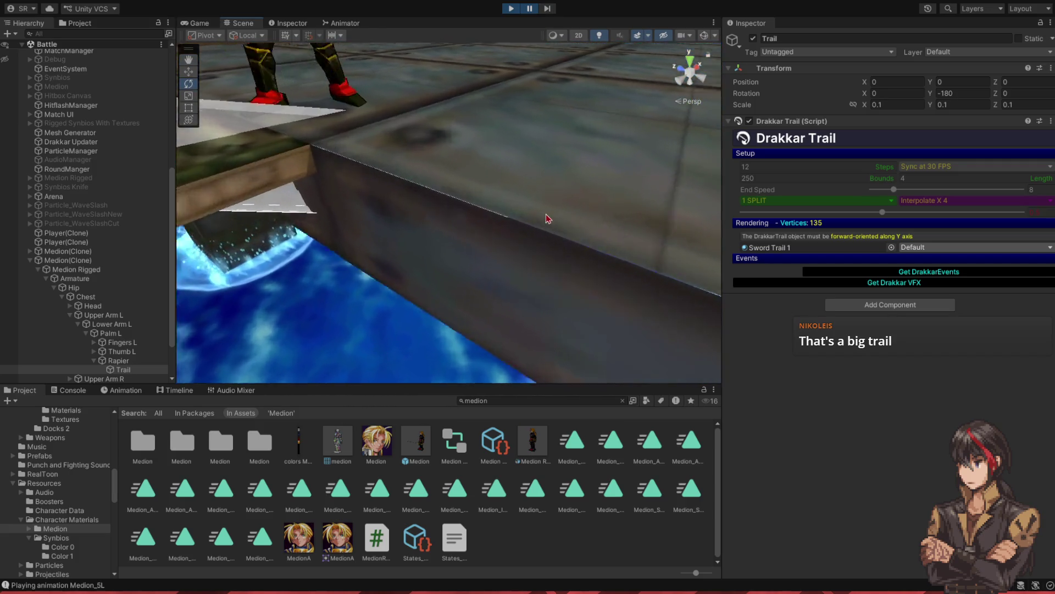
pyautogui.moveTo(528, 219)
pyautogui.mouseDown()
pyautogui.moveTo(584, 219)
pyautogui.moveTo(486, 138)
pyautogui.mouseUp()
pyautogui.scroll(5, 504, 137)
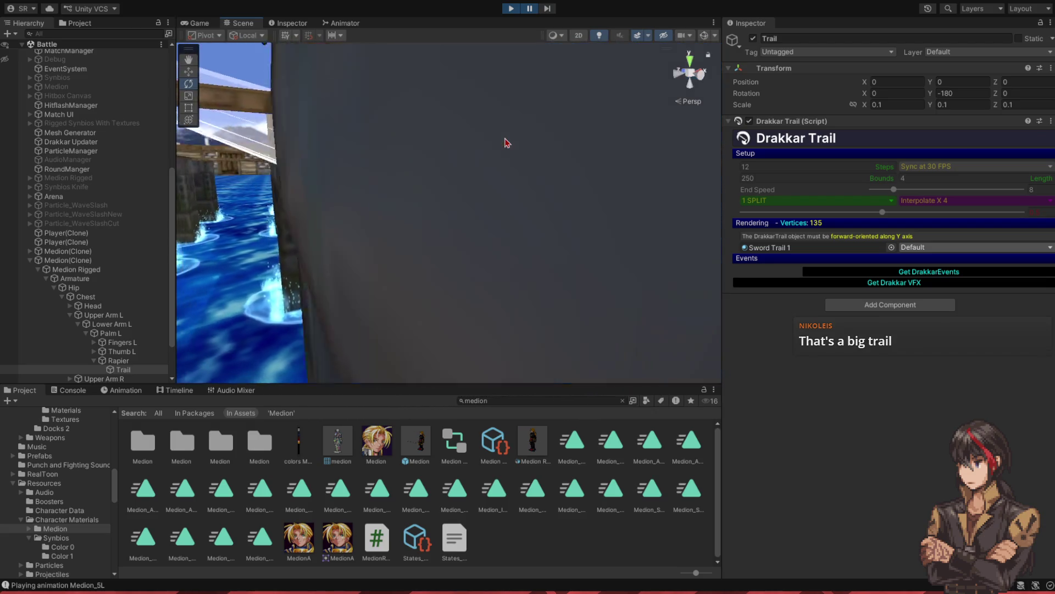
pyautogui.press('f')
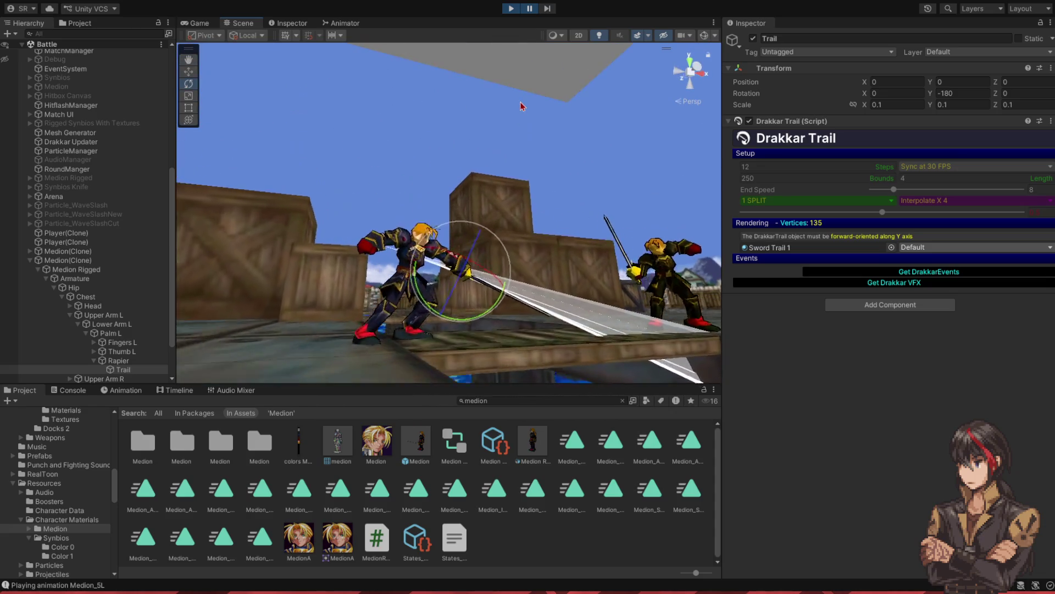
pyautogui.moveTo(523, 106); pyautogui.dragTo(345, 180)
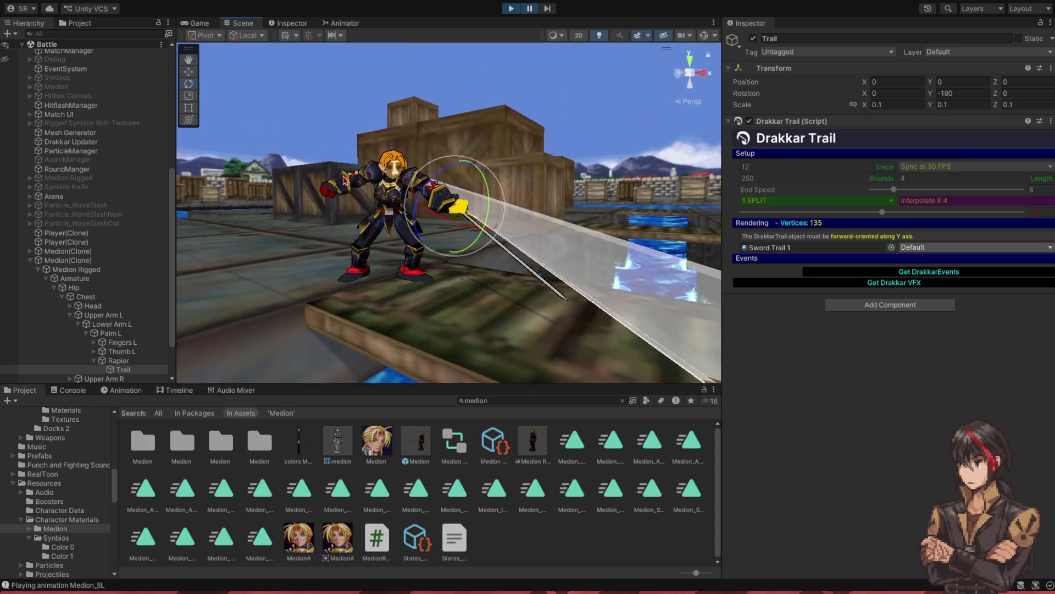
pyautogui.scroll(5, 346, 171)
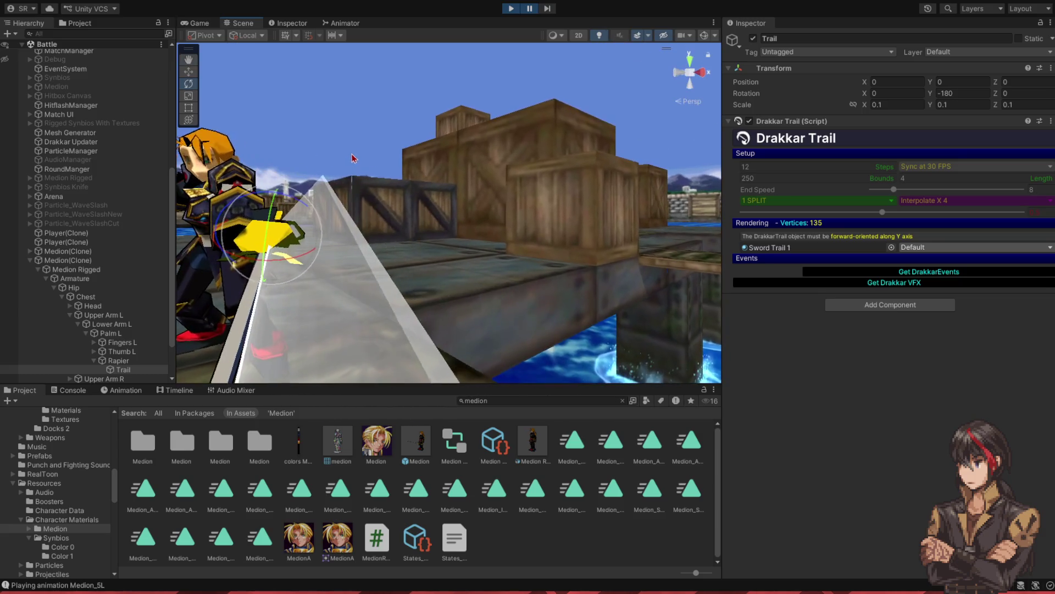
pyautogui.moveTo(468, 184)
pyautogui.mouseDown()
pyautogui.moveTo(548, 284)
pyautogui.moveTo(577, 209)
pyautogui.mouseUp()
# - Set the Trail's Y rotation to 0 and resume the fight
pyautogui.click(975, 95)
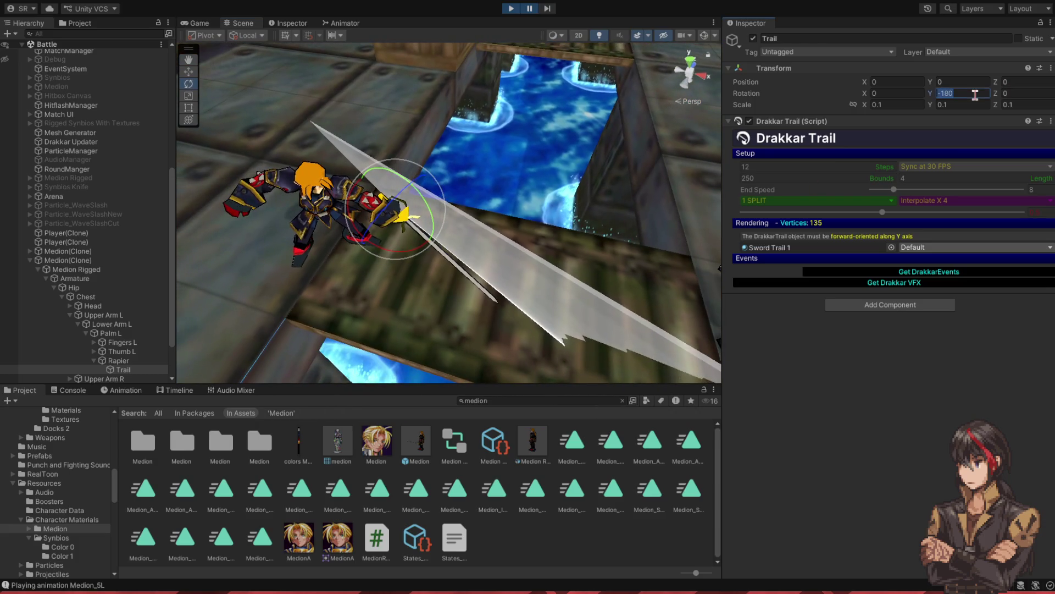
pyautogui.write('0')
pyautogui.click(529, 10)
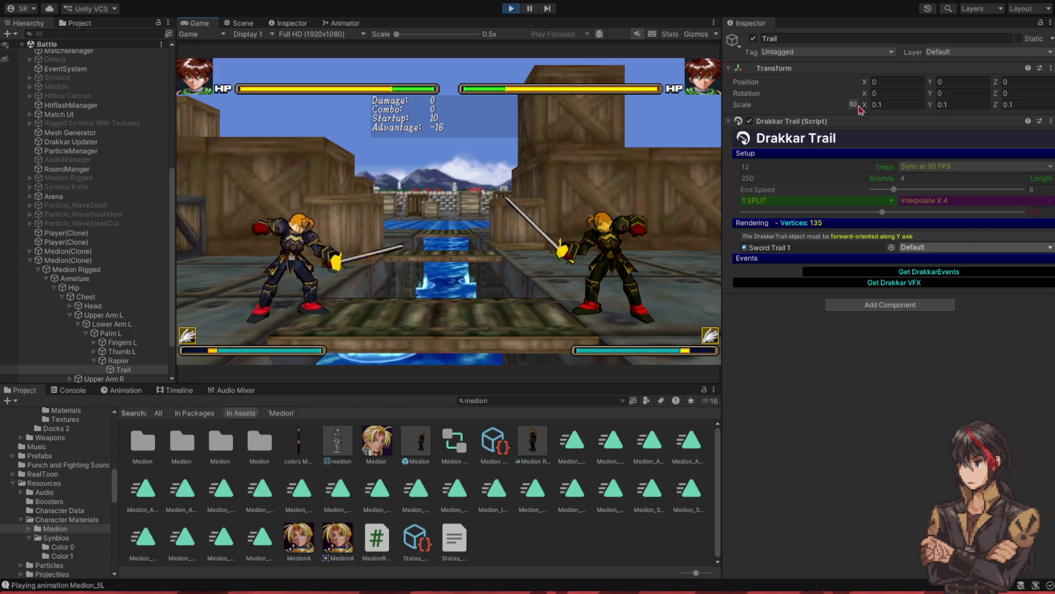
# - Review the Rapier and its Trail's Setup, Rendering and Events settings during a light attack
pyautogui.click(114, 361)
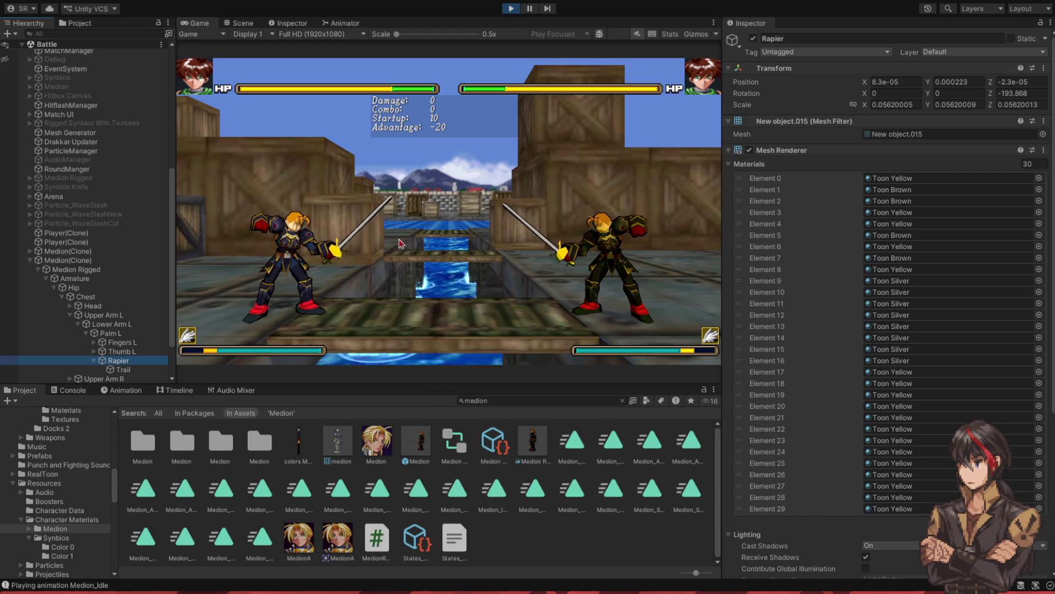
pyautogui.click(752, 166)
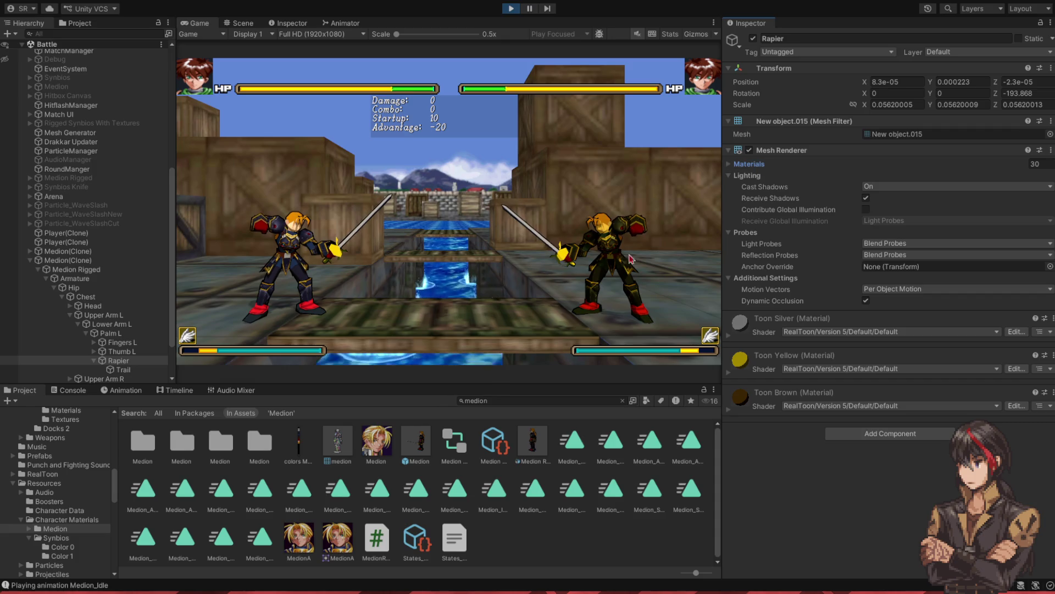
pyautogui.click(118, 370)
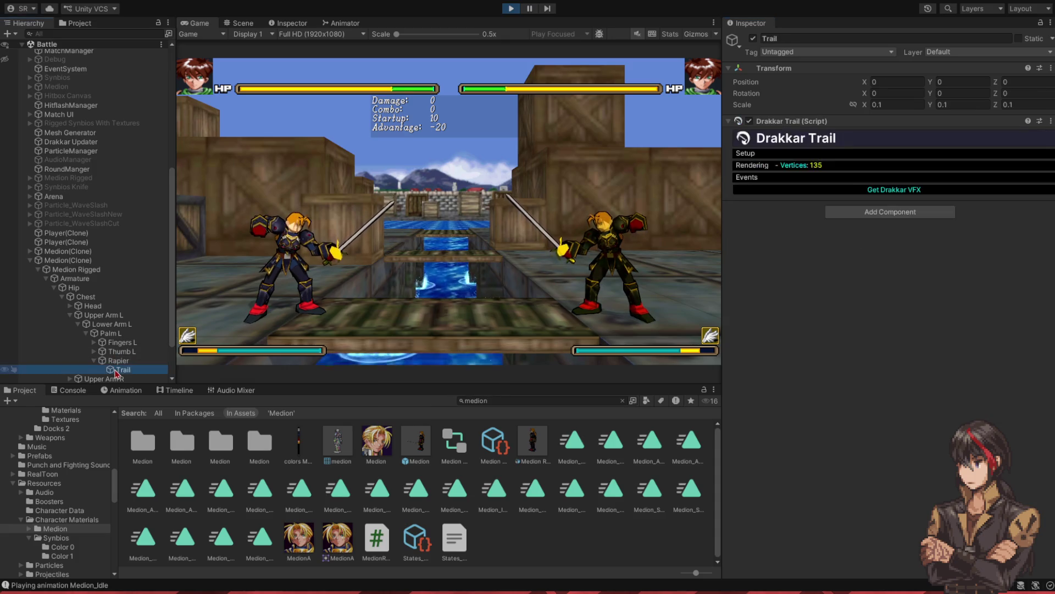
pyautogui.click(746, 155)
pyautogui.press('j')
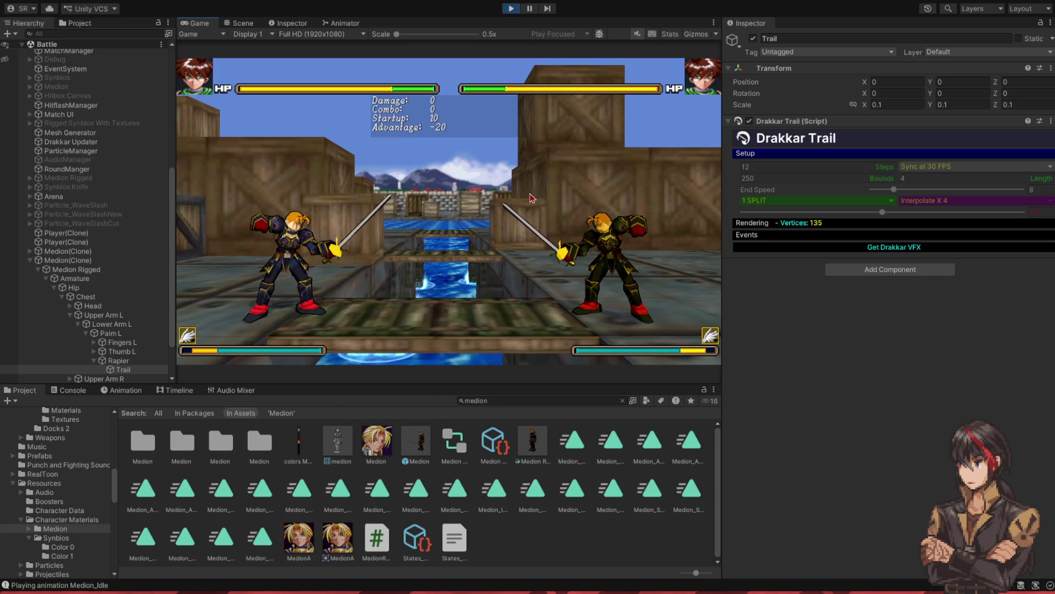
pyautogui.click(752, 224)
pyautogui.click(785, 258)
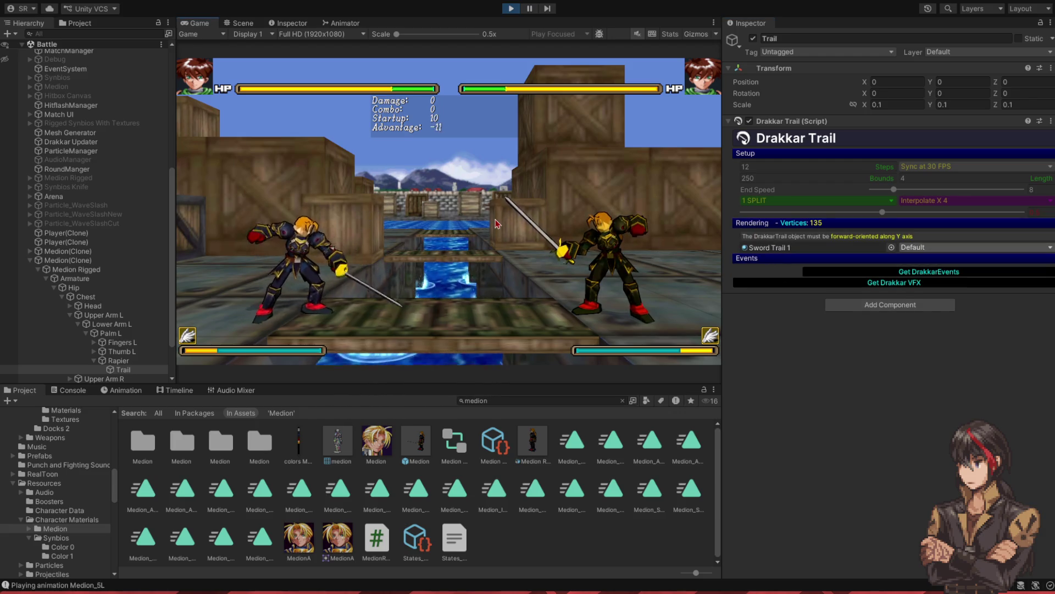
# - Restart Play mode and start an offline versus match
pyautogui.click(509, 9)
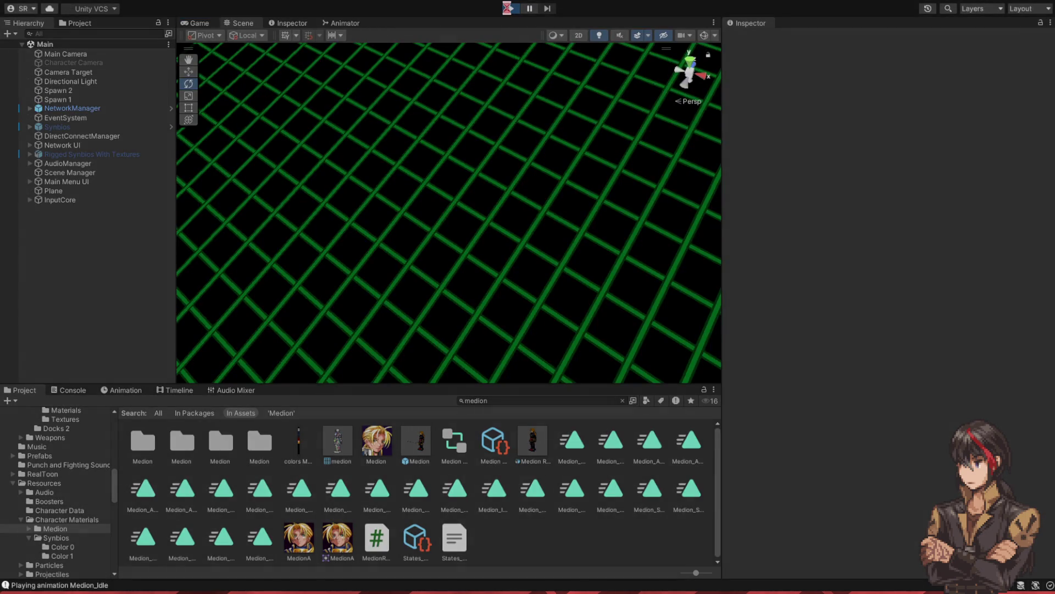
pyautogui.click(508, 8)
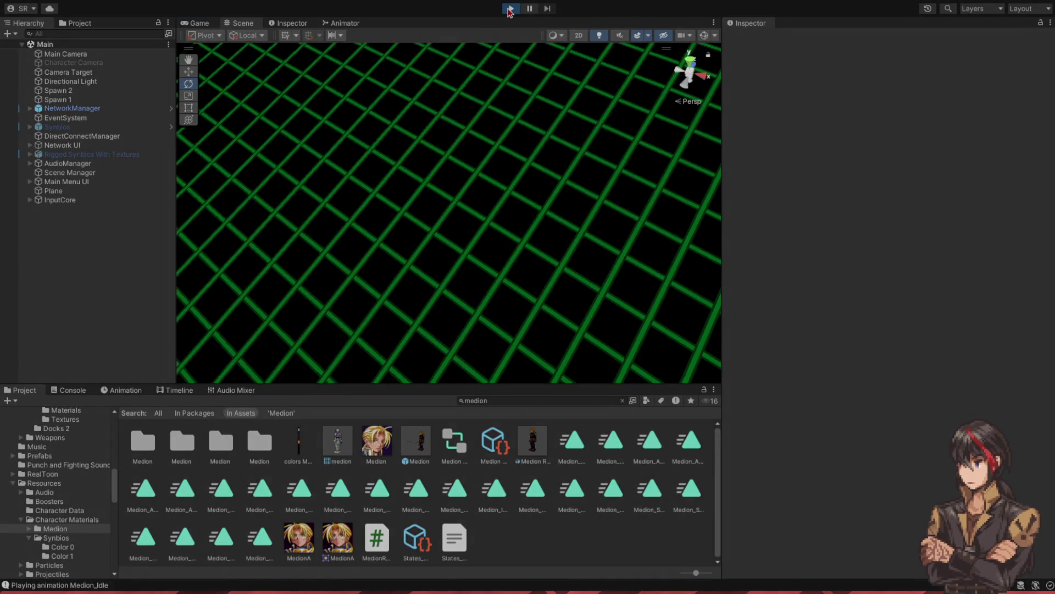
pyautogui.press('Return')
pyautogui.press('Return')
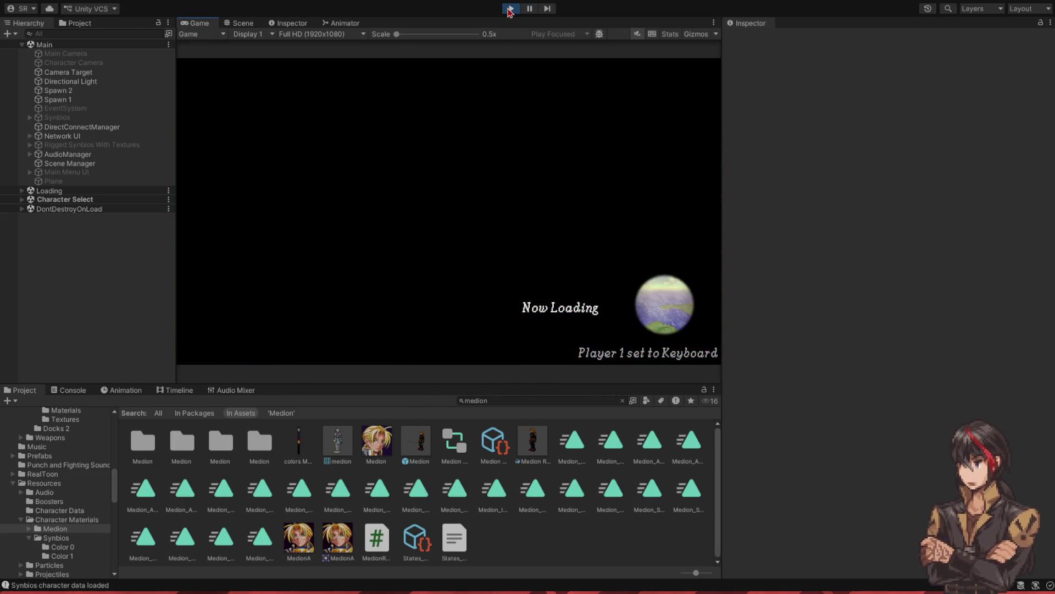
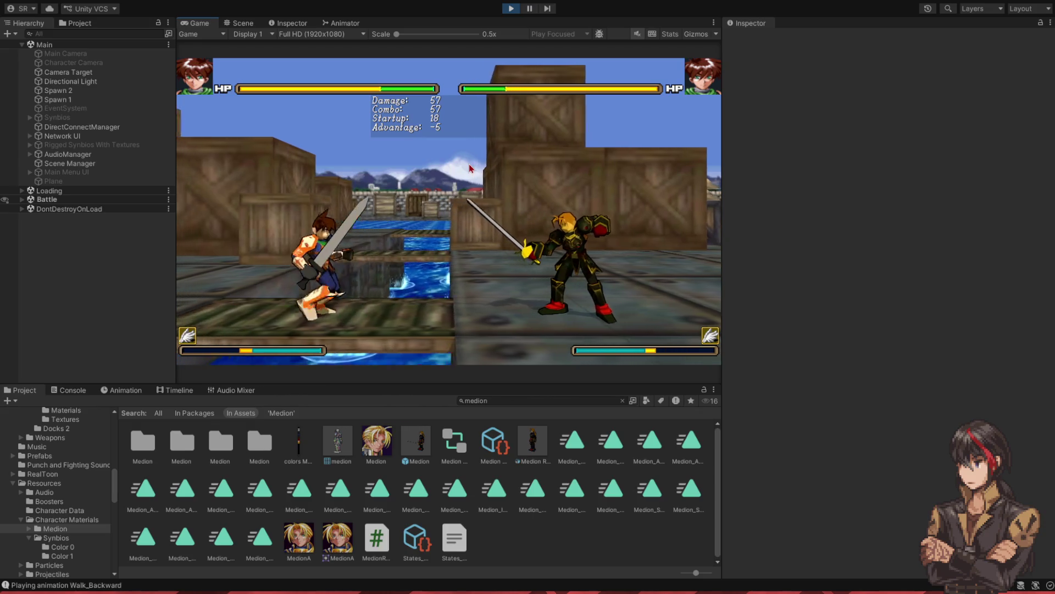
# - Pause the fight, step the swing forward three frames, and orbit to view the sword
pyautogui.click(530, 9)
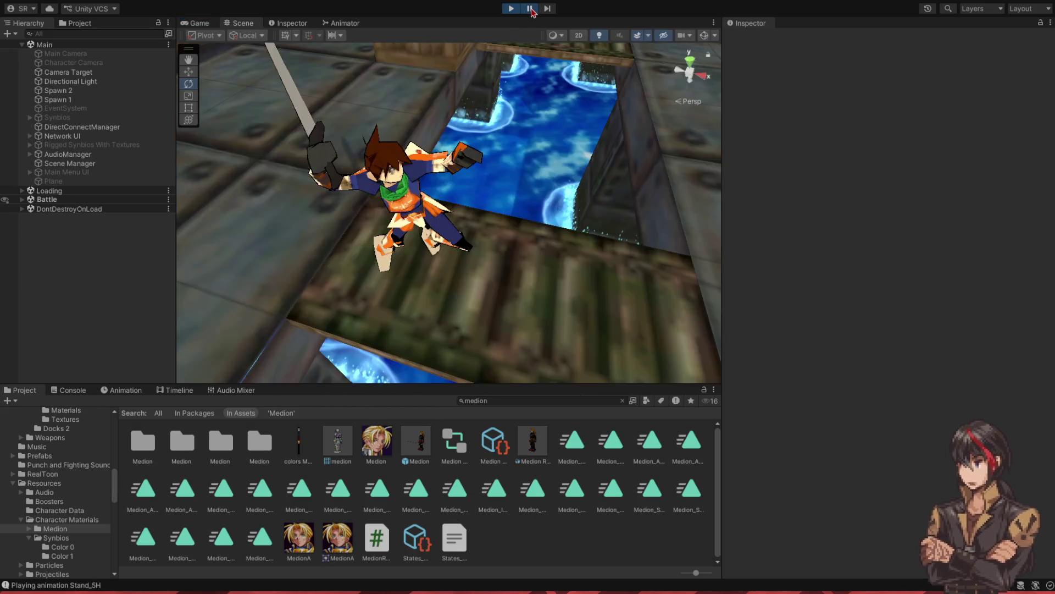
pyautogui.click(548, 8)
pyautogui.click(548, 8)
pyautogui.click(548, 8)
pyautogui.moveTo(471, 92); pyautogui.dragTo(471, 55)
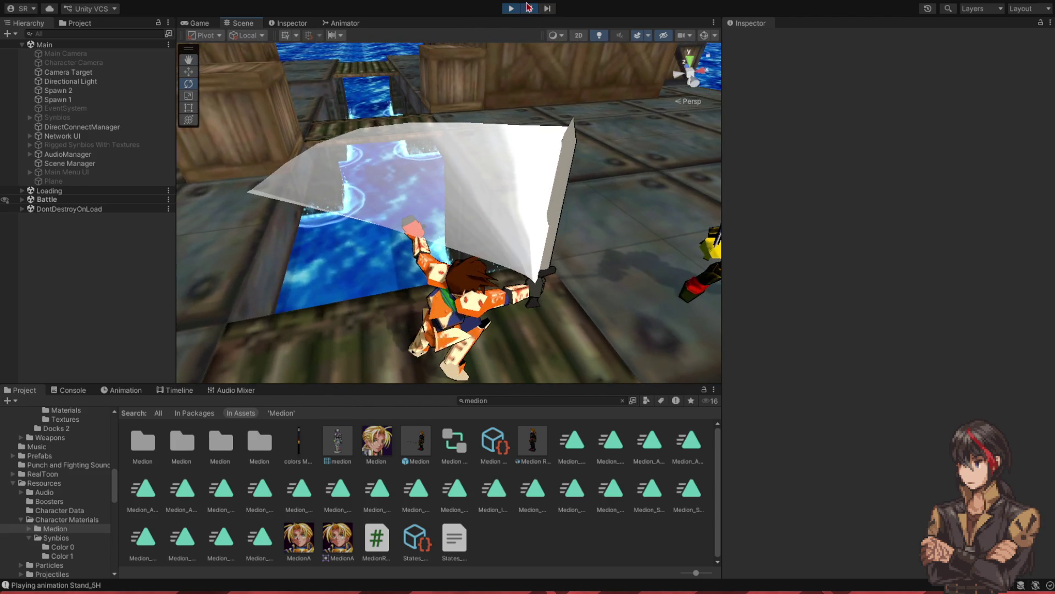
pyautogui.click(530, 9)
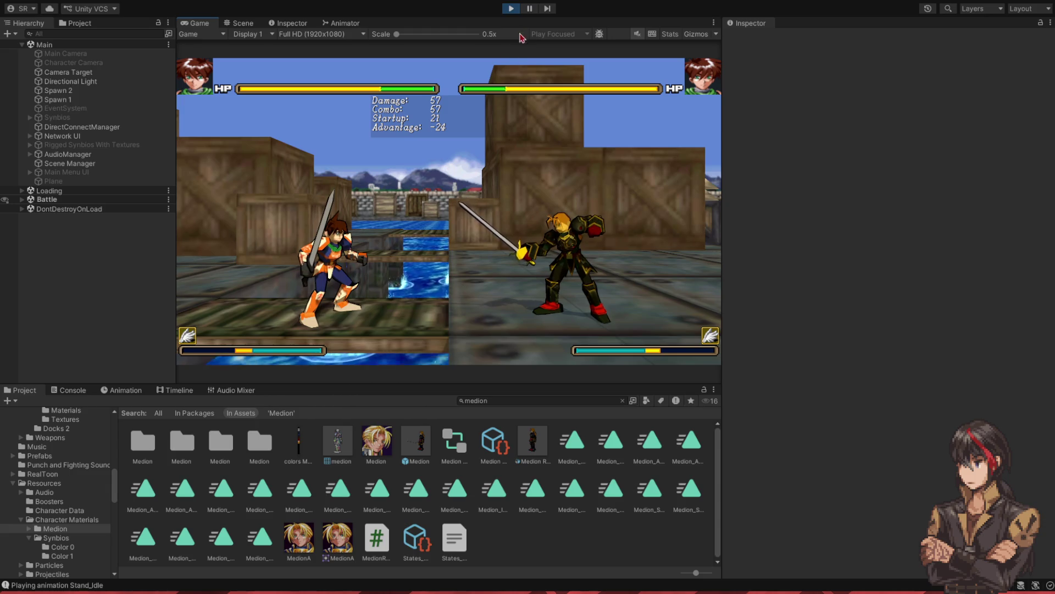
pyautogui.click(529, 13)
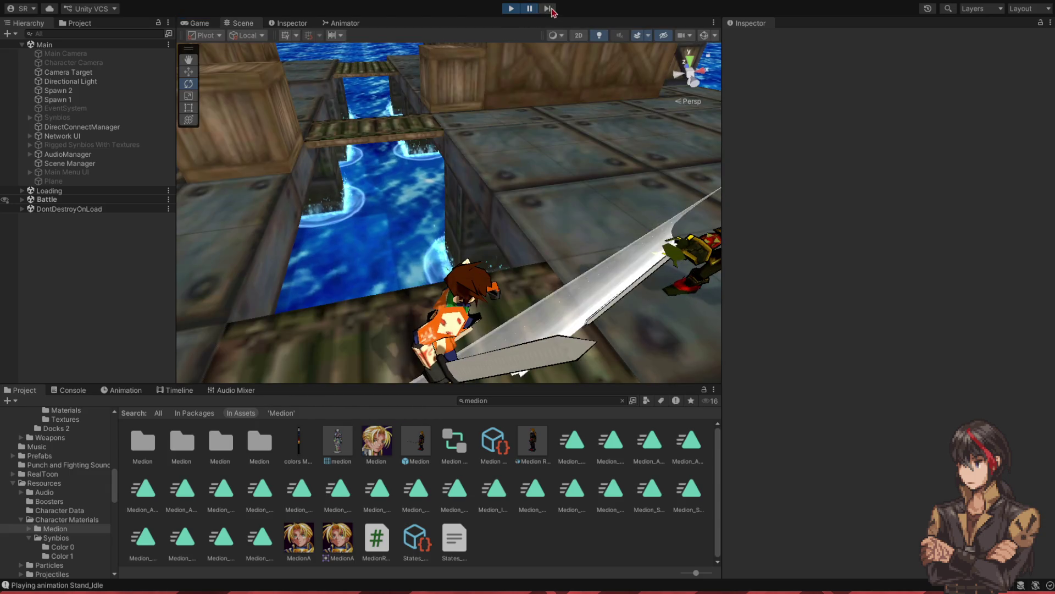
pyautogui.moveTo(524, 131)
pyautogui.mouseDown()
pyautogui.moveTo(612, 144)
pyautogui.moveTo(611, 183)
pyautogui.moveTo(550, 99)
pyautogui.mouseUp()
pyautogui.click(534, 10)
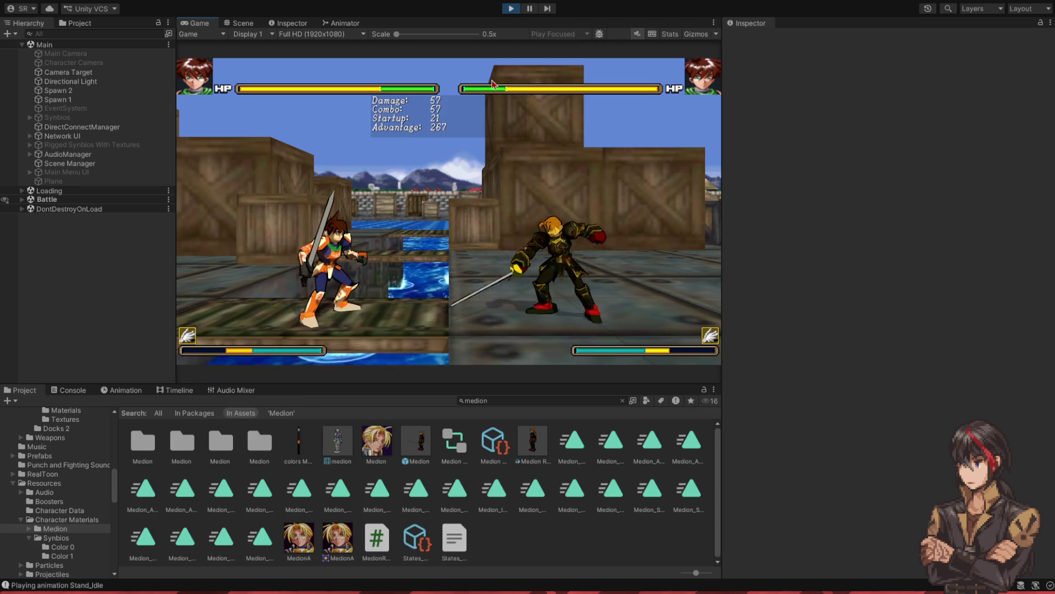
# - Filter the Hierarchy for 'trail', inspect Synbios's Sword Tip and Trail, and expand its Setup settings
pyautogui.click(100, 34)
pyautogui.write('trail')
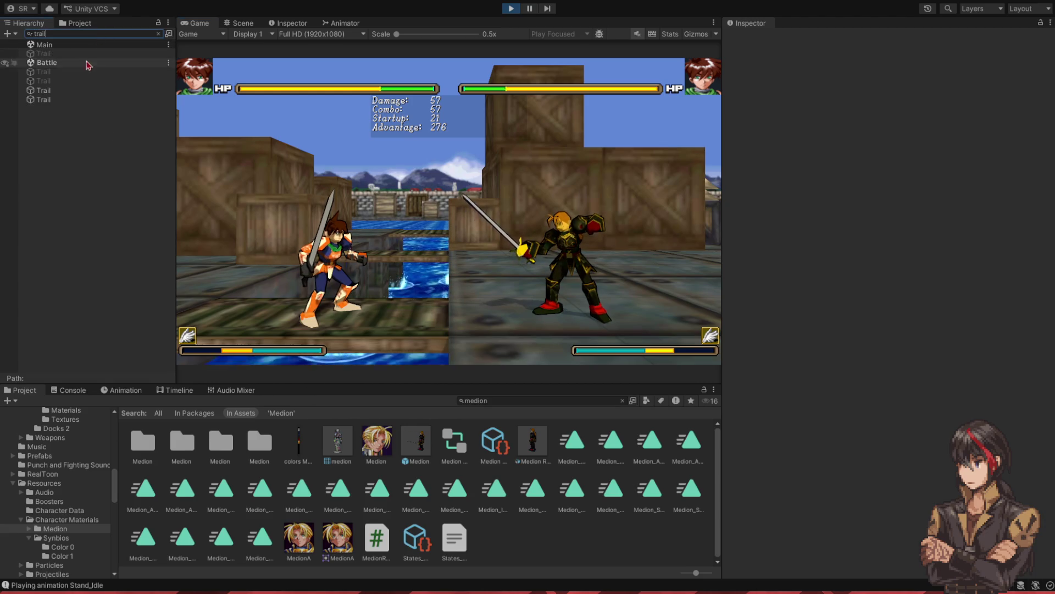
pyautogui.click(69, 100)
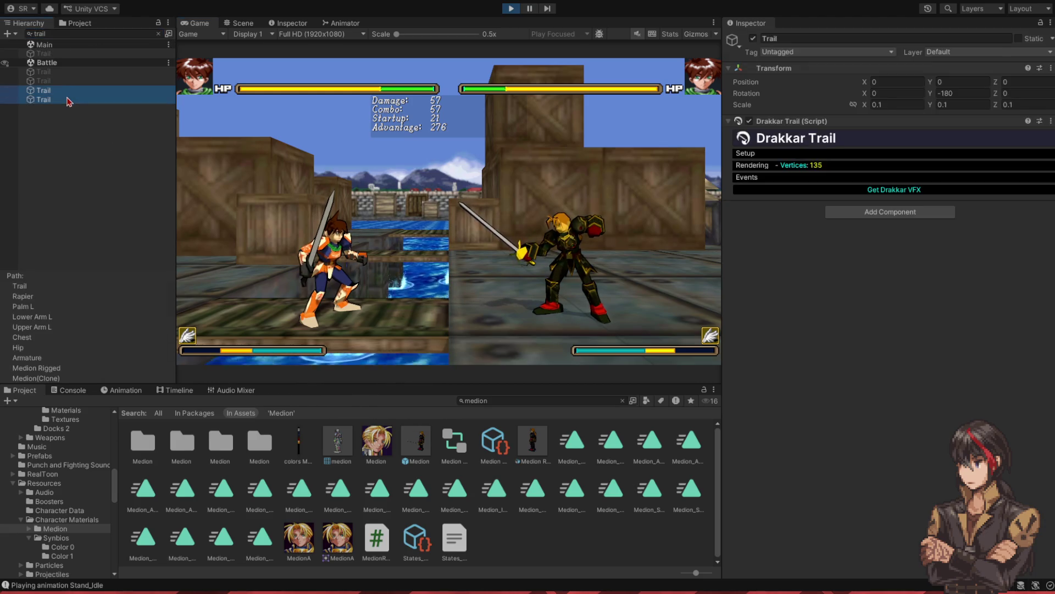
pyautogui.click(160, 33)
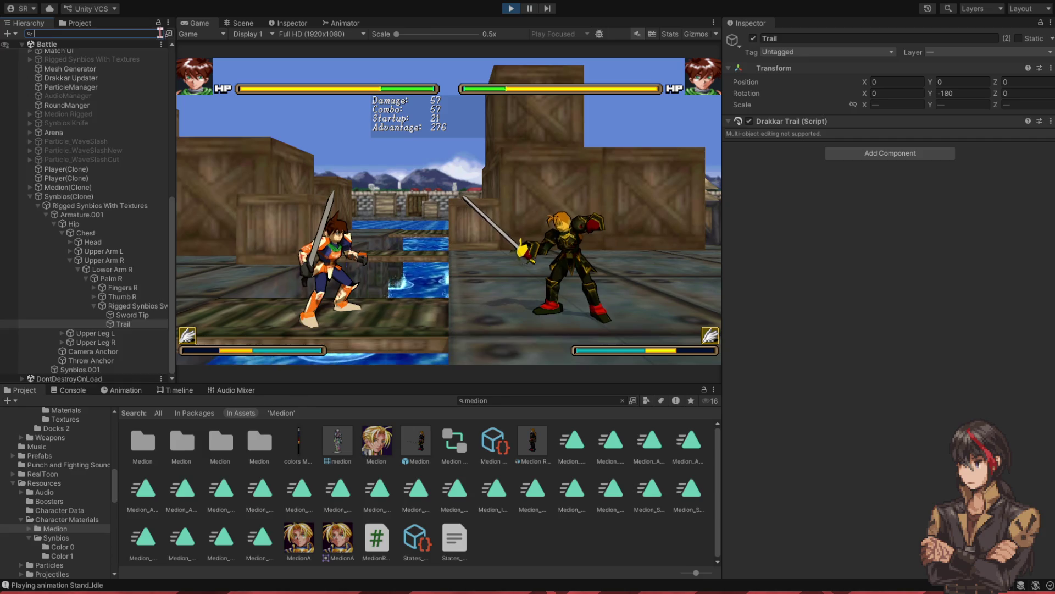
pyautogui.click(131, 315)
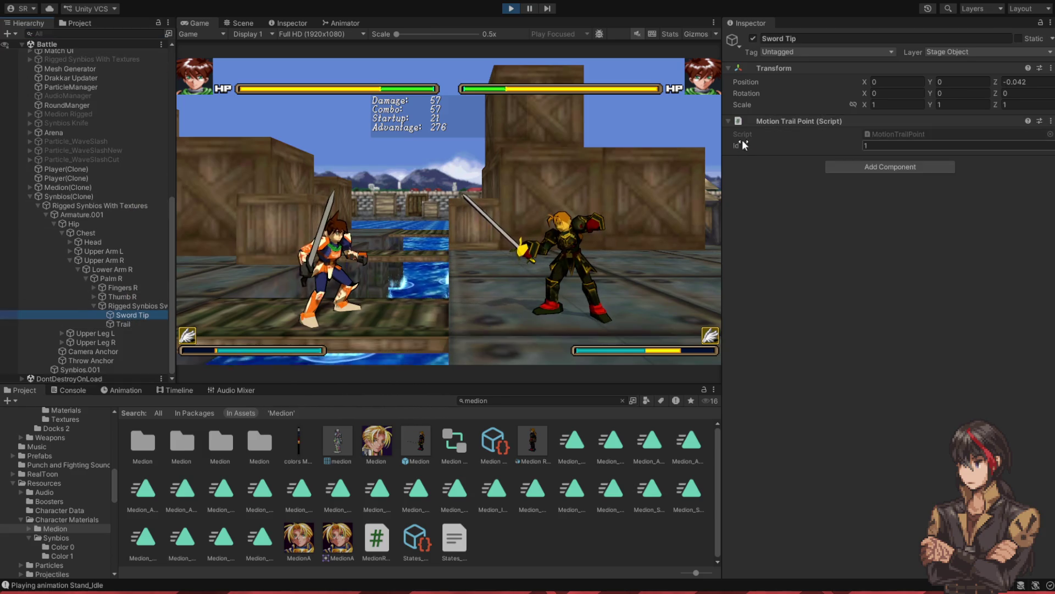
pyautogui.press('Down')
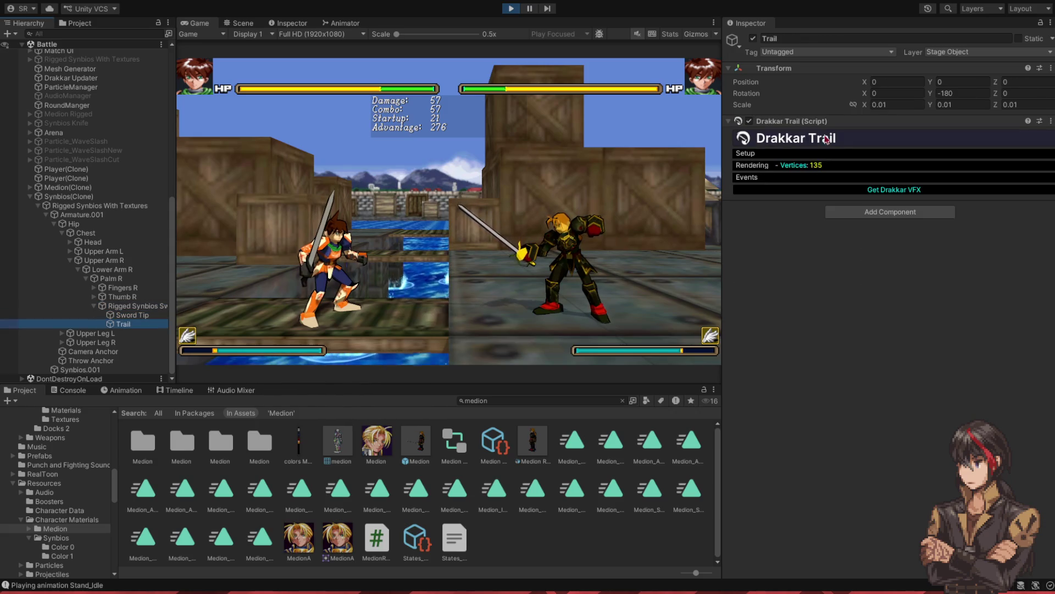
pyautogui.click(833, 154)
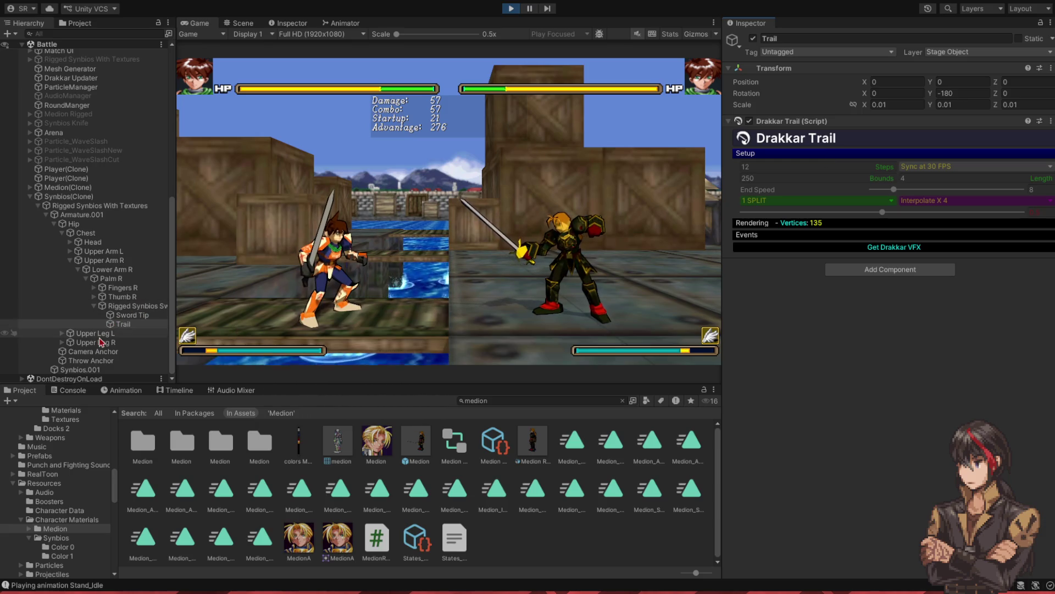
# - Expand Medion(Clone)'s rig down the left arm toward the rapier, then stop the game
pyautogui.click(67, 187)
pyautogui.press('Right')
pyautogui.press('Down')
pyautogui.press('Down')
pyautogui.press('Down')
pyautogui.press('Down')
pyautogui.press('Right')
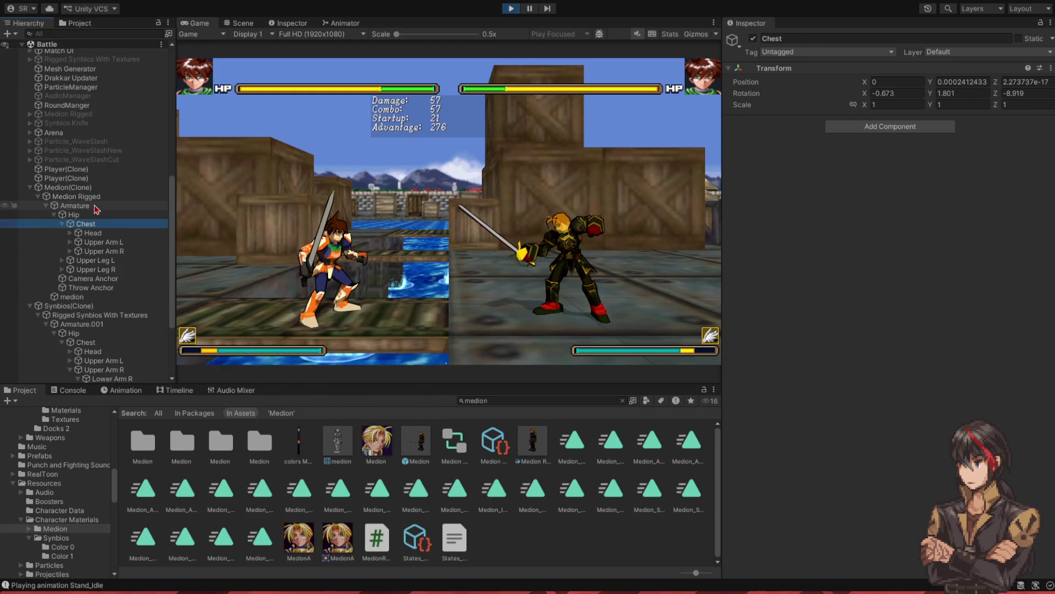
pyautogui.press('Down')
pyautogui.press('Down')
pyautogui.press('Right')
pyautogui.press('Down')
pyautogui.press('Right')
pyautogui.press('Down')
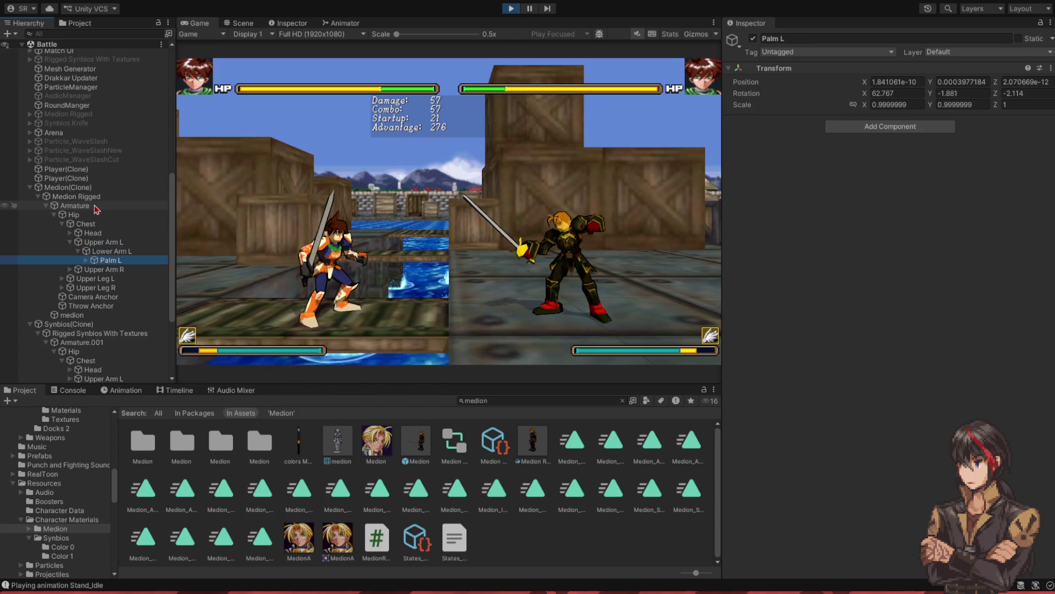
pyautogui.press('Right')
pyautogui.press('Down')
pyautogui.press('Down')
pyautogui.press('Down')
pyautogui.press('Right')
pyautogui.press('Down')
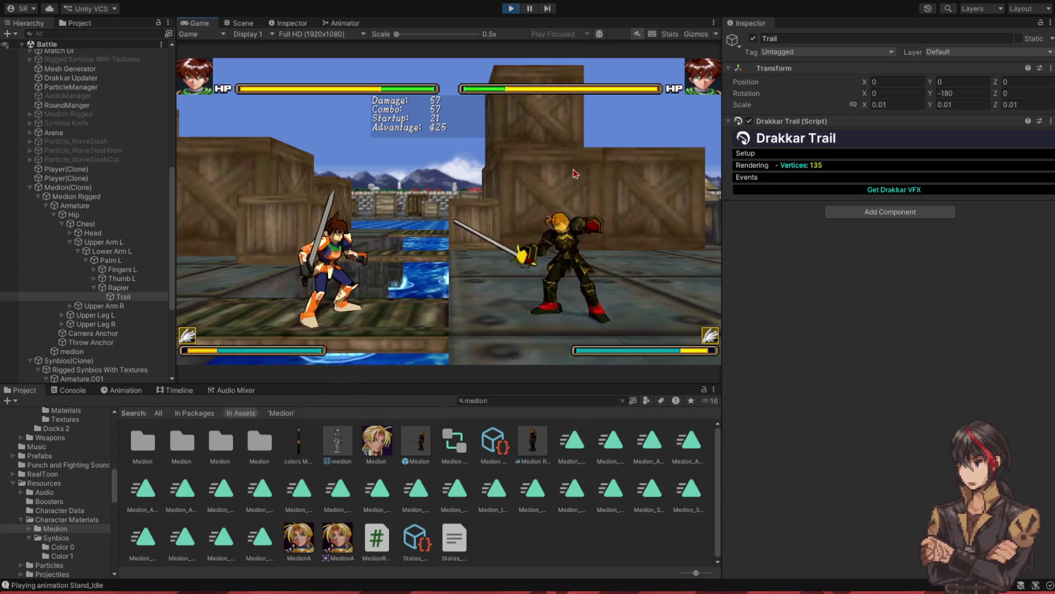
pyautogui.click(511, 8)
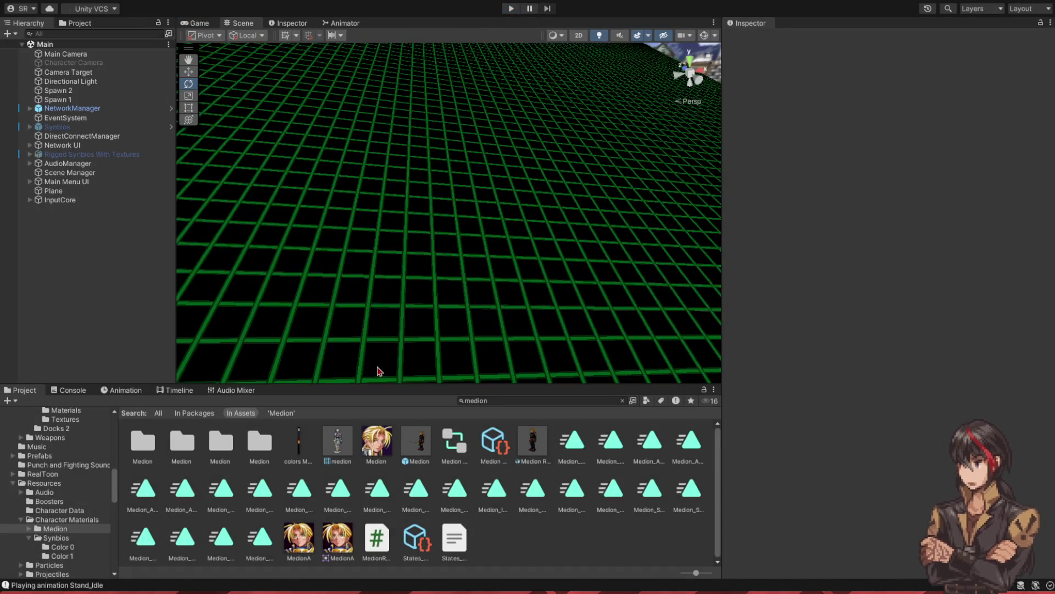
# - In the Medion prefab, set the Trail object's scale to 0.01 and exit Prefab Mode
pyautogui.doubleClick(414, 441)
pyautogui.click(93, 34)
pyautogui.write('tra')
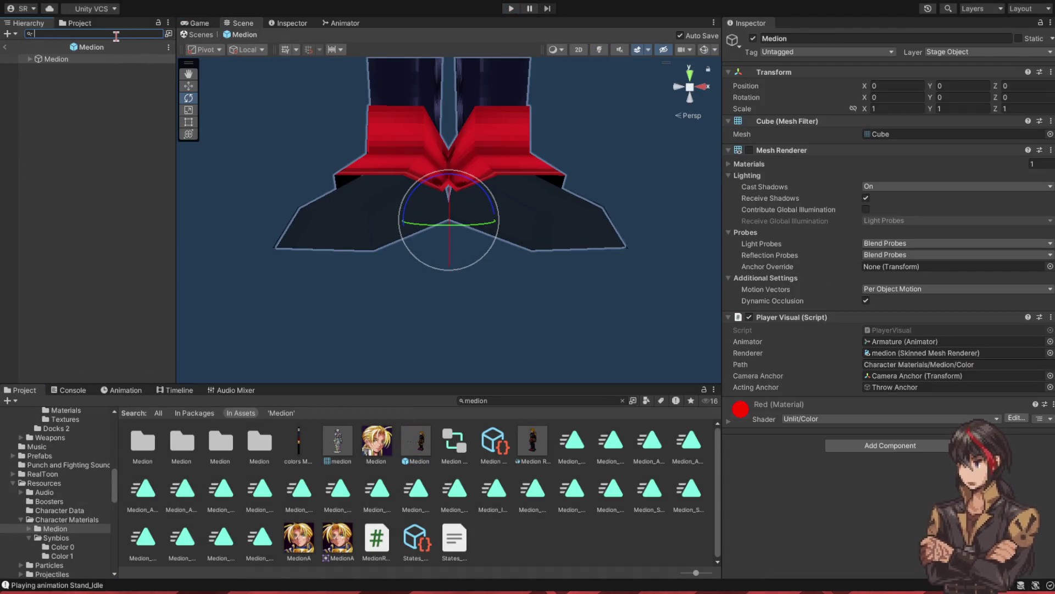
pyautogui.click(51, 59)
pyautogui.click(911, 104)
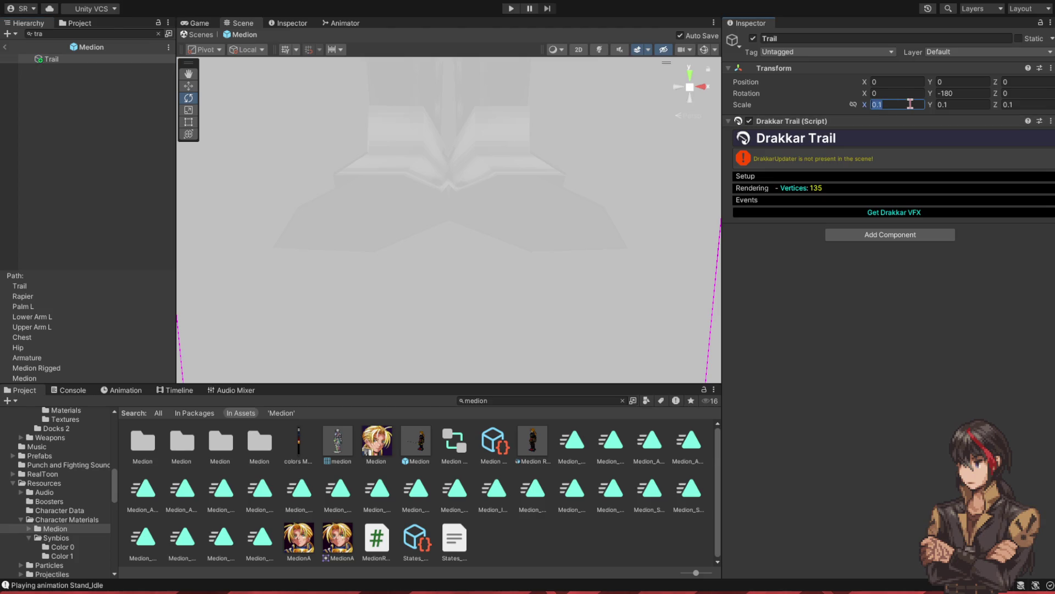
pyautogui.write('.01')
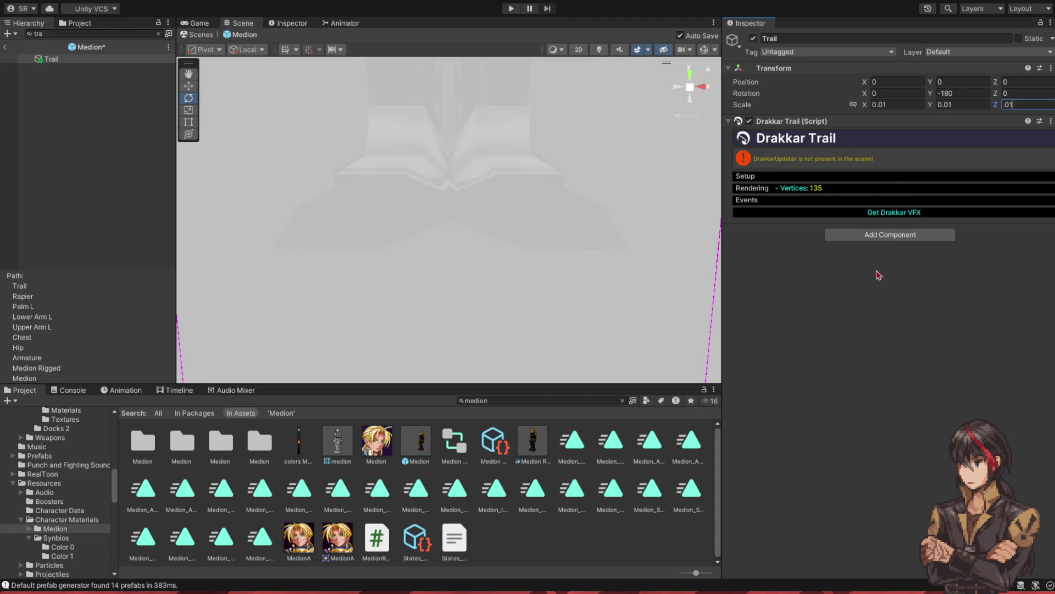
pyautogui.click(7, 47)
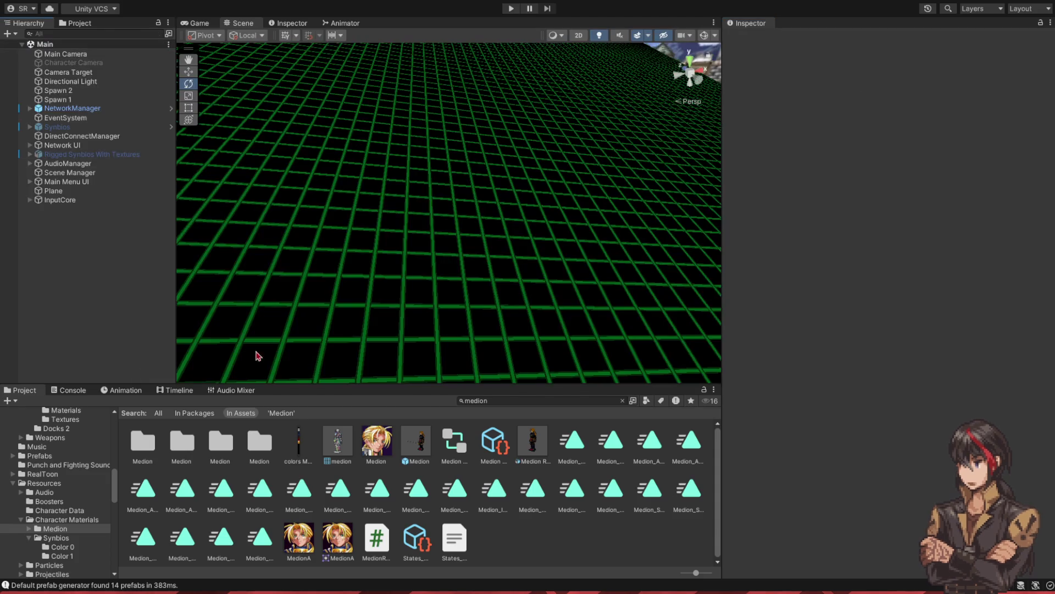
# - Search the assets for 'battle' and open the Battle scene
pyautogui.click(479, 400)
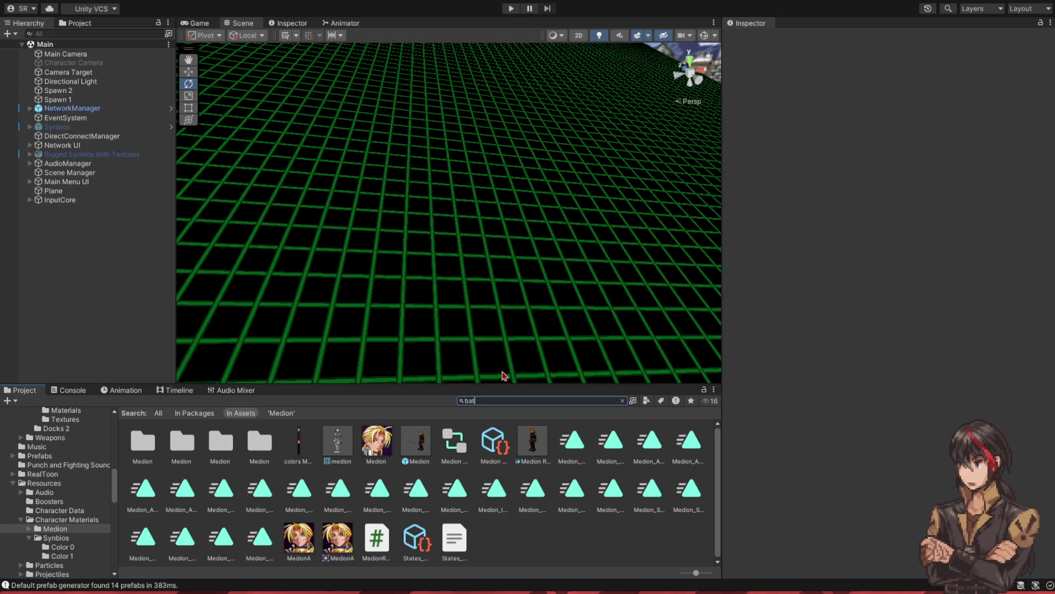
pyautogui.write('battle')
pyautogui.doubleClick(181, 442)
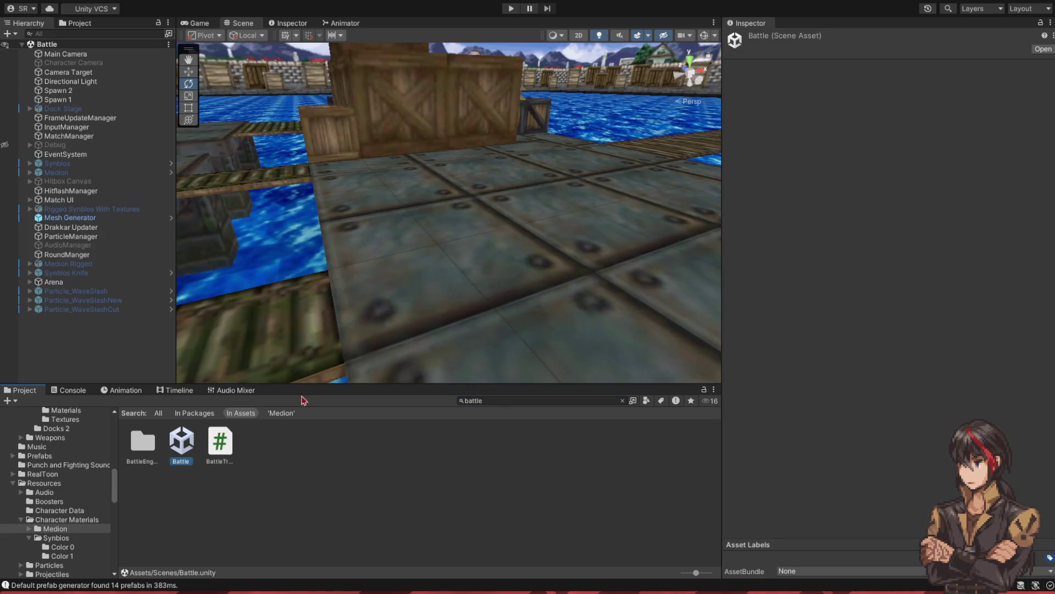
# - Enable Medion, expand its rig to the Hip, start recording keyframes, and frame the character
pyautogui.click(57, 172)
pyautogui.click(753, 39)
pyautogui.click(124, 390)
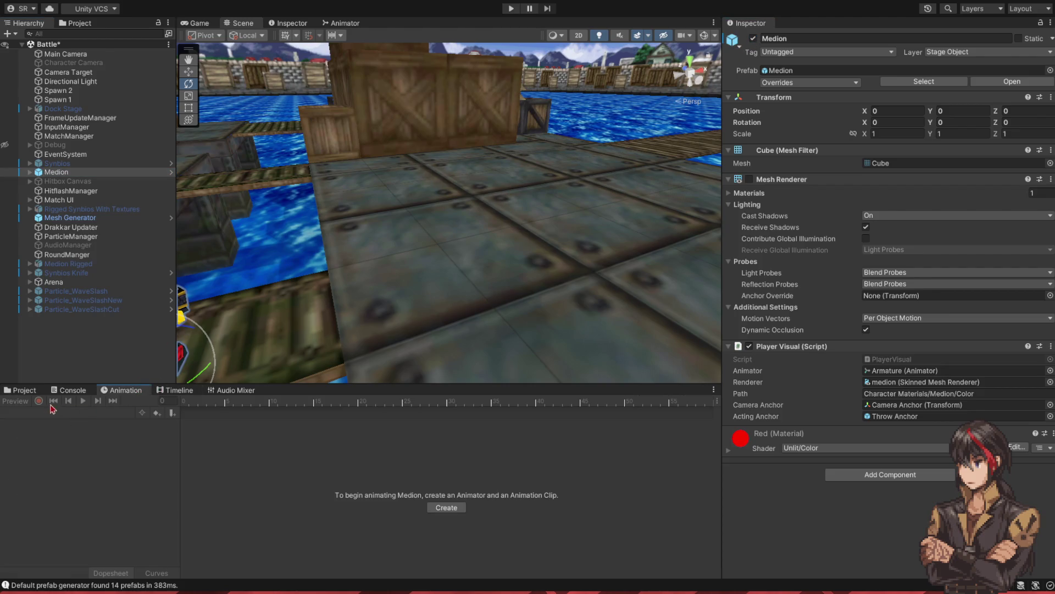
pyautogui.click(96, 173)
pyautogui.press('Right')
pyautogui.press('Down')
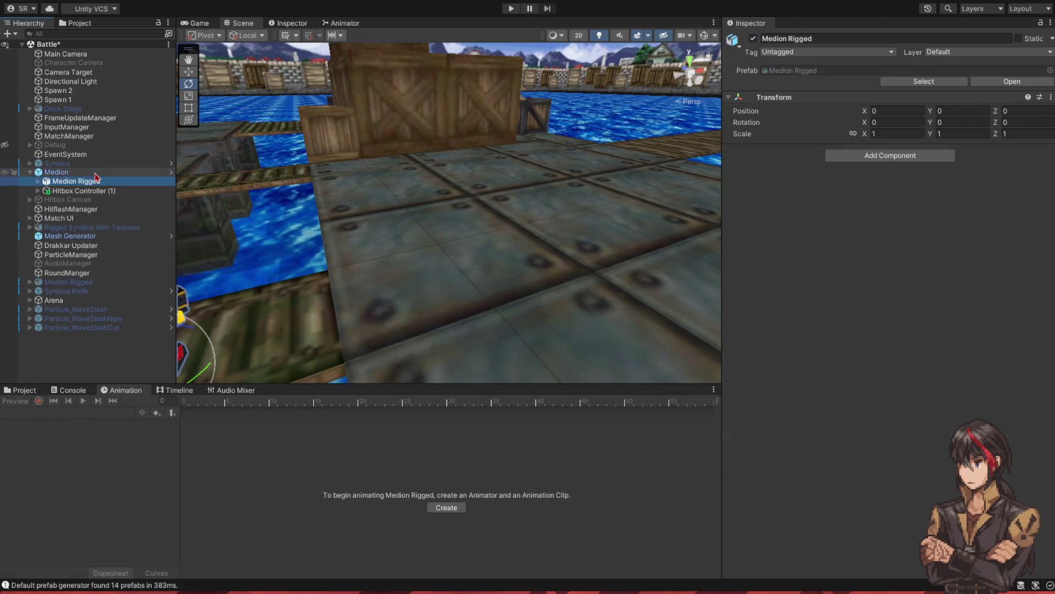
pyautogui.press('Right')
pyautogui.press('Down')
pyautogui.press('Right')
pyautogui.press('Down')
pyautogui.click(39, 401)
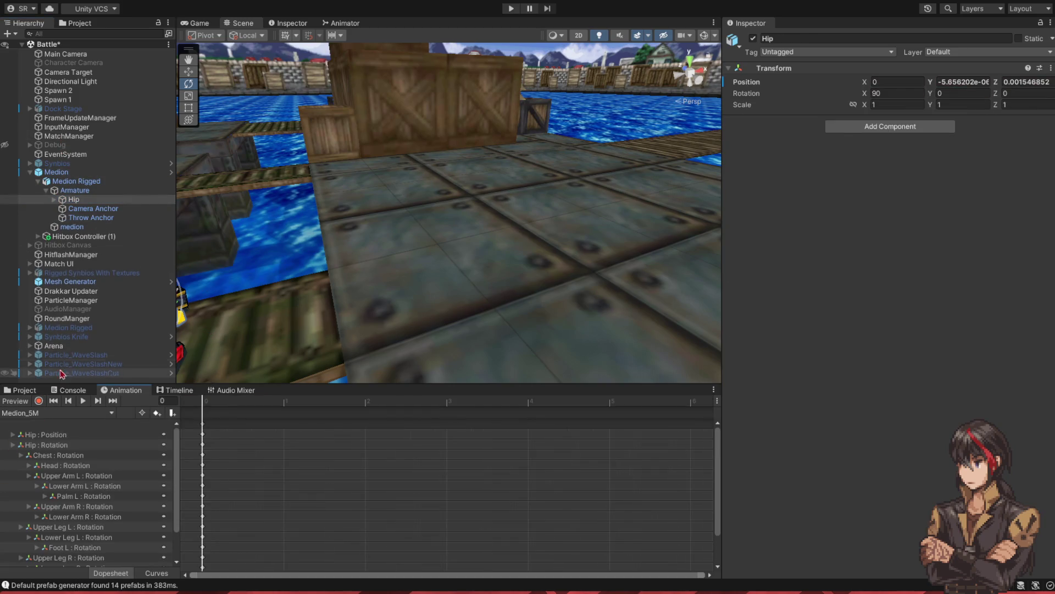
pyautogui.press('f')
pyautogui.moveTo(229, 240)
pyautogui.mouseDown()
pyautogui.moveTo(387, 164)
pyautogui.moveTo(330, 362)
pyautogui.mouseUp()
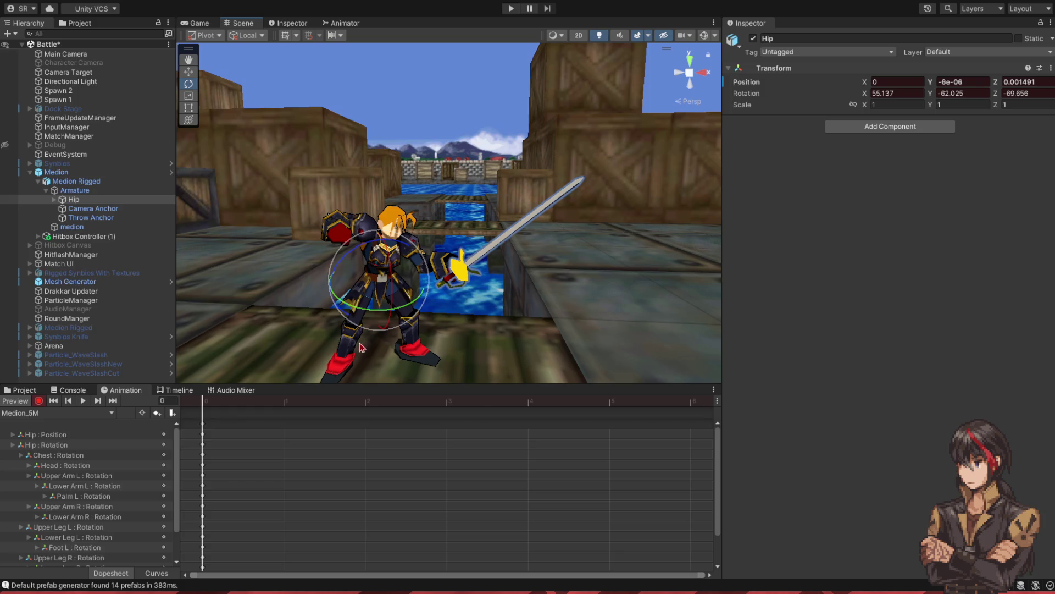
# - Twist Medion's Chest bone to angle the rapier
pyautogui.click(92, 201)
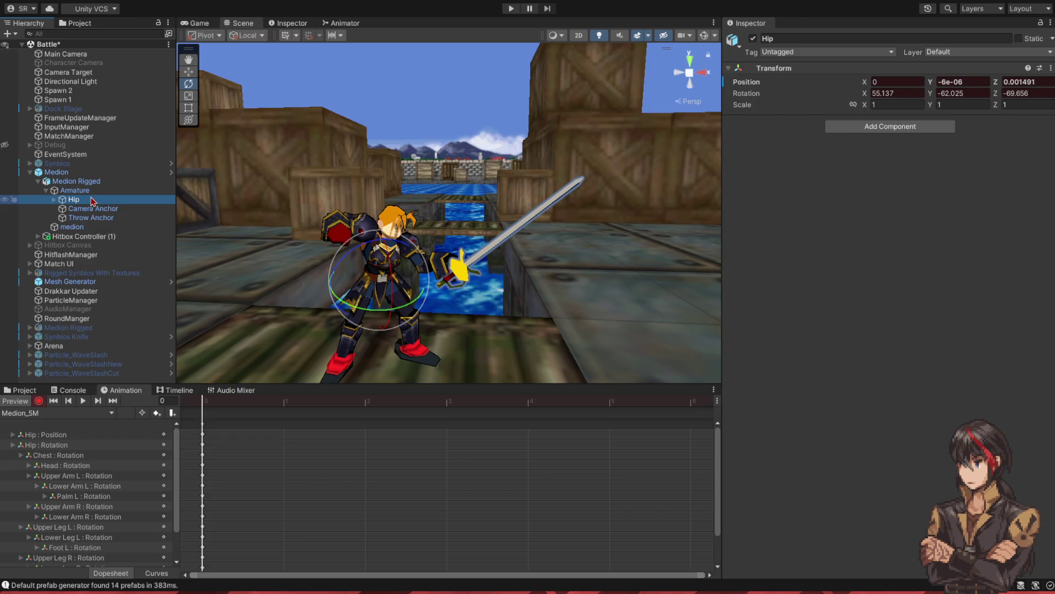
pyautogui.press('Right')
pyautogui.press('Down')
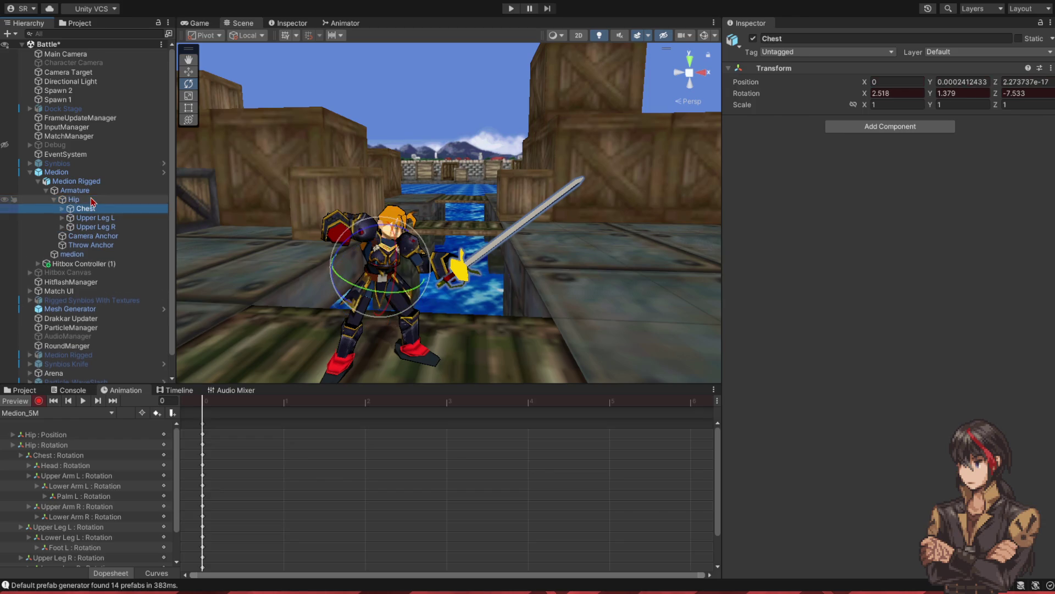
pyautogui.moveTo(363, 293); pyautogui.dragTo(382, 298)
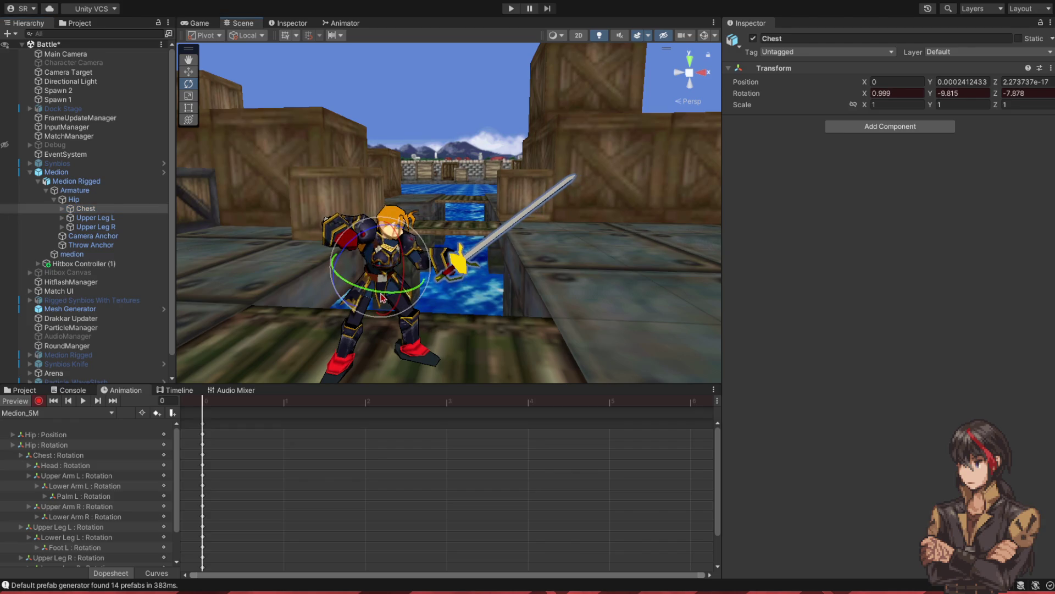
# - Bend the Lower Arm L bone to lower the sword
pyautogui.click(154, 219)
pyautogui.press('Up')
pyautogui.press('Right')
pyautogui.press('Down')
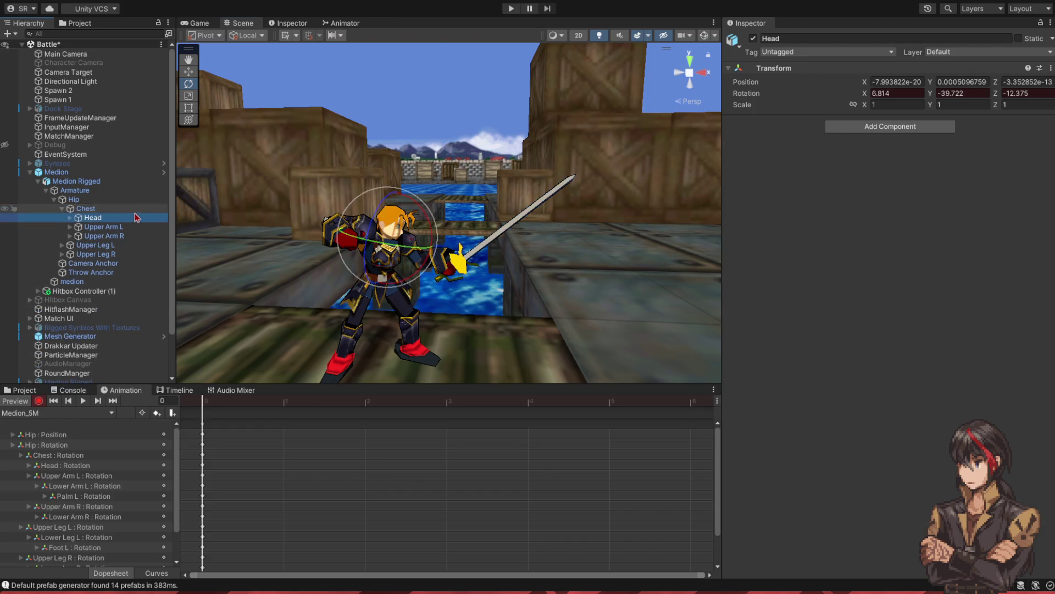
pyautogui.press('Down')
pyautogui.press('Right')
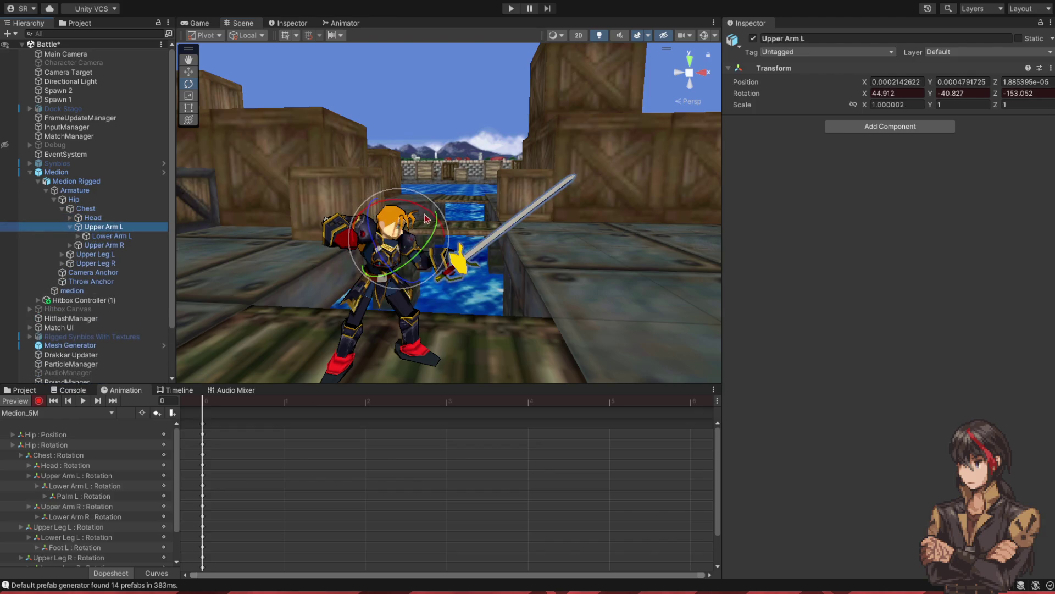
pyautogui.press('Down')
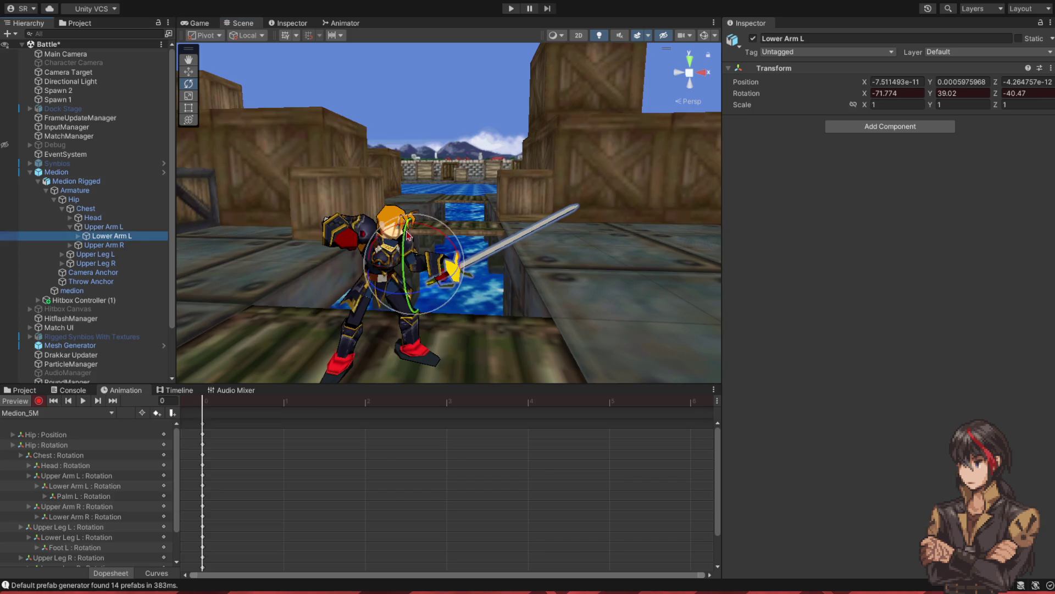
pyautogui.moveTo(440, 236); pyautogui.dragTo(230, 258)
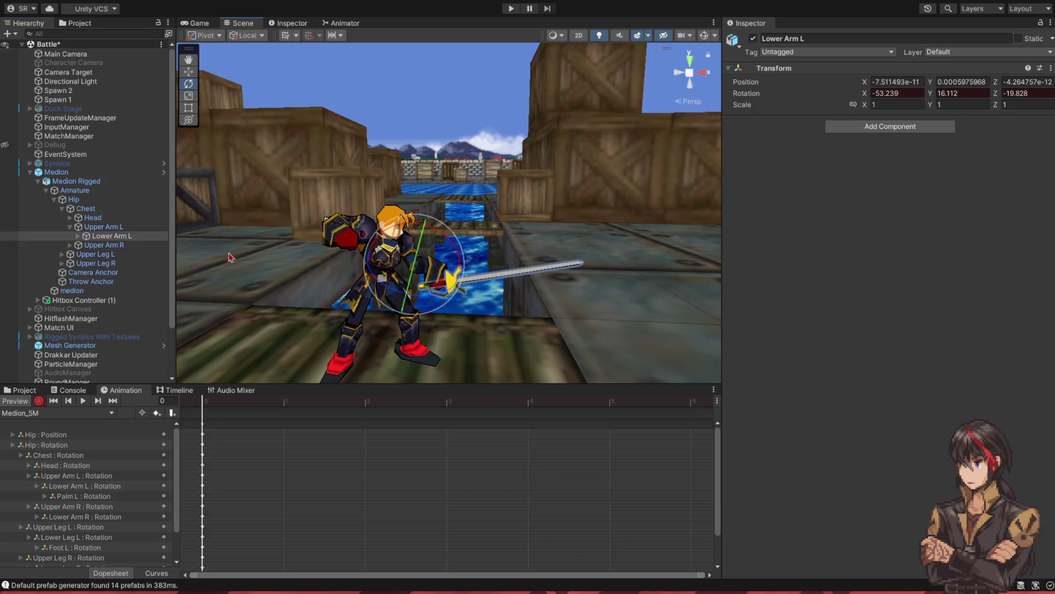
# - Rotate Upper Arm R slightly and tilt Palm L to angle the sword
pyautogui.click(108, 245)
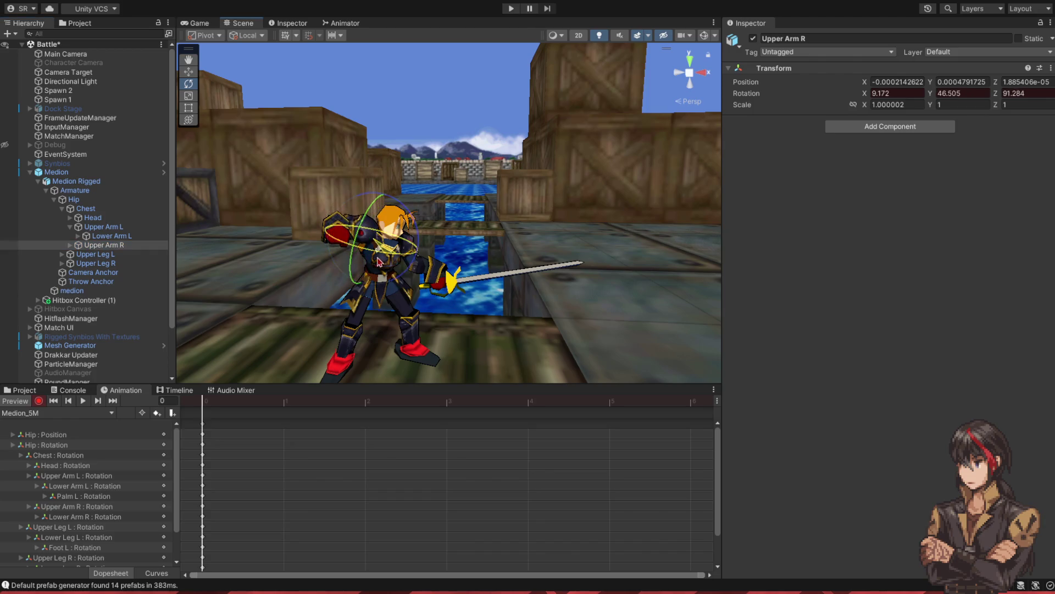
pyautogui.moveTo(380, 262); pyautogui.dragTo(373, 255)
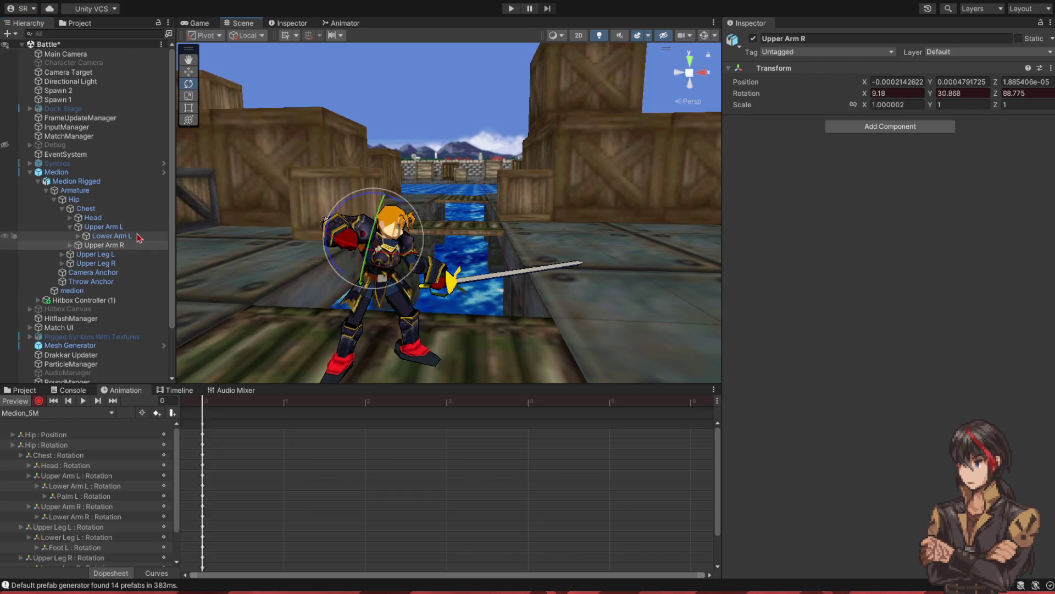
pyautogui.click(77, 236)
pyautogui.click(110, 245)
pyautogui.moveTo(428, 255)
pyautogui.mouseDown()
pyautogui.moveTo(477, 296)
pyautogui.moveTo(456, 332)
pyautogui.mouseUp()
# - Turn Medion's Head bone slightly
pyautogui.click(92, 218)
pyautogui.moveTo(418, 218); pyautogui.dragTo(429, 222)
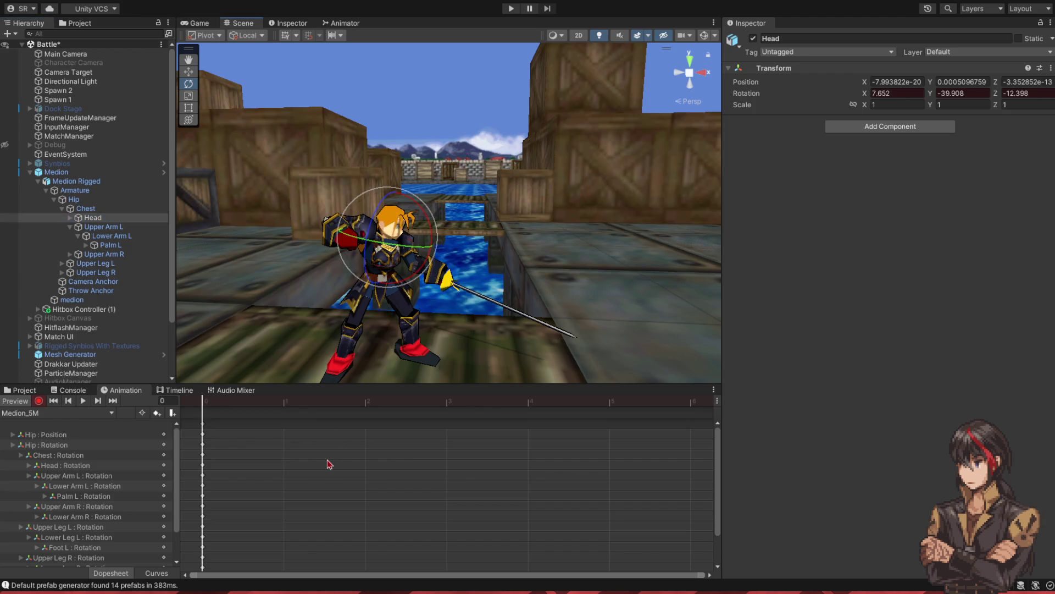
pyautogui.moveTo(401, 338); pyautogui.dragTo(414, 327)
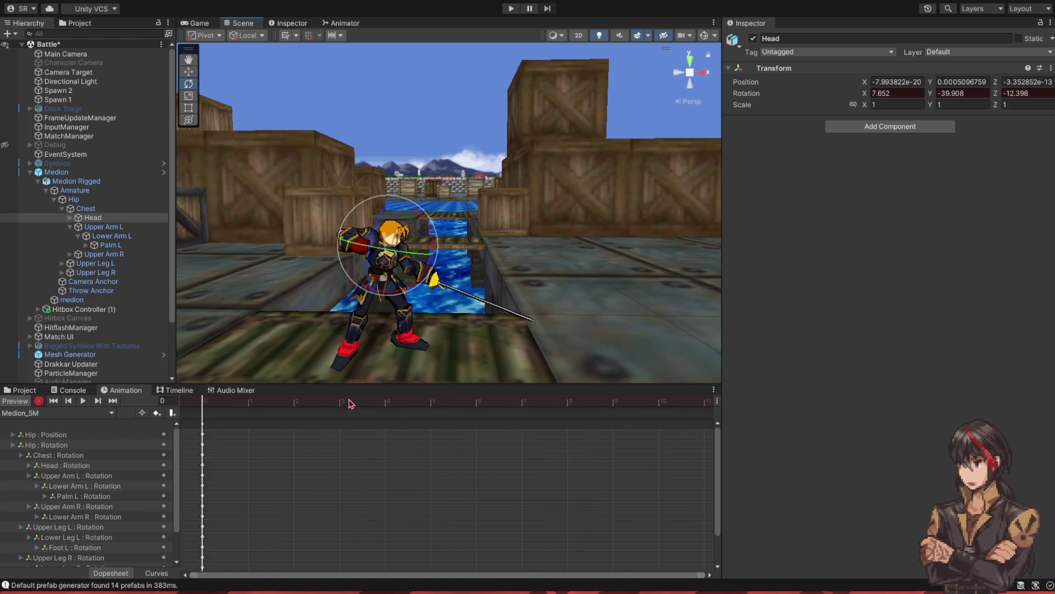
pyautogui.click(385, 401)
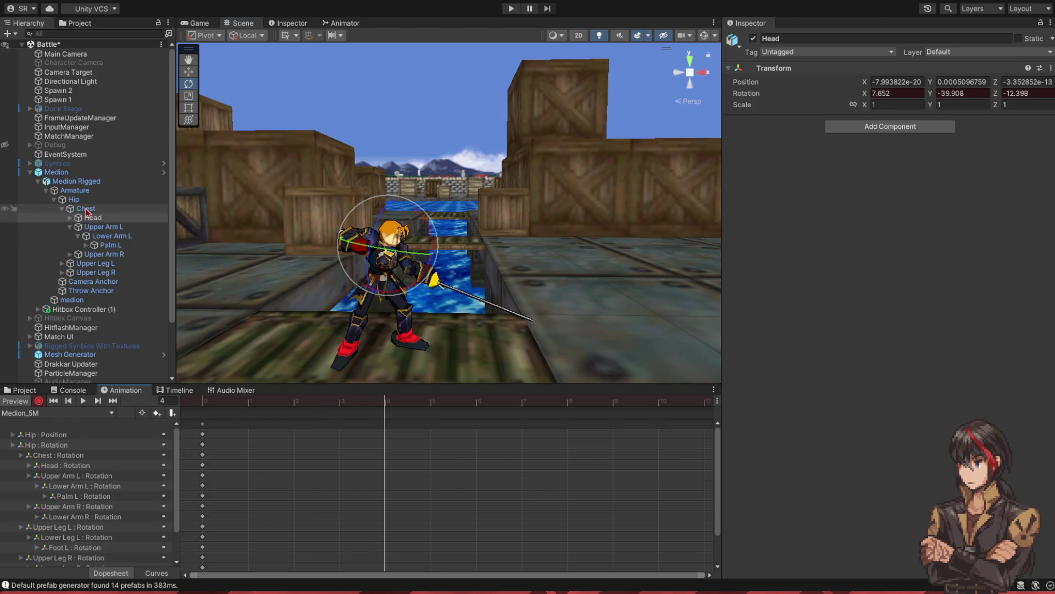
# - At frame 4, rotate the Hip, Chest and Head bones for the new pose
pyautogui.click(82, 199)
pyautogui.moveTo(383, 257)
pyautogui.mouseDown()
pyautogui.moveTo(374, 311)
pyautogui.moveTo(389, 269)
pyautogui.mouseUp()
pyautogui.click(126, 209)
pyautogui.click(194, 25)
pyautogui.middleClick(193, 25)
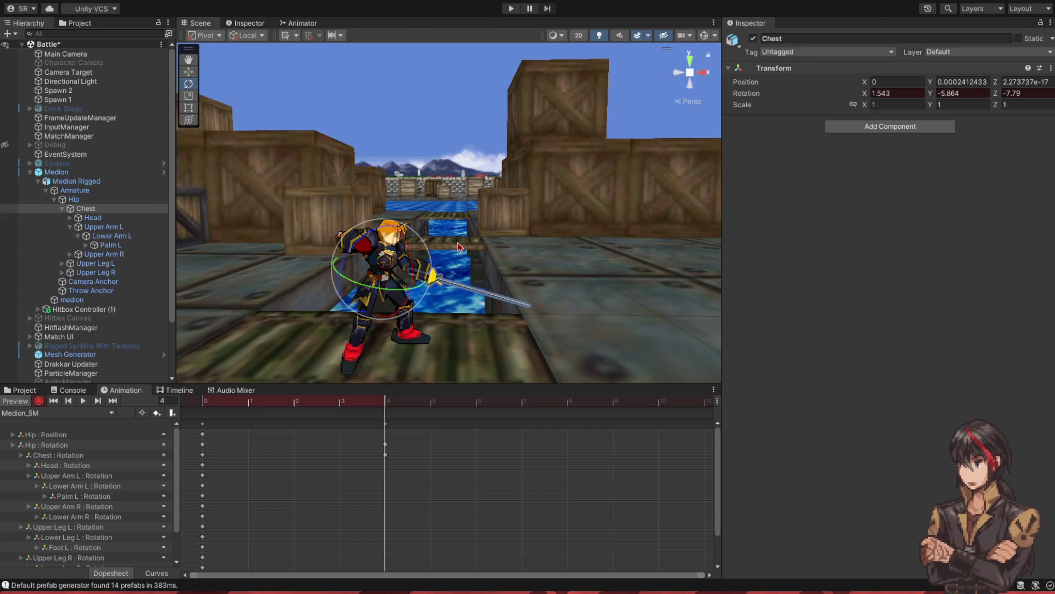
pyautogui.click(92, 217)
pyautogui.moveTo(410, 260); pyautogui.dragTo(398, 258)
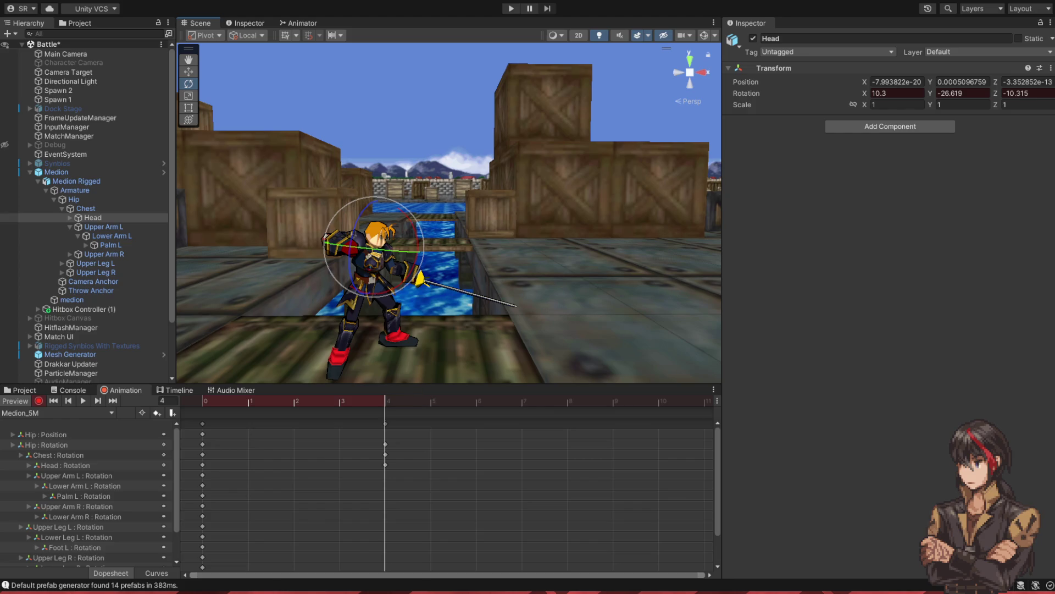
# - Open the Game view and dock it beside the Inspector, then preview frame 1
pyautogui.hotkey('ctrl', '2')
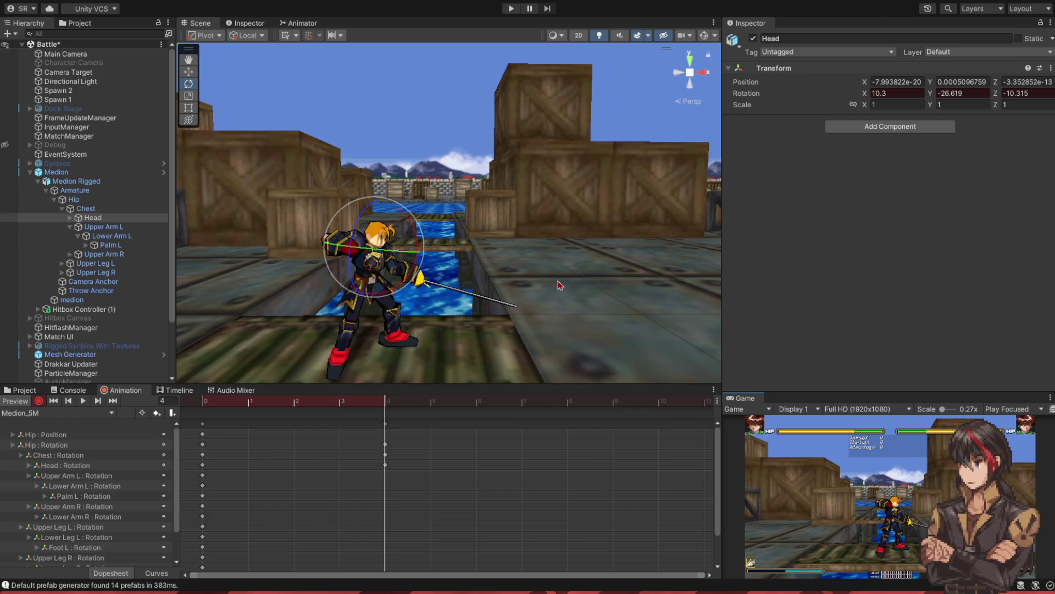
pyautogui.moveTo(476, 254); pyautogui.dragTo(493, 249)
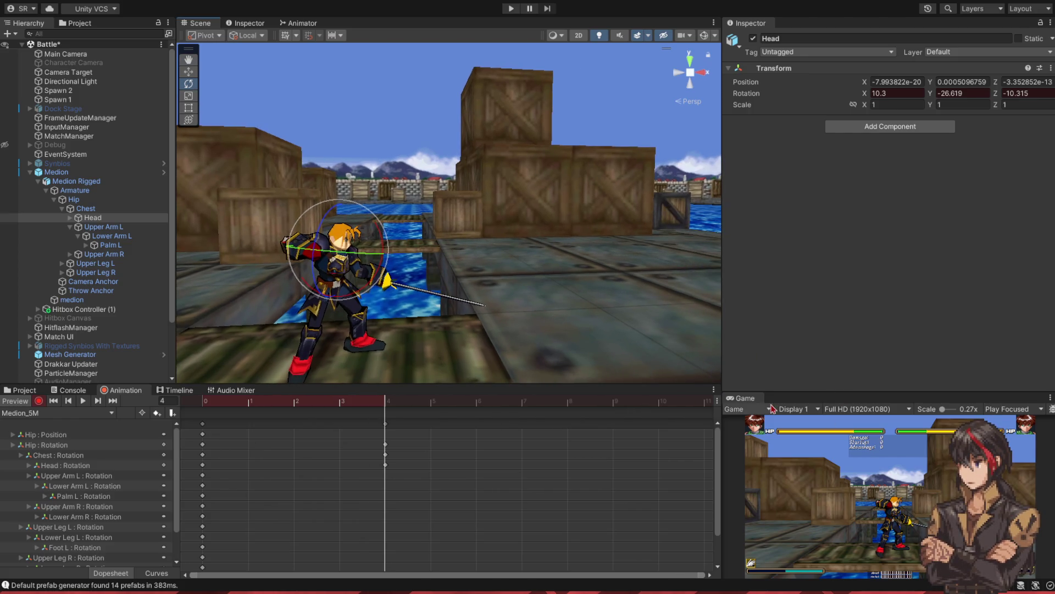
pyautogui.moveTo(352, 259)
pyautogui.mouseDown()
pyautogui.moveTo(331, 268)
pyautogui.moveTo(395, 276)
pyautogui.mouseUp()
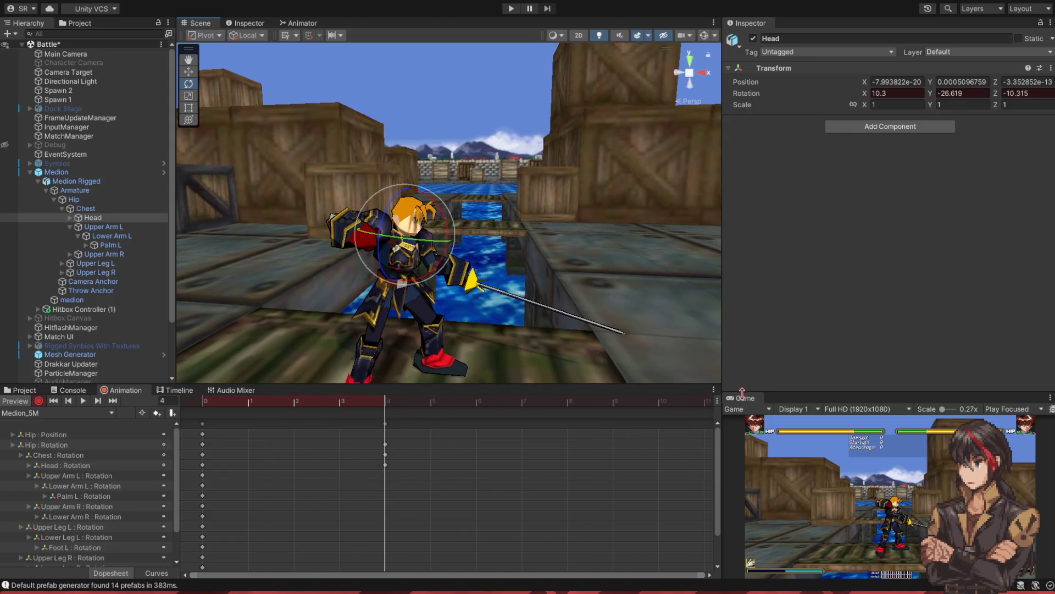
pyautogui.moveTo(774, 41); pyautogui.dragTo(743, 33)
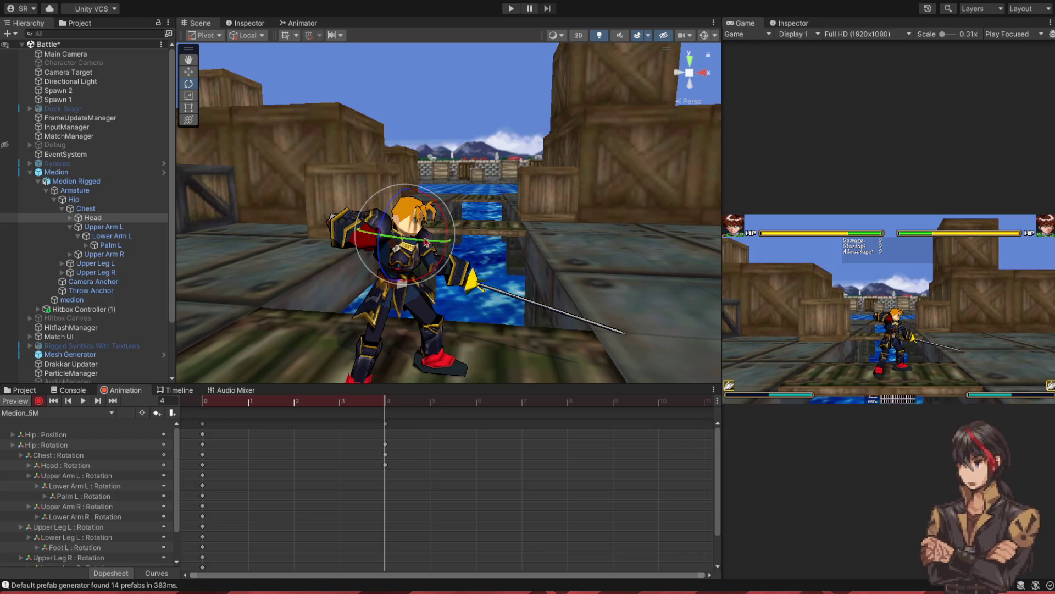
pyautogui.moveTo(384, 402)
pyautogui.mouseDown()
pyautogui.moveTo(258, 405)
pyautogui.moveTo(342, 405)
pyautogui.moveTo(288, 405)
pyautogui.moveTo(373, 438)
pyautogui.mouseUp()
pyautogui.scroll(3, 391, 274)
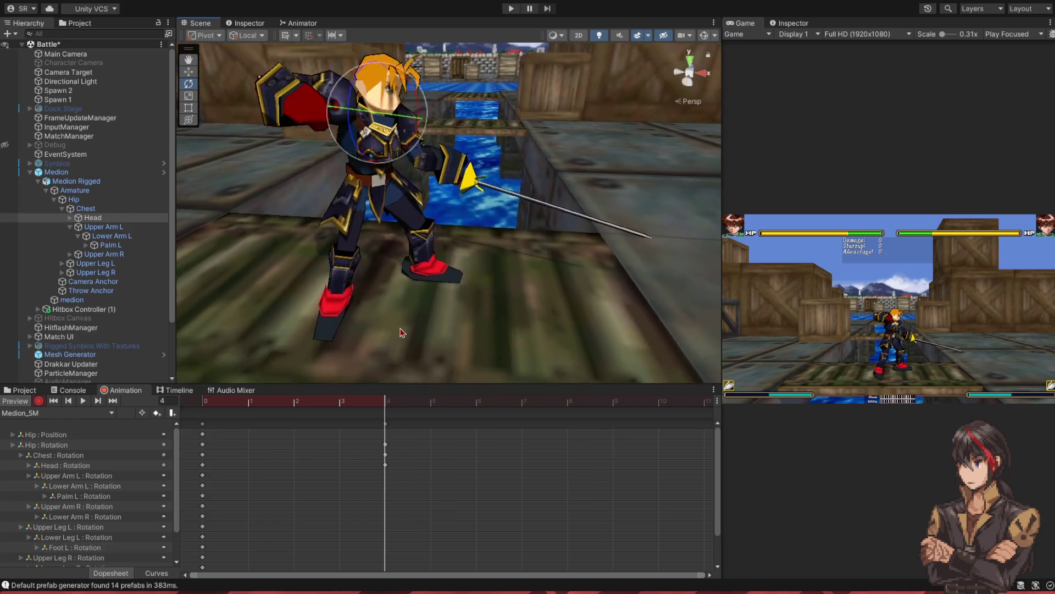
pyautogui.scroll(-3, 426, 274)
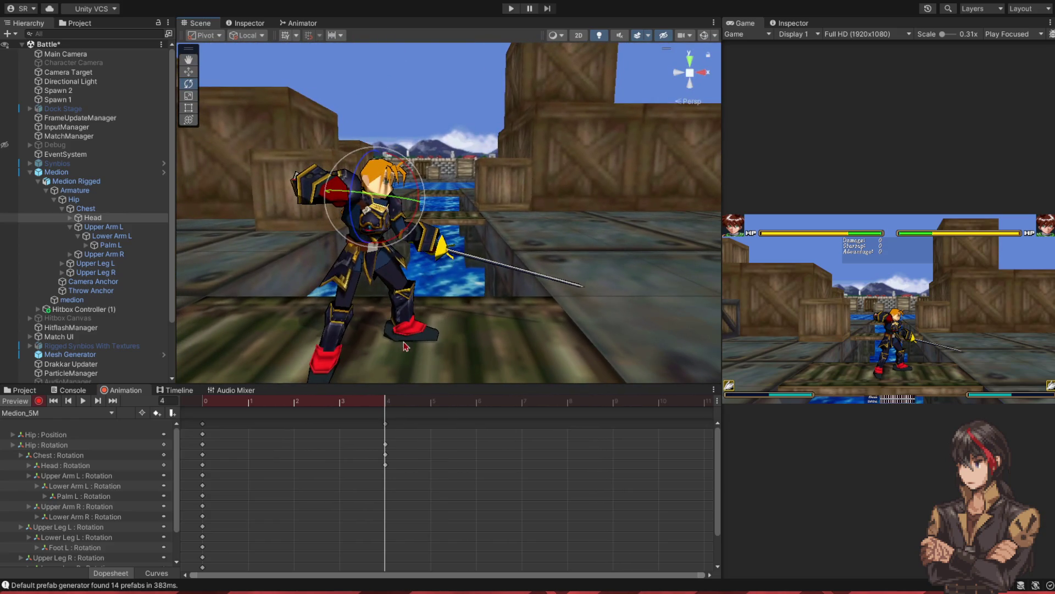
# - Rotate Upper Arm L and Palm L so the sword swings down-left, then preview the pose
pyautogui.click(103, 227)
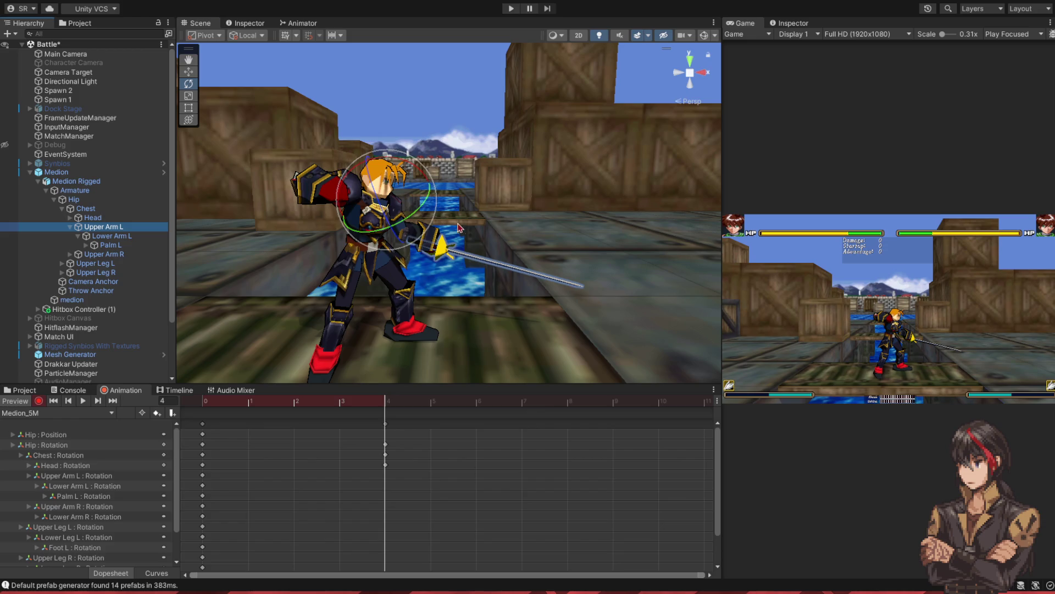
pyautogui.moveTo(434, 220); pyautogui.dragTo(308, 254)
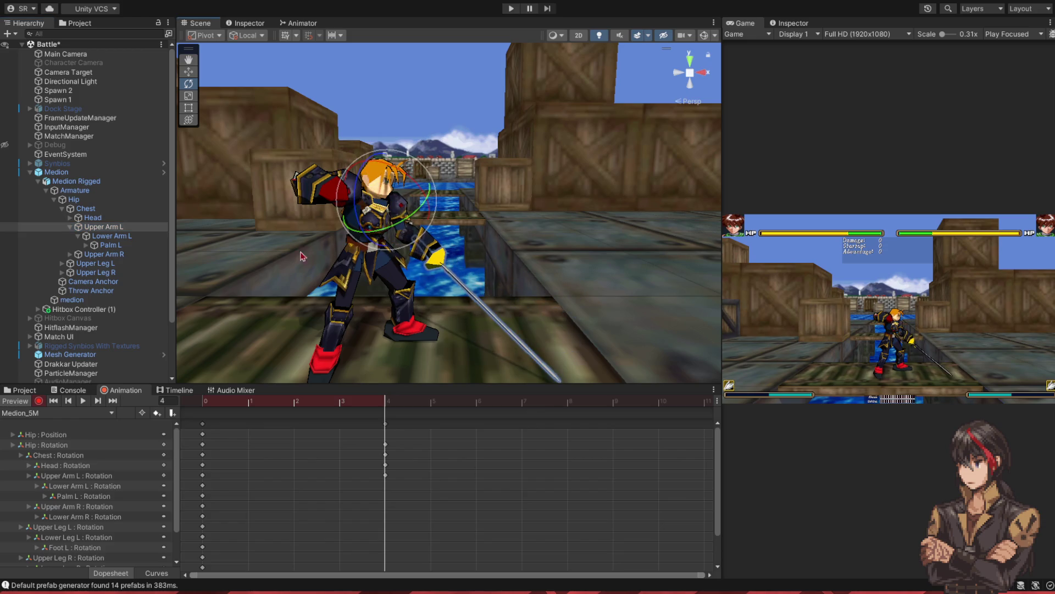
pyautogui.click(111, 235)
pyautogui.moveTo(448, 244); pyautogui.dragTo(286, 259)
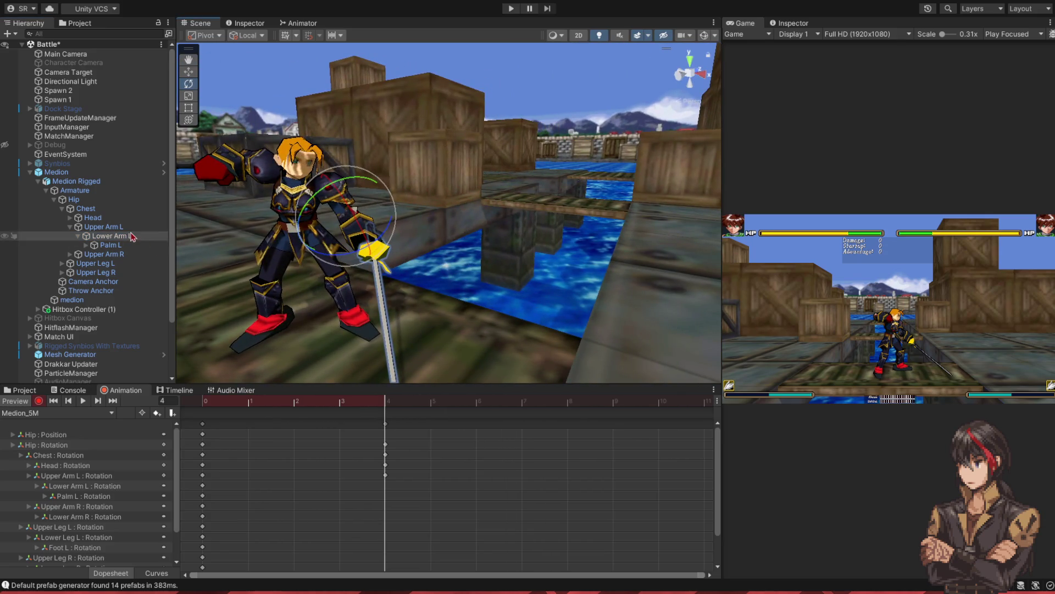
pyautogui.click(110, 226)
pyautogui.moveTo(328, 186)
pyautogui.mouseDown()
pyautogui.moveTo(341, 146)
pyautogui.moveTo(323, 134)
pyautogui.mouseUp()
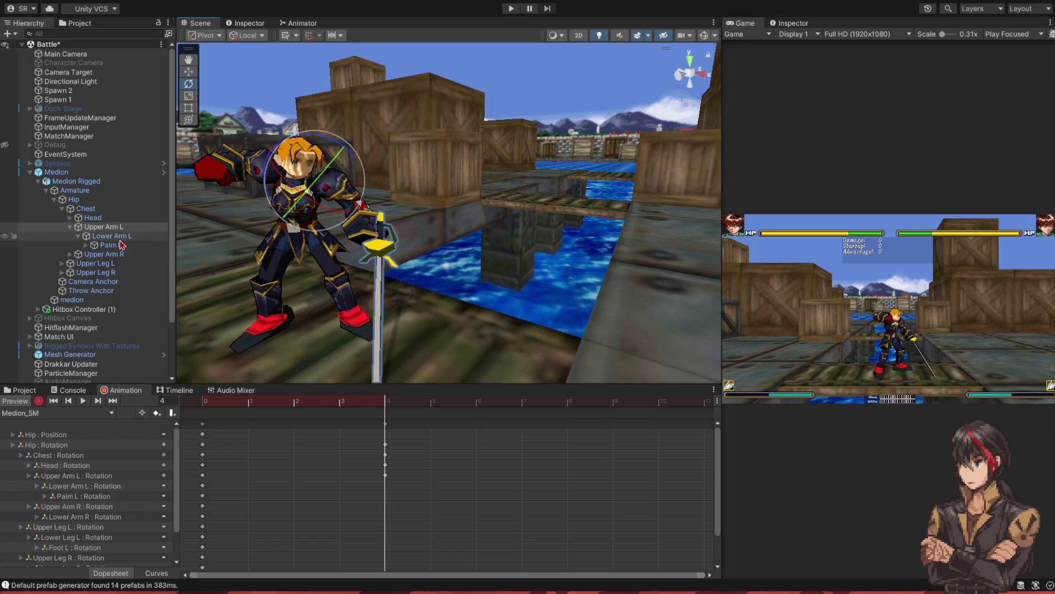
pyautogui.click(135, 248)
pyautogui.moveTo(374, 270)
pyautogui.mouseDown()
pyautogui.moveTo(332, 260)
pyautogui.moveTo(349, 225)
pyautogui.mouseUp()
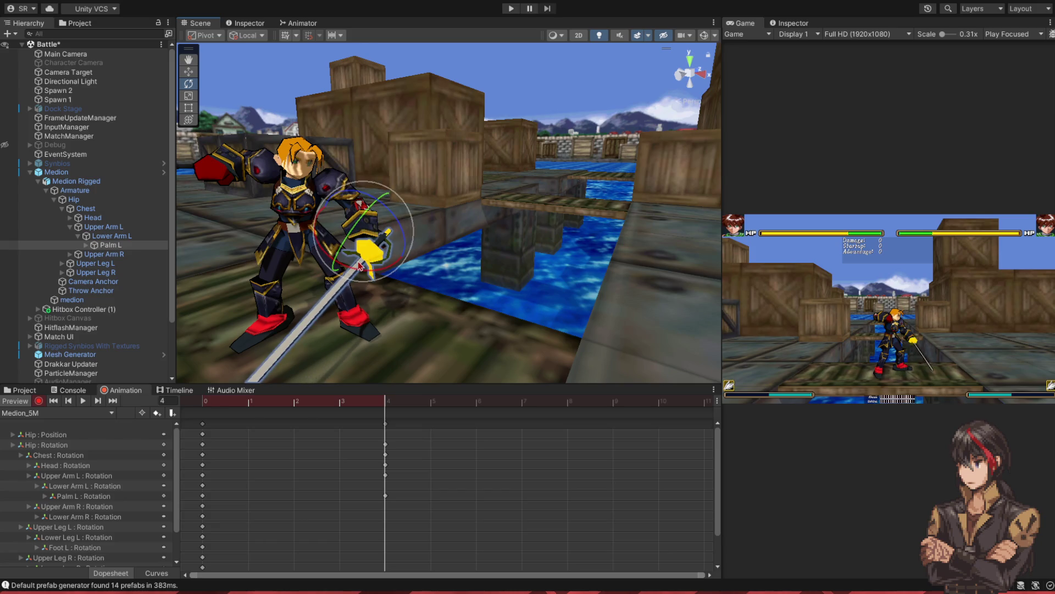
pyautogui.moveTo(360, 267)
pyautogui.mouseDown()
pyautogui.moveTo(344, 379)
pyautogui.moveTo(195, 414)
pyautogui.moveTo(568, 429)
pyautogui.mouseUp()
pyautogui.click(341, 403)
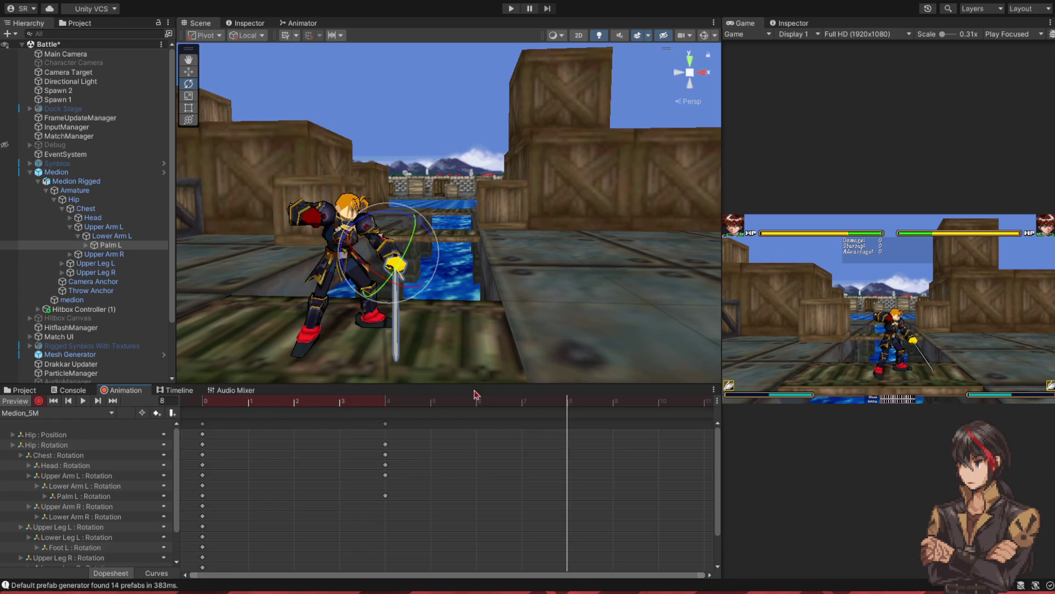
# - Rotate the Chest, Upper Arm L and Lower Arm L to swing the sword right
pyautogui.click(119, 210)
pyautogui.moveTo(344, 218); pyautogui.dragTo(373, 237)
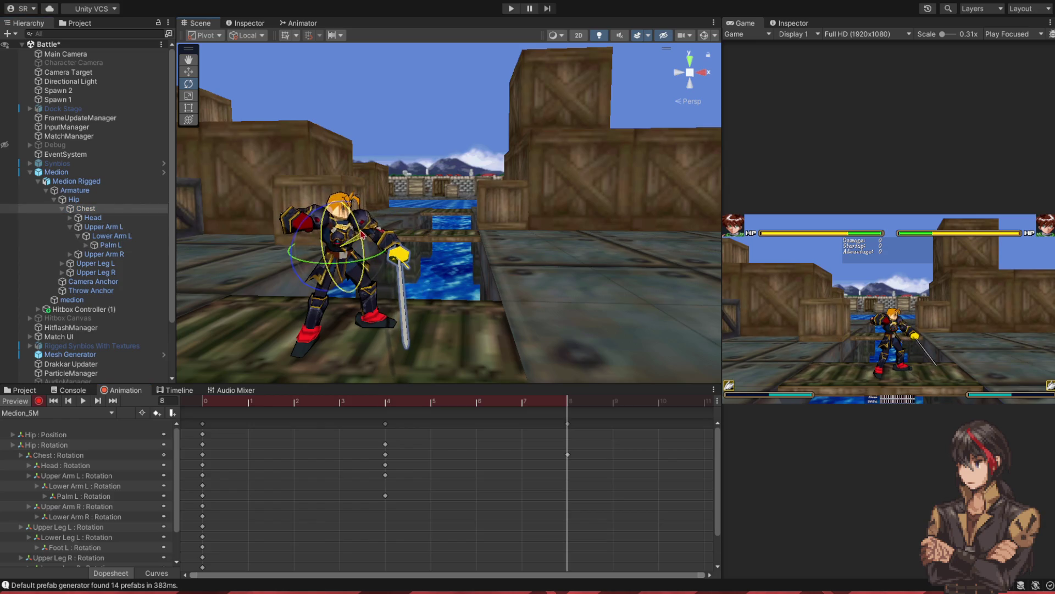
pyautogui.click(369, 239)
pyautogui.moveTo(371, 238)
pyautogui.mouseDown()
pyautogui.moveTo(331, 234)
pyautogui.moveTo(387, 214)
pyautogui.mouseUp()
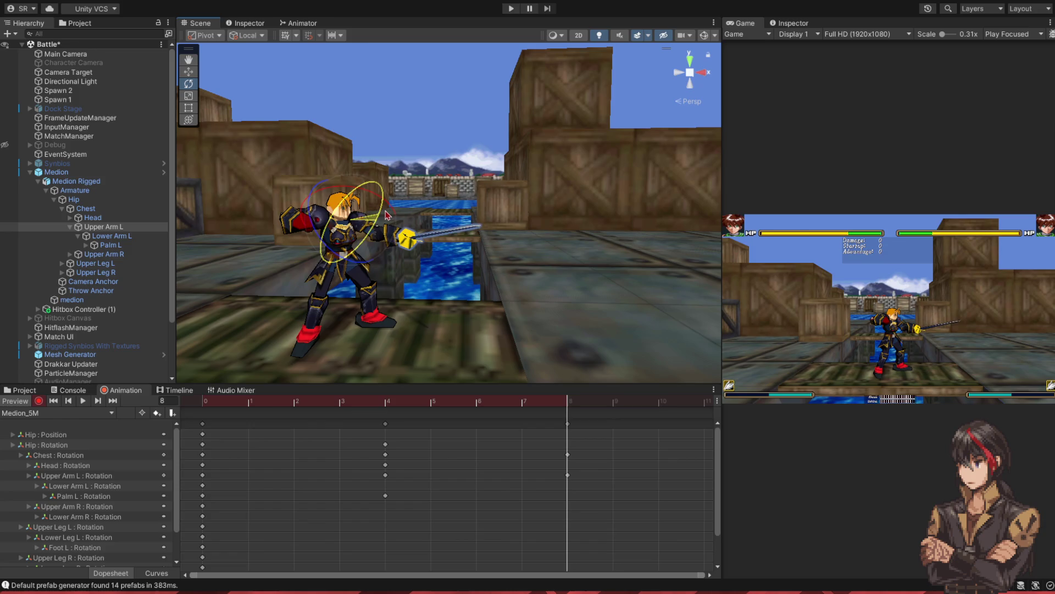
pyautogui.click(299, 224)
pyautogui.moveTo(409, 211); pyautogui.dragTo(397, 208)
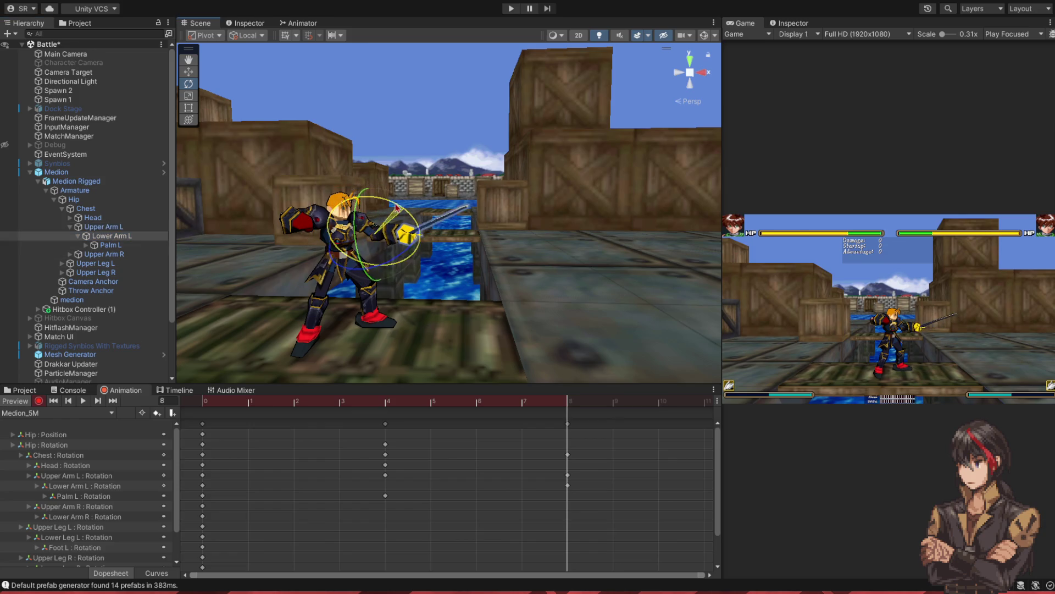
# - Turn Palm L so the sword stands upright then tilts diagonally, previewing from frame 0
pyautogui.click(376, 232)
pyautogui.moveTo(406, 249)
pyautogui.mouseDown()
pyautogui.moveTo(423, 181)
pyautogui.moveTo(419, 143)
pyautogui.mouseUp()
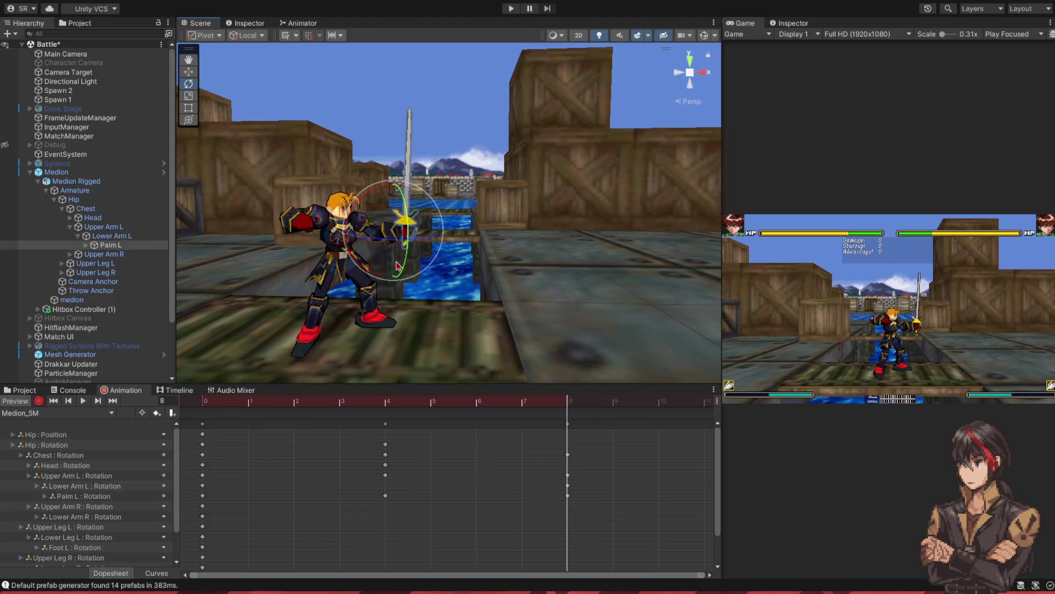
pyautogui.moveTo(372, 278); pyautogui.dragTo(332, 268)
pyautogui.moveTo(554, 400)
pyautogui.mouseDown()
pyautogui.moveTo(210, 391)
pyautogui.moveTo(564, 416)
pyautogui.mouseUp()
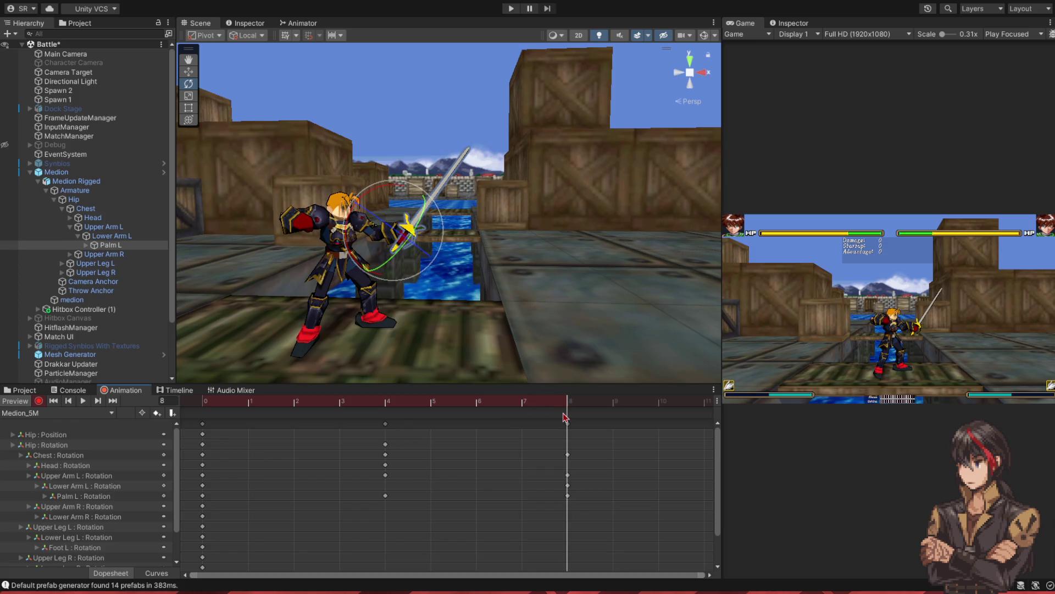
pyautogui.moveTo(398, 197)
pyautogui.mouseDown()
pyautogui.moveTo(384, 189)
pyautogui.moveTo(404, 236)
pyautogui.moveTo(373, 268)
pyautogui.mouseUp()
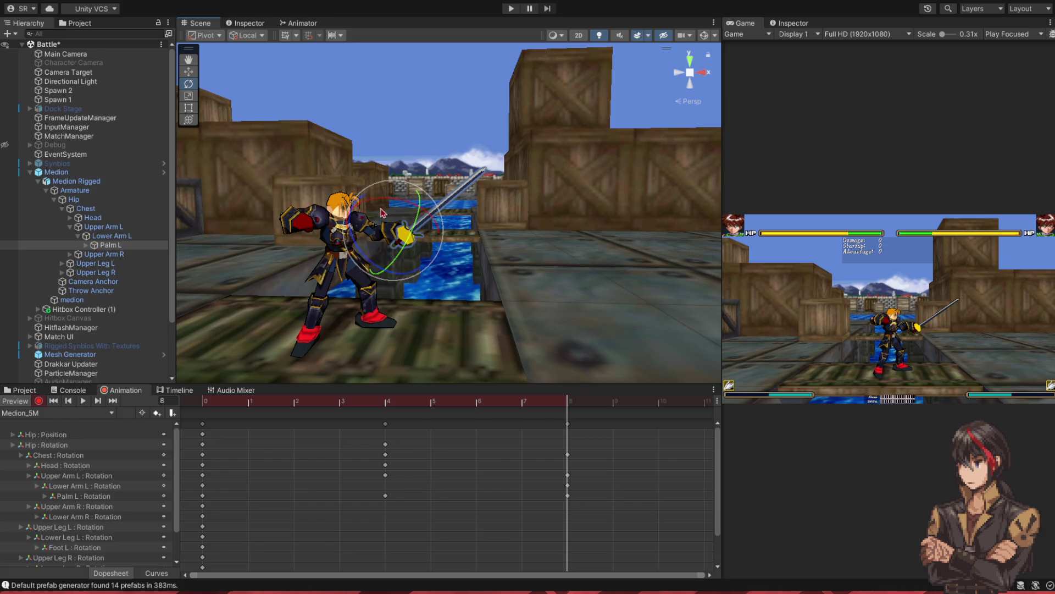
pyautogui.moveTo(549, 400)
pyautogui.mouseDown()
pyautogui.moveTo(211, 398)
pyautogui.moveTo(567, 403)
pyautogui.moveTo(431, 410)
pyautogui.moveTo(387, 423)
pyautogui.moveTo(461, 430)
pyautogui.mouseUp()
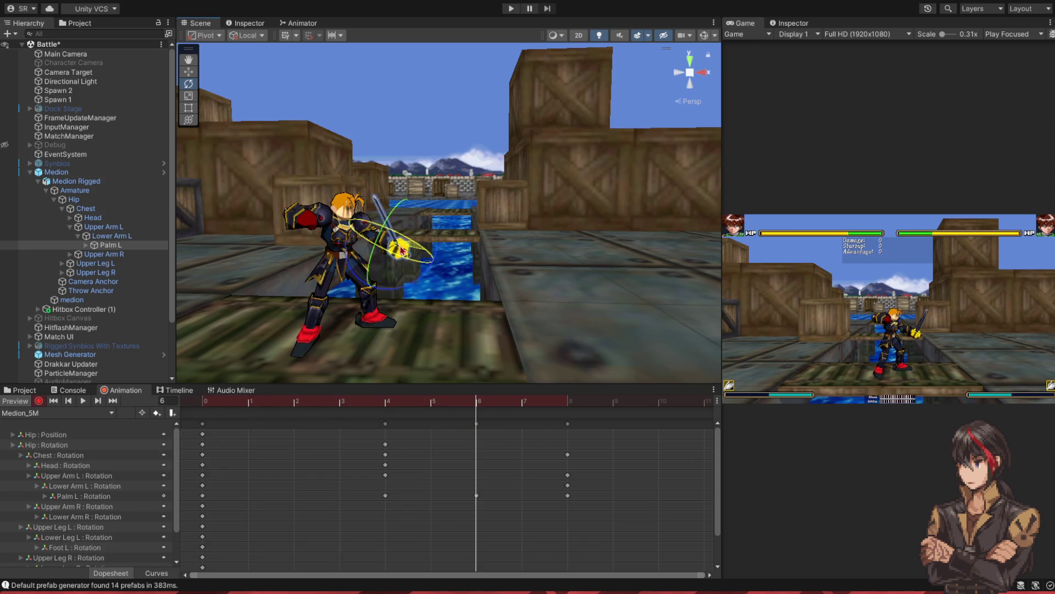
# - Zoom the Dopesheet out, rotate Upper Arm L at frame 13, select Lower Arm L and Palm L, then review
pyautogui.moveTo(479, 406)
pyautogui.mouseDown()
pyautogui.moveTo(566, 413)
pyautogui.moveTo(205, 437)
pyautogui.moveTo(577, 459)
pyautogui.moveTo(464, 454)
pyautogui.moveTo(296, 471)
pyautogui.moveTo(608, 463)
pyautogui.moveTo(574, 464)
pyautogui.mouseUp()
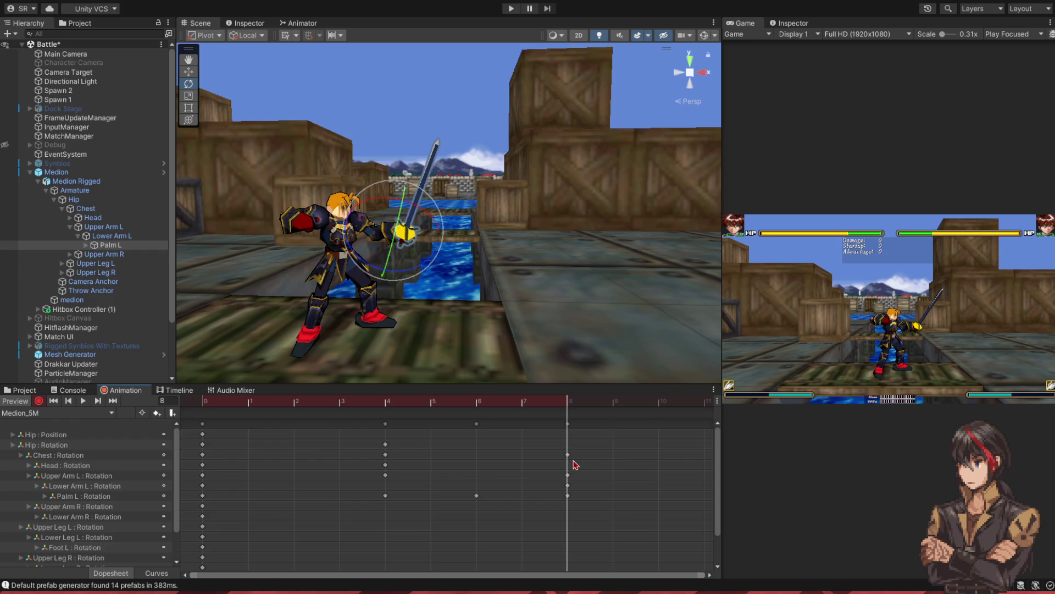
pyautogui.scroll(-3, 574, 464)
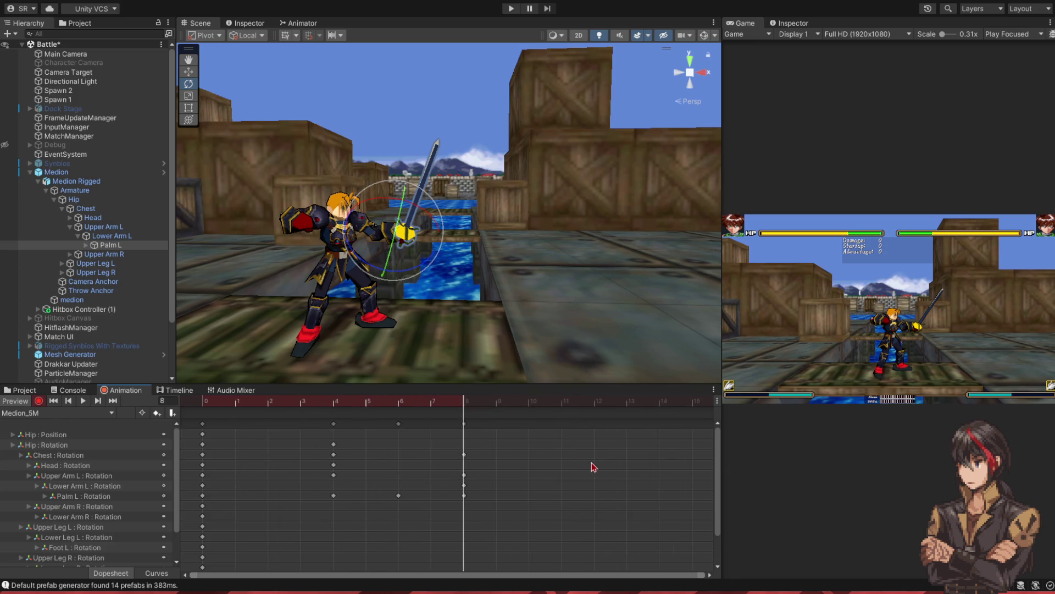
pyautogui.scroll(-1, 593, 465)
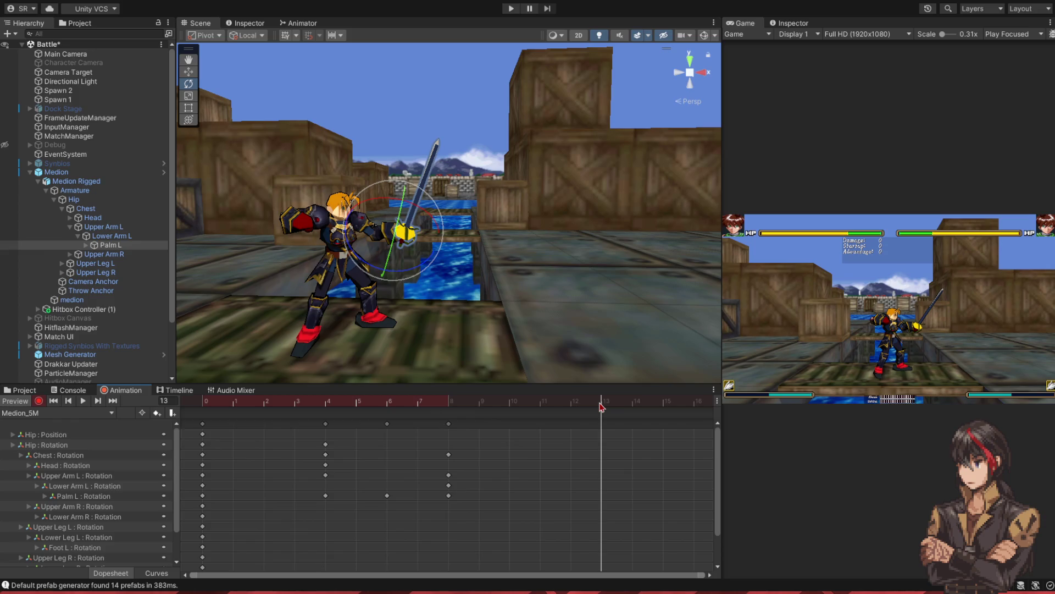
pyautogui.click(103, 227)
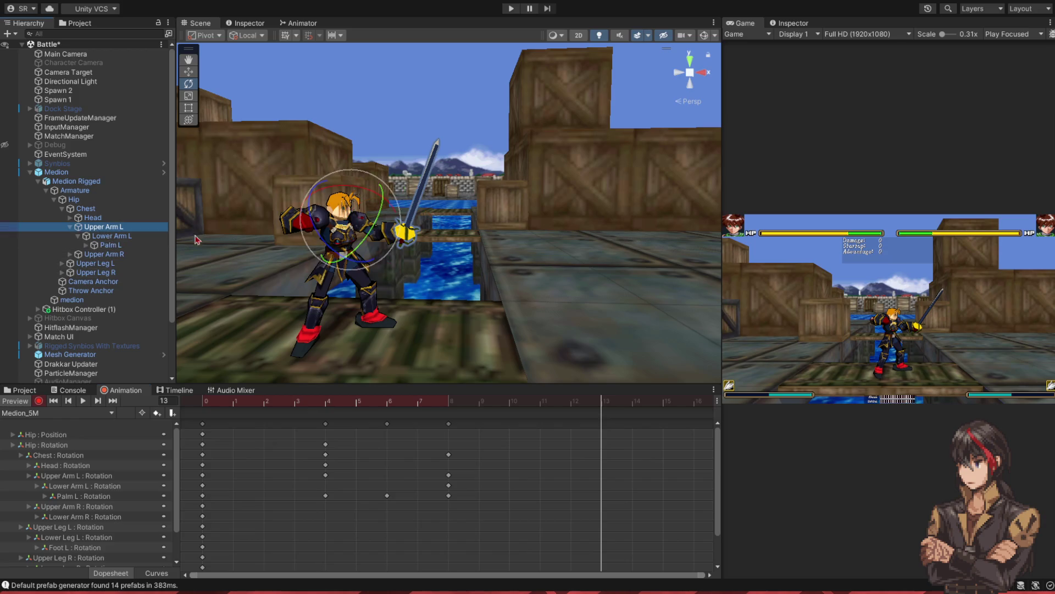
pyautogui.moveTo(379, 197)
pyautogui.mouseDown()
pyautogui.moveTo(403, 211)
pyautogui.moveTo(383, 203)
pyautogui.moveTo(395, 249)
pyautogui.mouseUp()
pyautogui.click(154, 236)
pyautogui.click(131, 246)
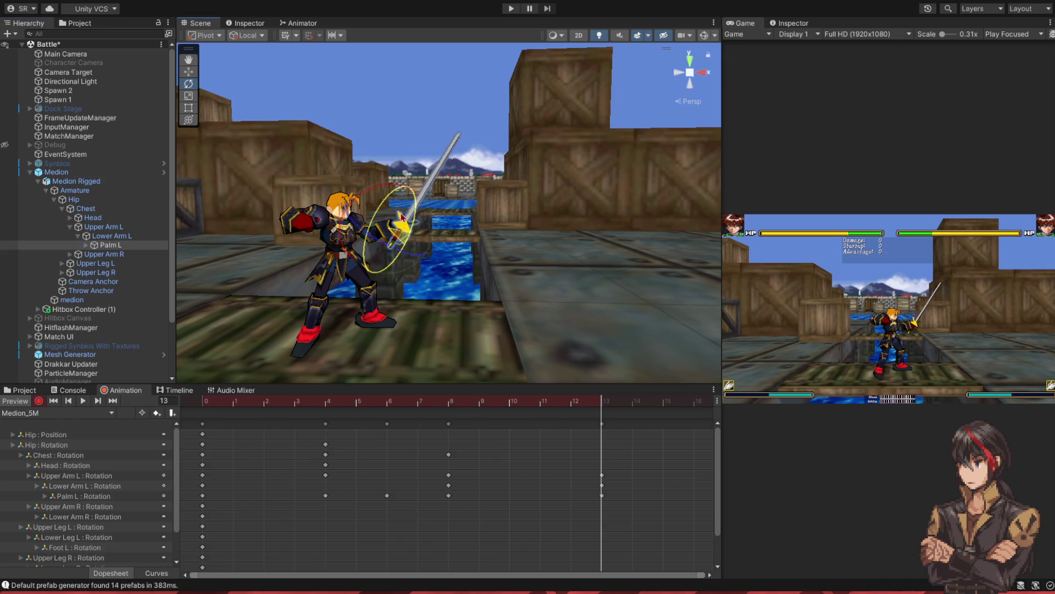
pyautogui.moveTo(587, 401)
pyautogui.mouseDown()
pyautogui.moveTo(246, 400)
pyautogui.moveTo(596, 430)
pyautogui.moveTo(143, 429)
pyautogui.mouseUp()
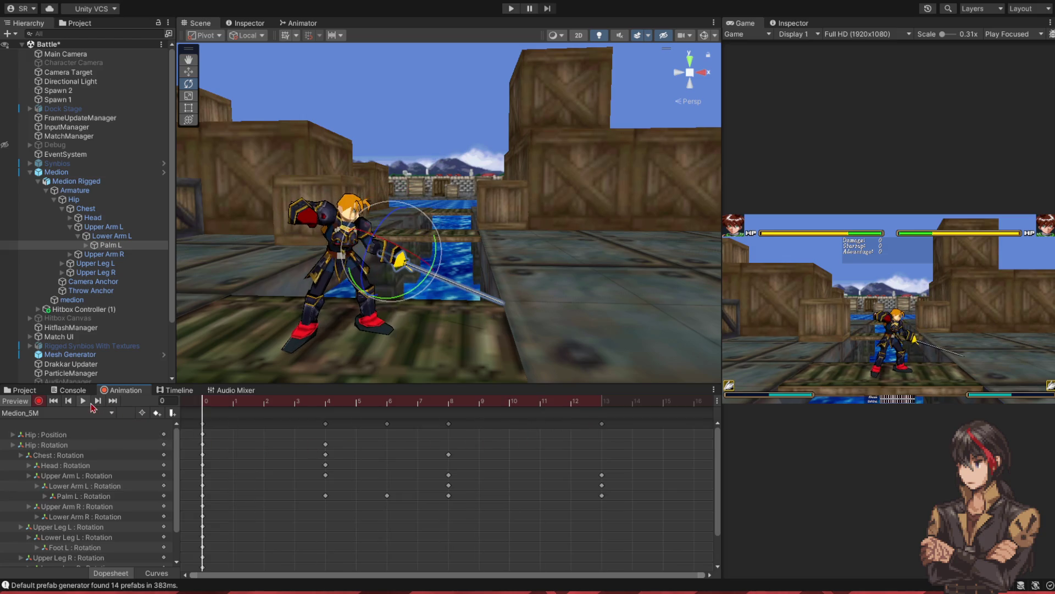
# - Play the attack, then rotate Palm L at frame 8 so the sword points forward
pyautogui.click(87, 402)
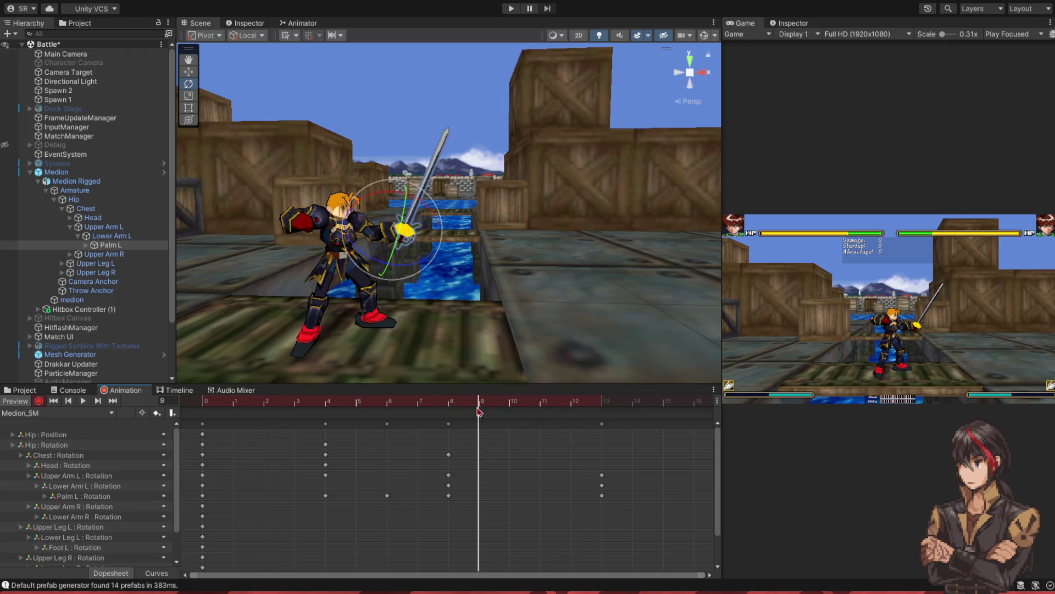
pyautogui.click(453, 431)
pyautogui.moveTo(428, 187); pyautogui.dragTo(468, 206)
pyautogui.moveTo(438, 404)
pyautogui.mouseDown()
pyautogui.moveTo(304, 421)
pyautogui.moveTo(511, 426)
pyautogui.moveTo(400, 430)
pyautogui.mouseUp()
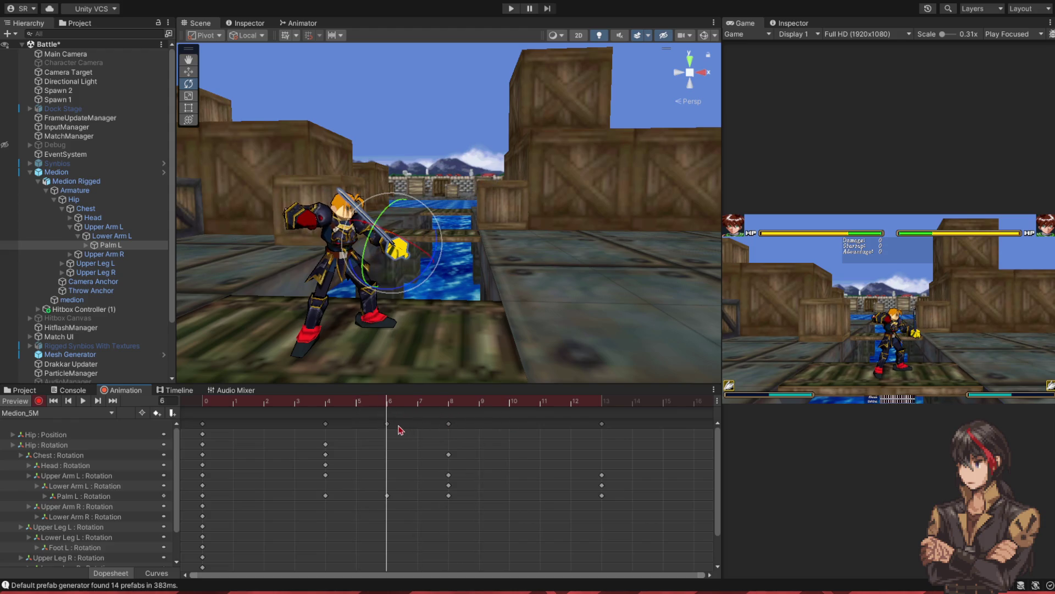
pyautogui.click(329, 403)
pyautogui.moveTo(330, 405)
pyautogui.mouseDown()
pyautogui.moveTo(208, 411)
pyautogui.moveTo(388, 419)
pyautogui.mouseUp()
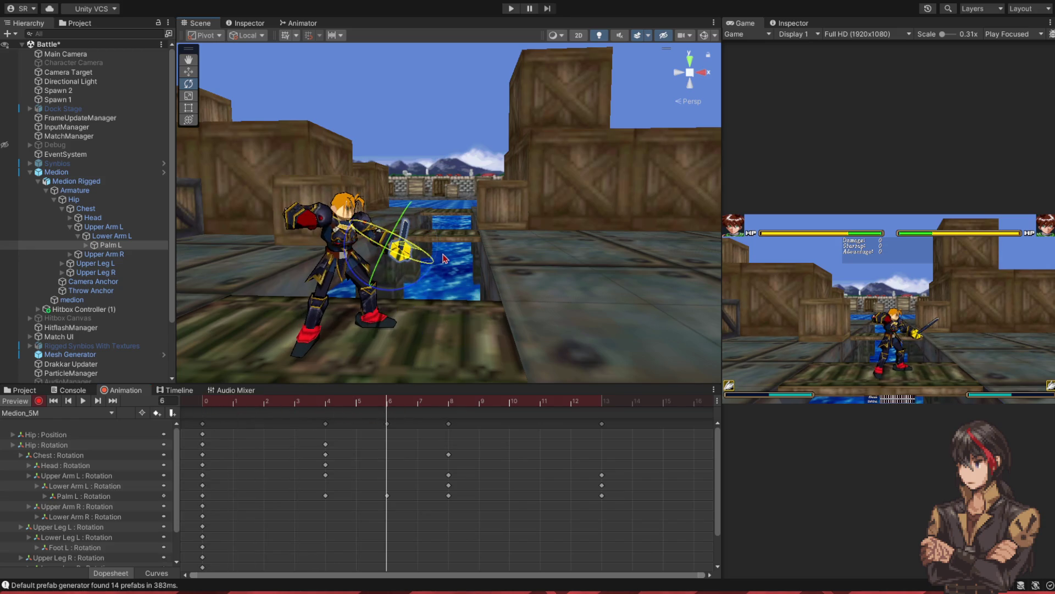
# - Re-angle Palm L to point the sword forward, replay the clip, and check frames 13 and 4
pyautogui.moveTo(400, 402)
pyautogui.mouseDown()
pyautogui.moveTo(478, 404)
pyautogui.moveTo(264, 404)
pyautogui.moveTo(601, 412)
pyautogui.mouseUp()
pyautogui.moveTo(383, 188); pyautogui.dragTo(473, 286)
pyautogui.moveTo(593, 402); pyautogui.dragTo(132, 409)
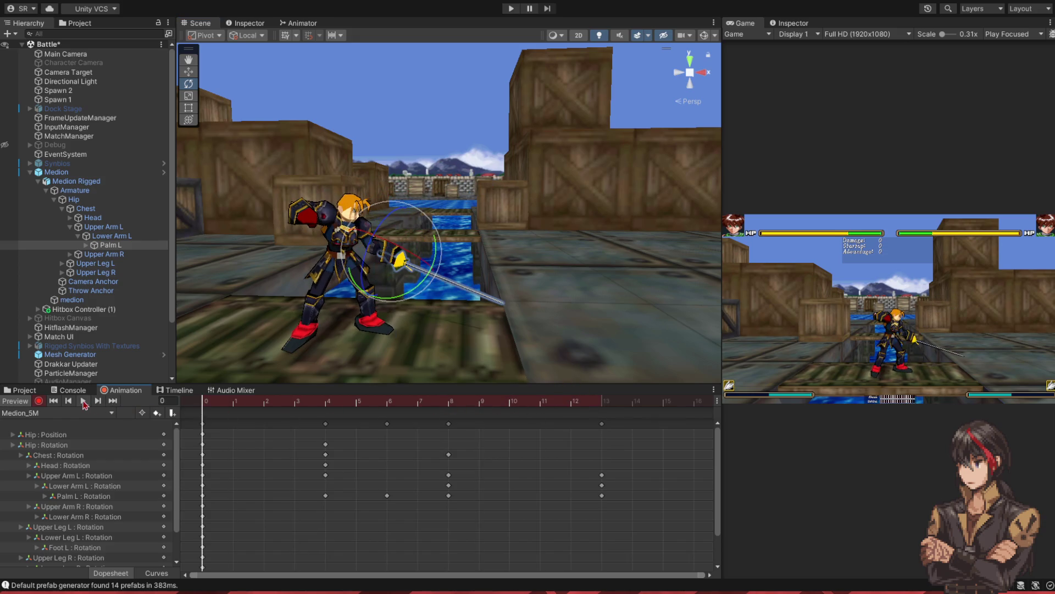
pyautogui.click(84, 402)
pyautogui.click(83, 402)
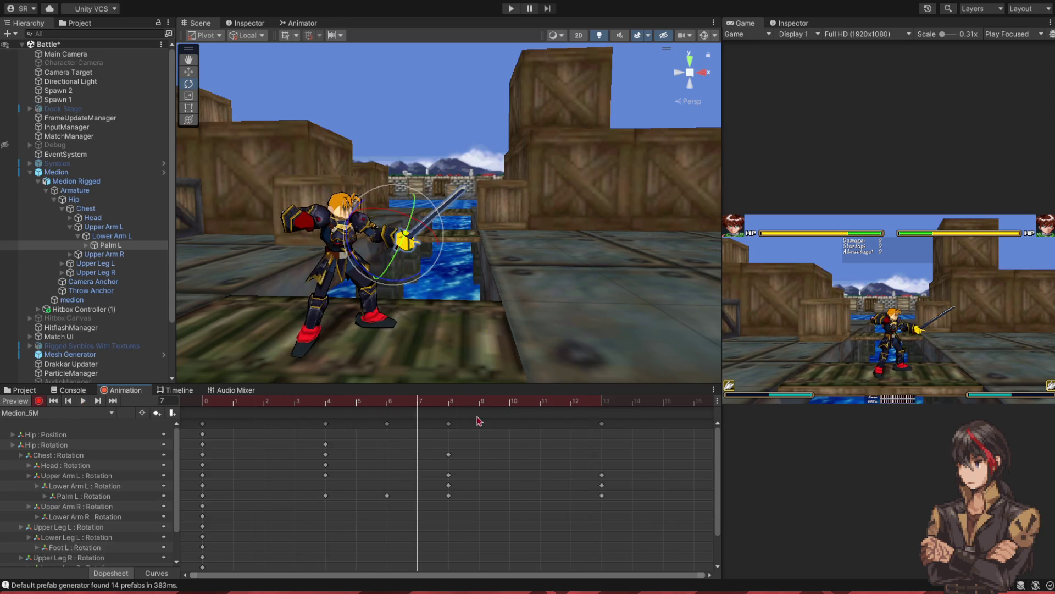
pyautogui.click(600, 406)
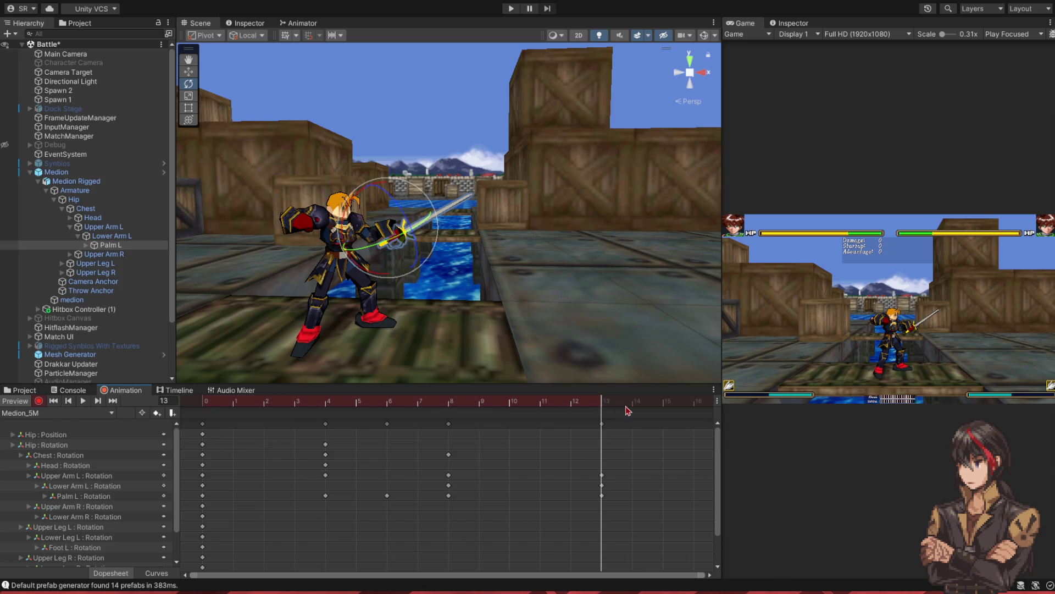
pyautogui.moveTo(461, 404)
pyautogui.mouseDown()
pyautogui.moveTo(203, 406)
pyautogui.moveTo(316, 450)
pyautogui.moveTo(431, 449)
pyautogui.moveTo(323, 453)
pyautogui.mouseUp()
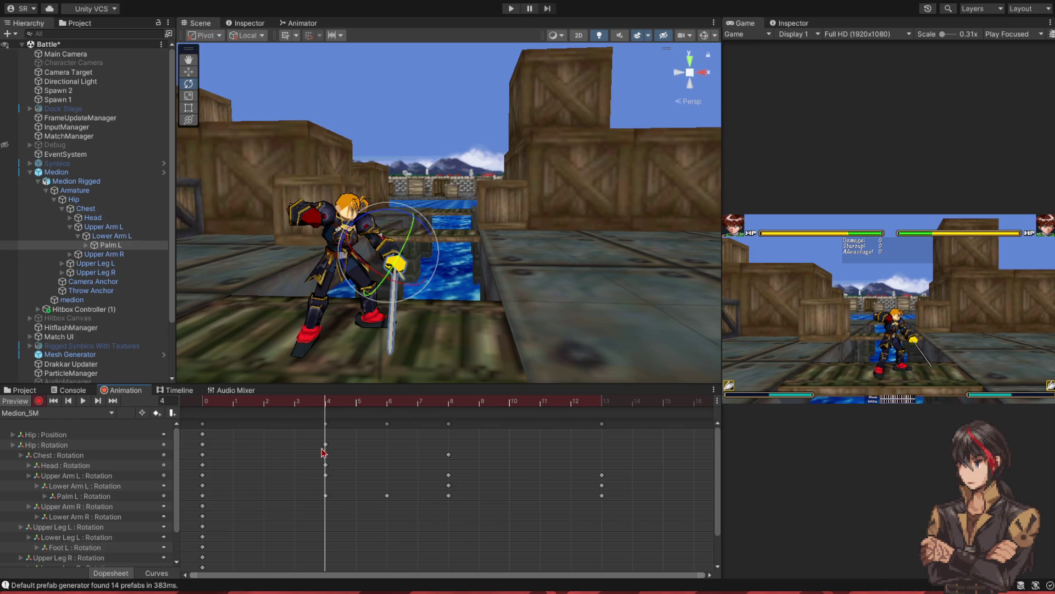
# - Rotate Medion's left thigh and bend the left knee into the lunge at frame 4
pyautogui.press('f')
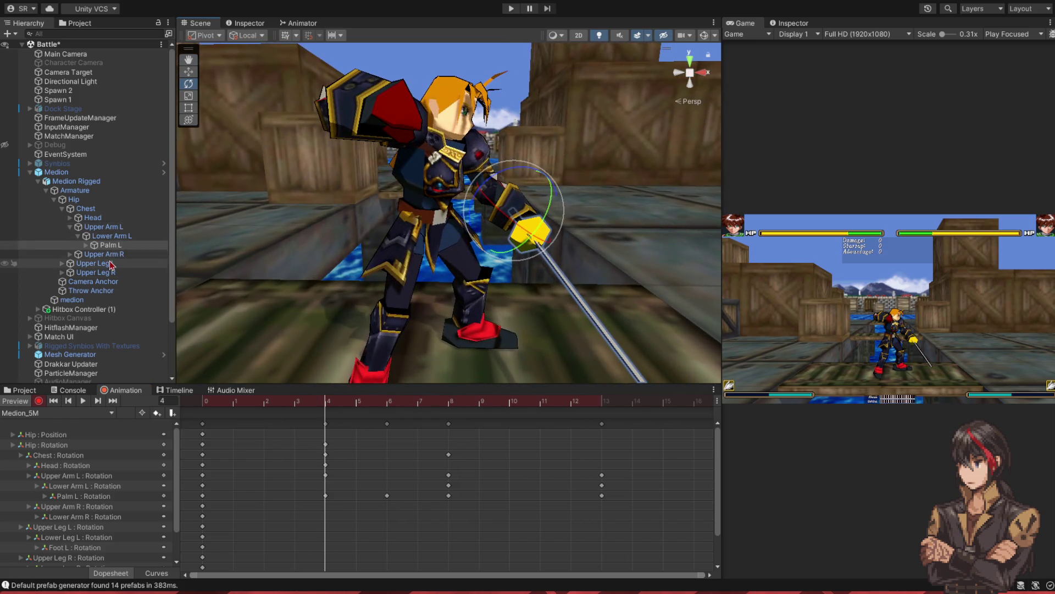
pyautogui.click(94, 263)
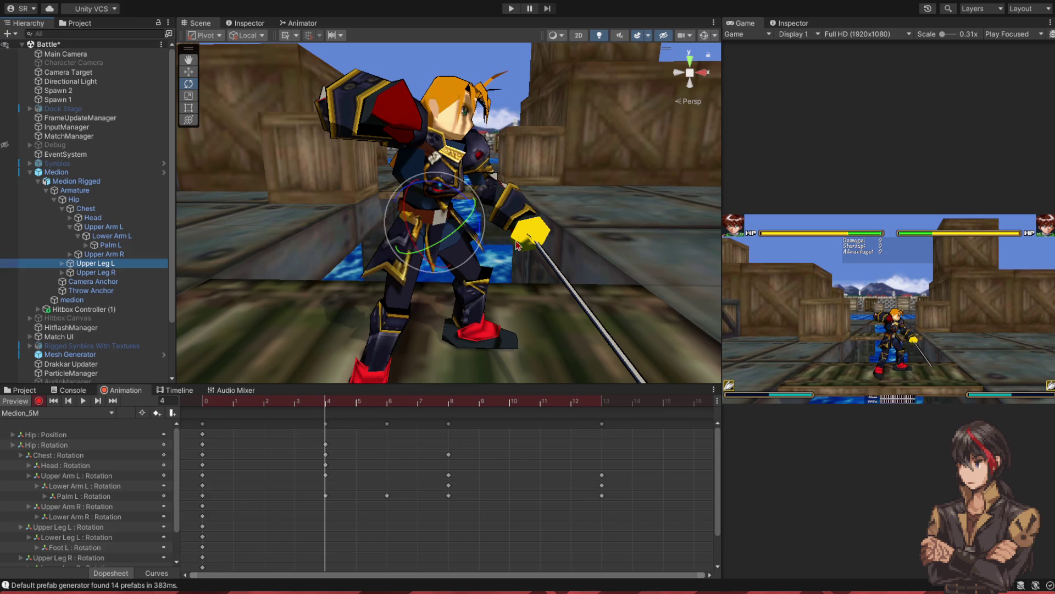
pyautogui.moveTo(474, 200); pyautogui.dragTo(422, 238)
pyautogui.click(138, 267)
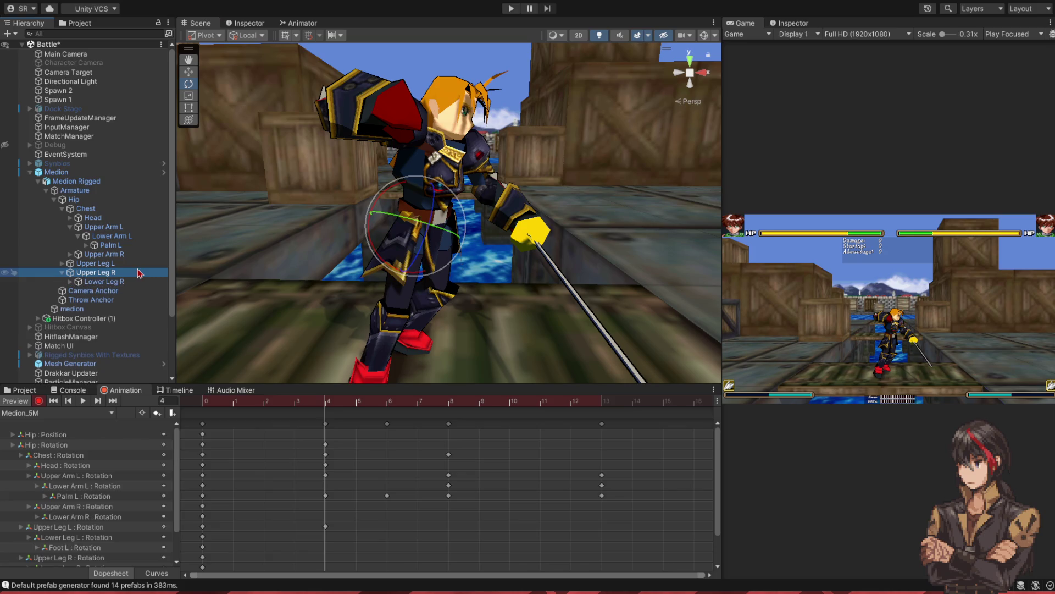
pyautogui.press('Right')
pyautogui.press('Down')
pyautogui.moveTo(434, 286); pyautogui.dragTo(442, 246)
# - Raise the hip slightly with the Move tool in Global space, then return to local rotation
pyautogui.click(93, 199)
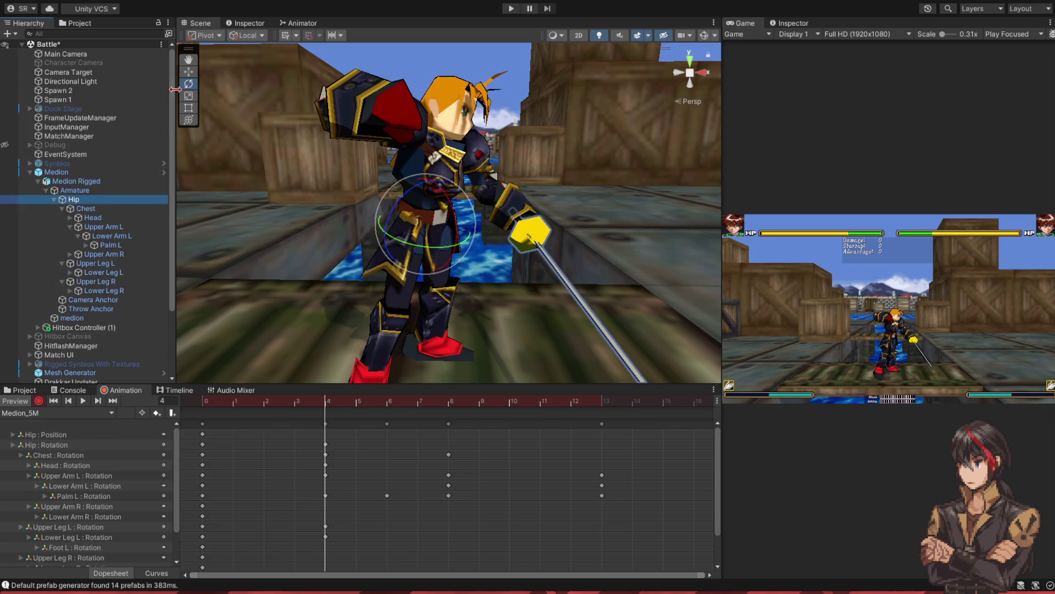
pyautogui.click(189, 71)
pyautogui.press('x')
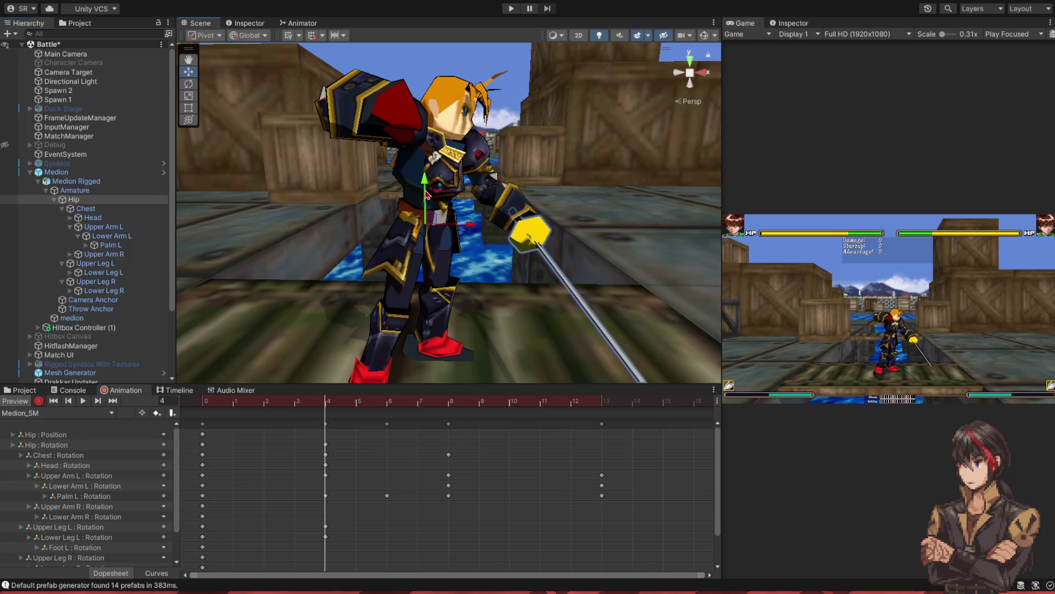
pyautogui.moveTo(424, 188); pyautogui.dragTo(425, 183)
pyautogui.click(191, 85)
pyautogui.press('x')
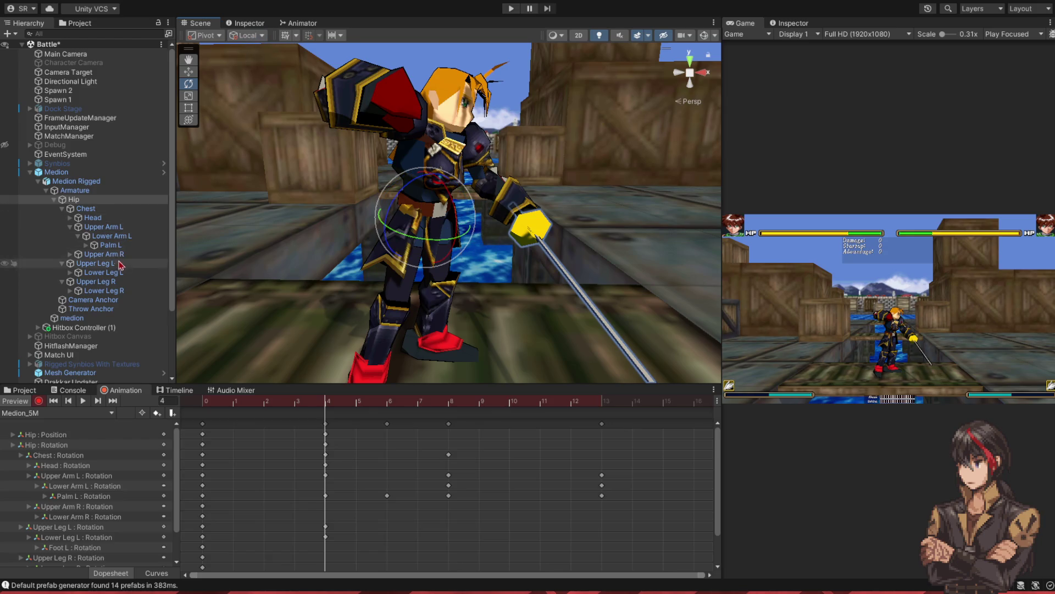
# - Rotate the left foot and the right thigh into the frame-4 lunge stance
pyautogui.click(71, 272)
pyautogui.click(101, 281)
pyautogui.moveTo(473, 311)
pyautogui.mouseDown()
pyautogui.moveTo(494, 365)
pyautogui.moveTo(573, 353)
pyautogui.moveTo(505, 296)
pyautogui.moveTo(459, 185)
pyautogui.mouseUp()
pyautogui.click(94, 290)
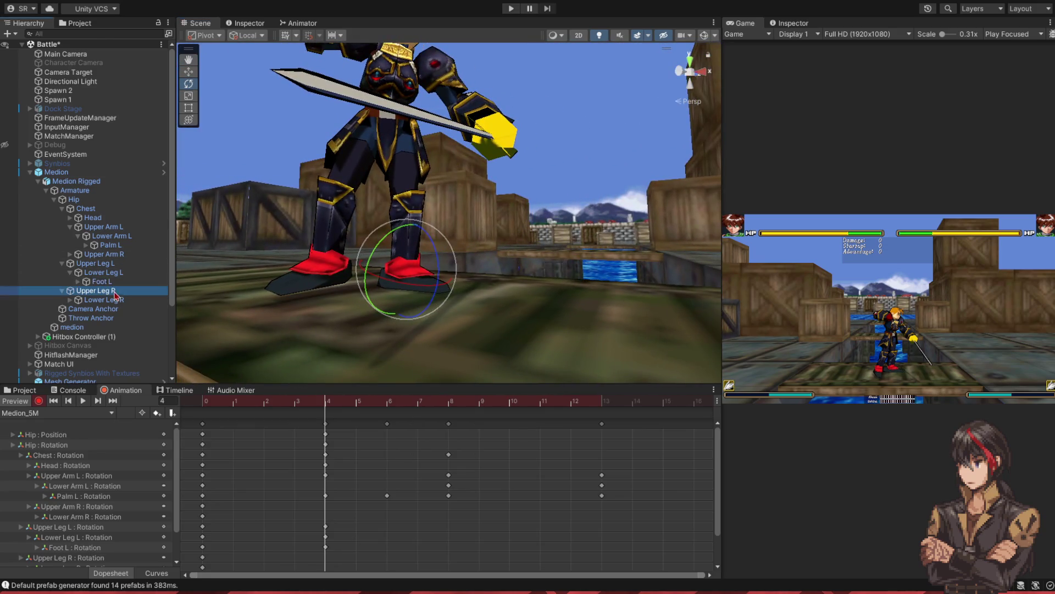
pyautogui.moveTo(413, 139); pyautogui.dragTo(373, 168)
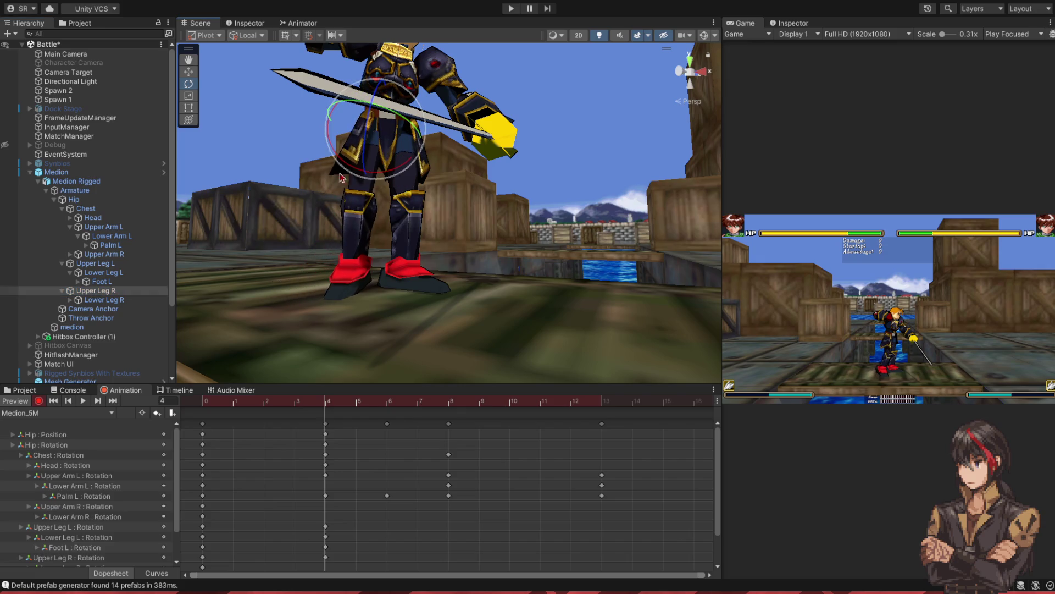
# - Angle the right foot to fit the stance and check the pose at frame 8
pyautogui.click(352, 215)
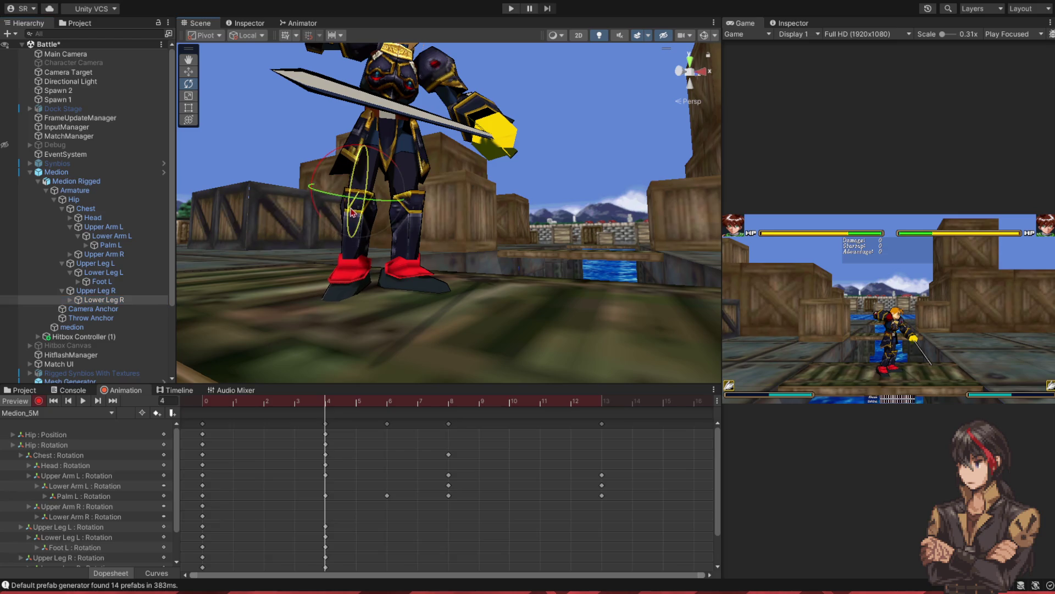
pyautogui.click(337, 269)
pyautogui.moveTo(338, 270)
pyautogui.mouseDown()
pyautogui.moveTo(337, 259)
pyautogui.moveTo(454, 300)
pyautogui.moveTo(462, 314)
pyautogui.moveTo(448, 307)
pyautogui.moveTo(433, 217)
pyautogui.moveTo(468, 312)
pyautogui.mouseUp()
pyautogui.moveTo(329, 401)
pyautogui.mouseDown()
pyautogui.moveTo(450, 413)
pyautogui.moveTo(329, 410)
pyautogui.moveTo(356, 409)
pyautogui.mouseUp()
pyautogui.click(104, 227)
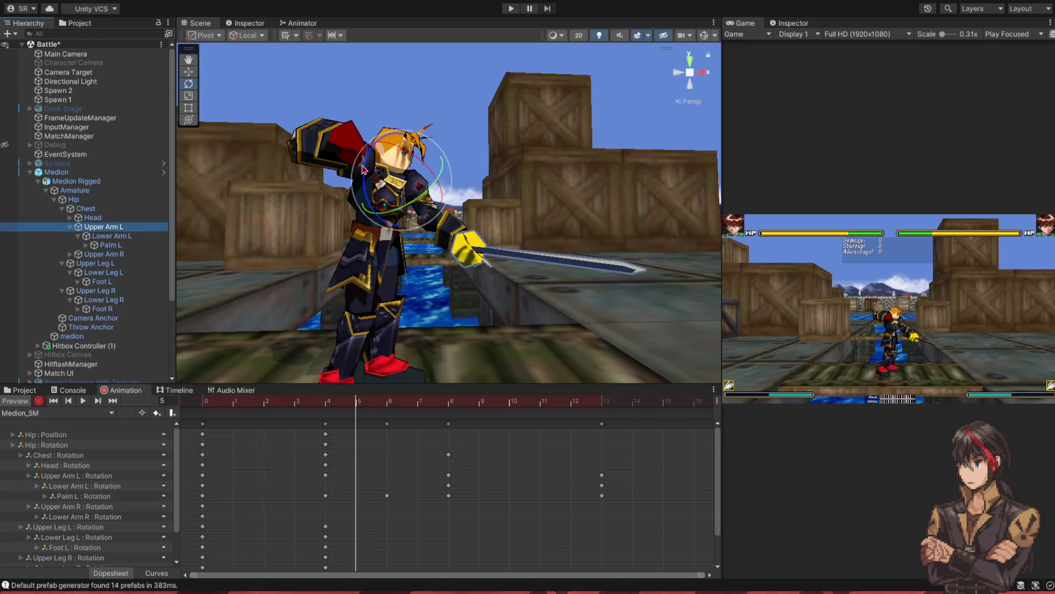
# - At frame 7, rotate the right upper arm outward and down, then review from frame 2
pyautogui.click(416, 401)
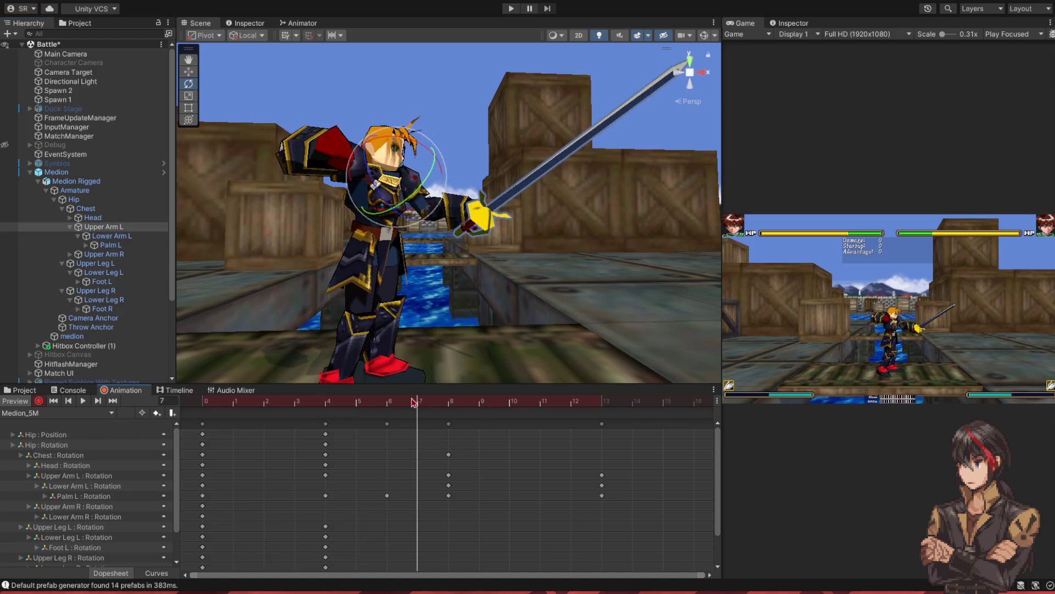
pyautogui.click(123, 256)
pyautogui.moveTo(333, 209); pyautogui.dragTo(288, 365)
pyautogui.click(128, 256)
pyautogui.press('Right')
pyautogui.press('Down')
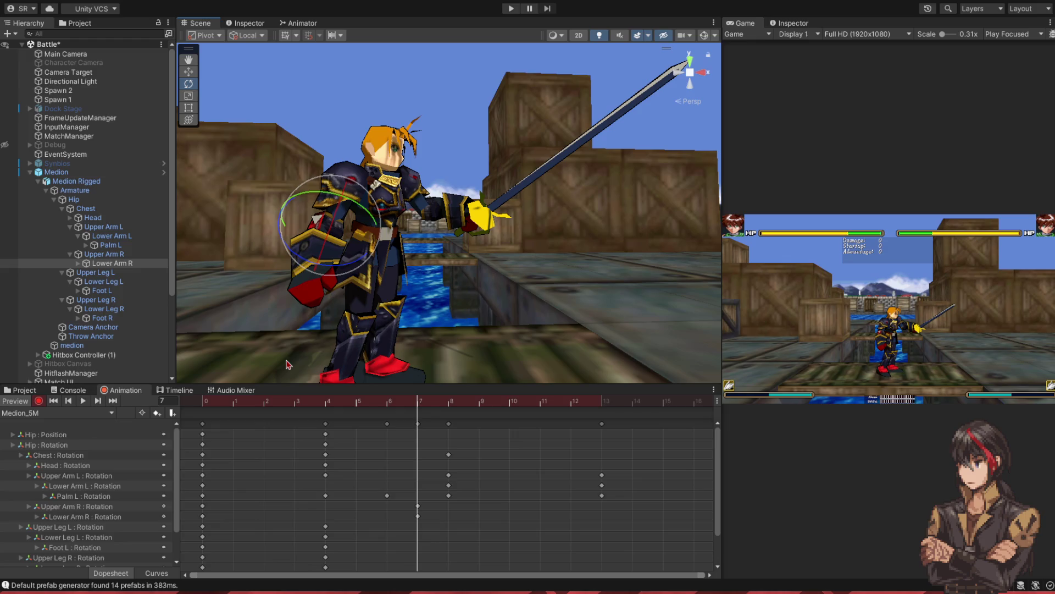
pyautogui.click(101, 254)
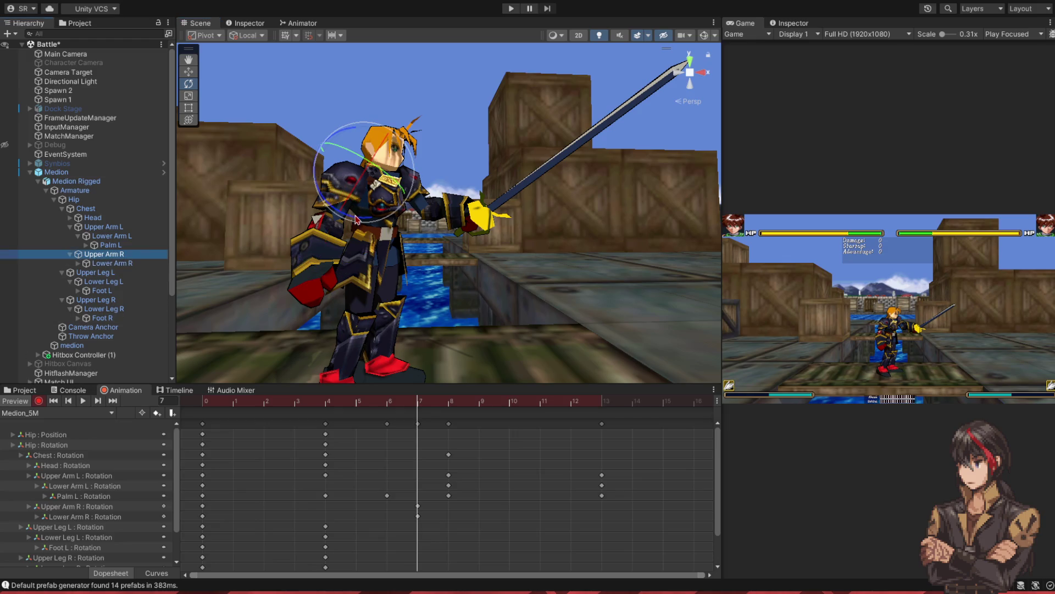
pyautogui.moveTo(356, 220); pyautogui.dragTo(405, 267)
pyautogui.moveTo(393, 410)
pyautogui.mouseDown()
pyautogui.moveTo(205, 414)
pyautogui.moveTo(604, 447)
pyautogui.mouseUp()
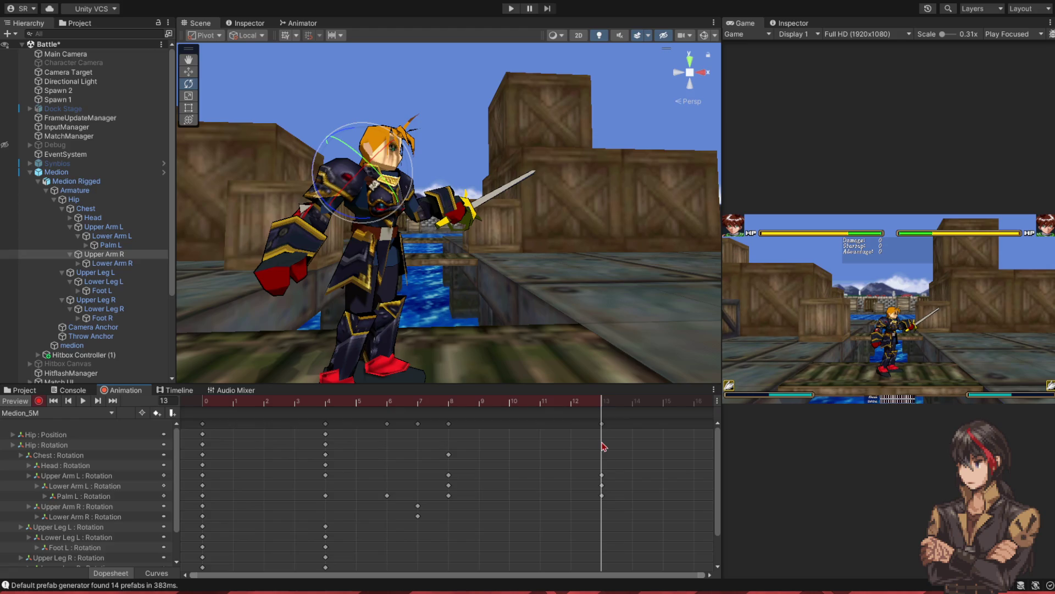
# - Turn the hips at frame 13 and review the poses back to frame 5
pyautogui.click(73, 199)
pyautogui.moveTo(400, 242)
pyautogui.mouseDown()
pyautogui.moveTo(394, 211)
pyautogui.moveTo(342, 254)
pyautogui.moveTo(333, 240)
pyautogui.moveTo(403, 319)
pyautogui.mouseUp()
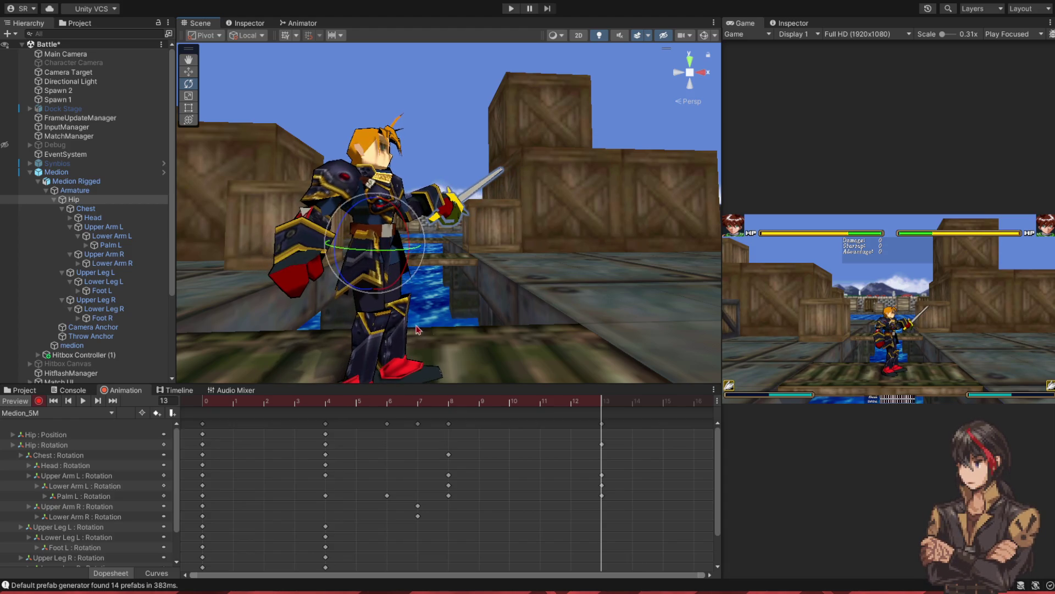
pyautogui.scroll(2, 500, 338)
pyautogui.moveTo(594, 408)
pyautogui.mouseDown()
pyautogui.moveTo(294, 408)
pyautogui.moveTo(604, 419)
pyautogui.mouseUp()
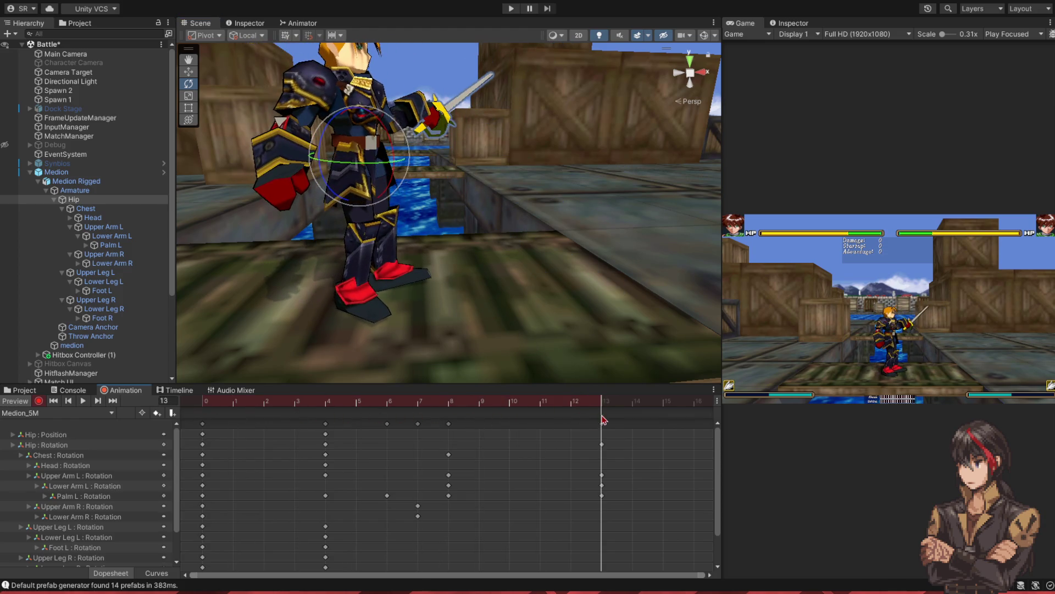
# - Bend the right upper leg, left upper leg and left lower leg for frame 13
pyautogui.click(94, 272)
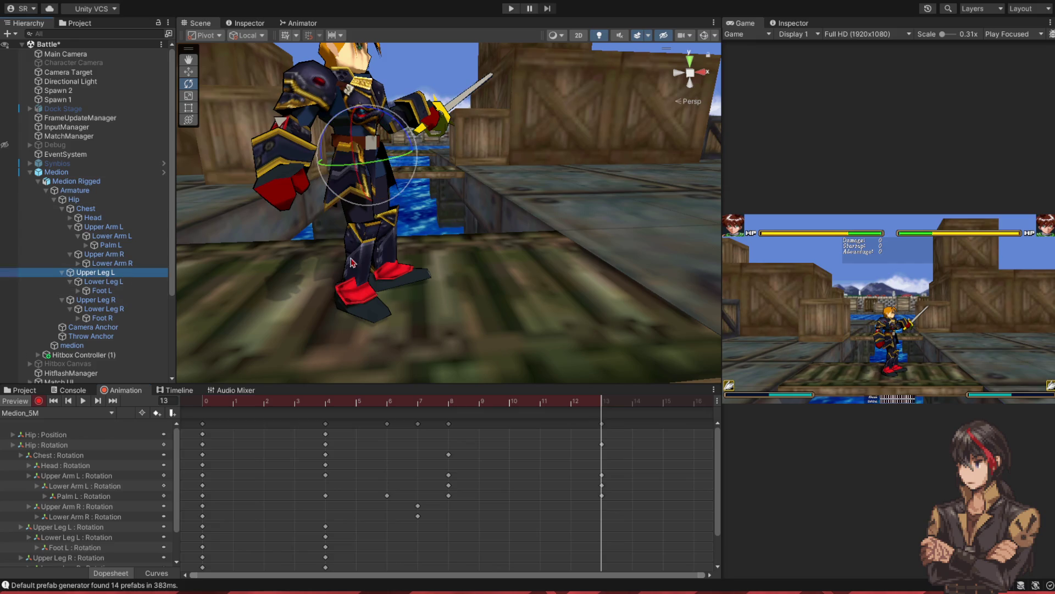
pyautogui.click(125, 302)
pyautogui.moveTo(356, 205); pyautogui.dragTo(369, 196)
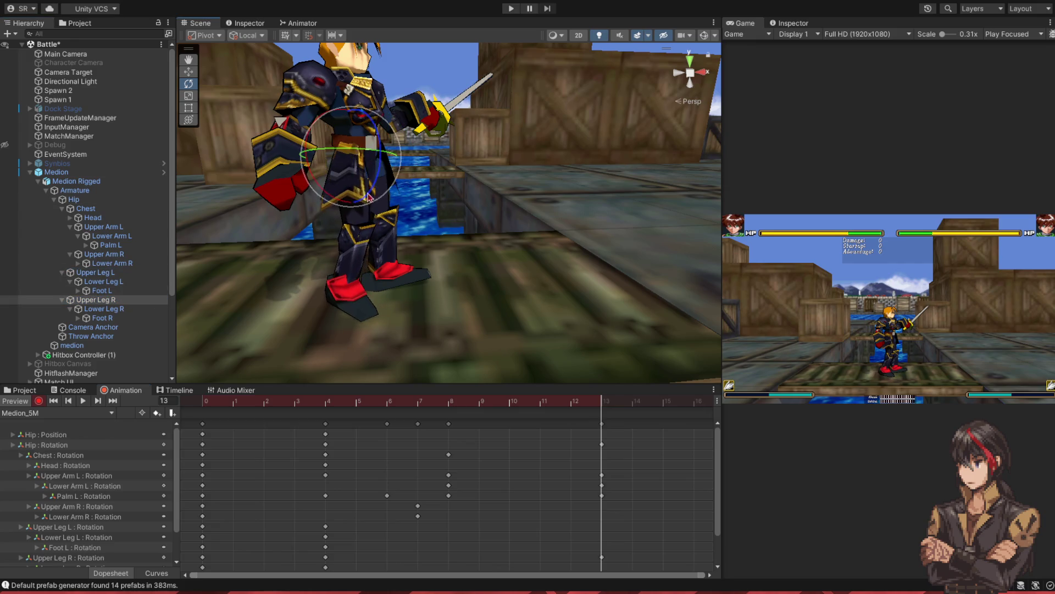
pyautogui.click(127, 273)
pyautogui.moveTo(406, 144); pyautogui.dragTo(408, 144)
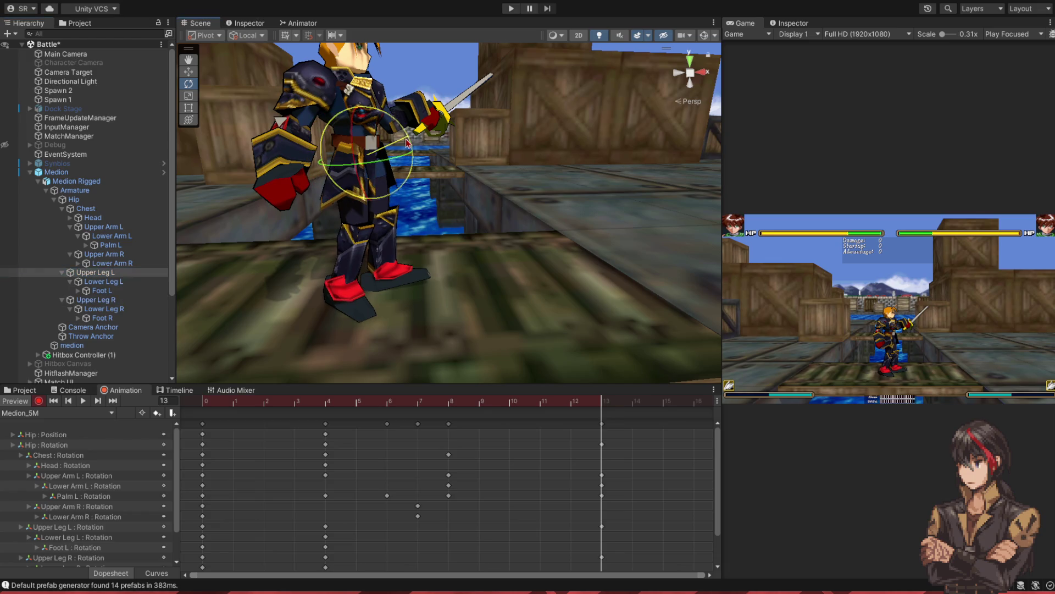
pyautogui.click(103, 282)
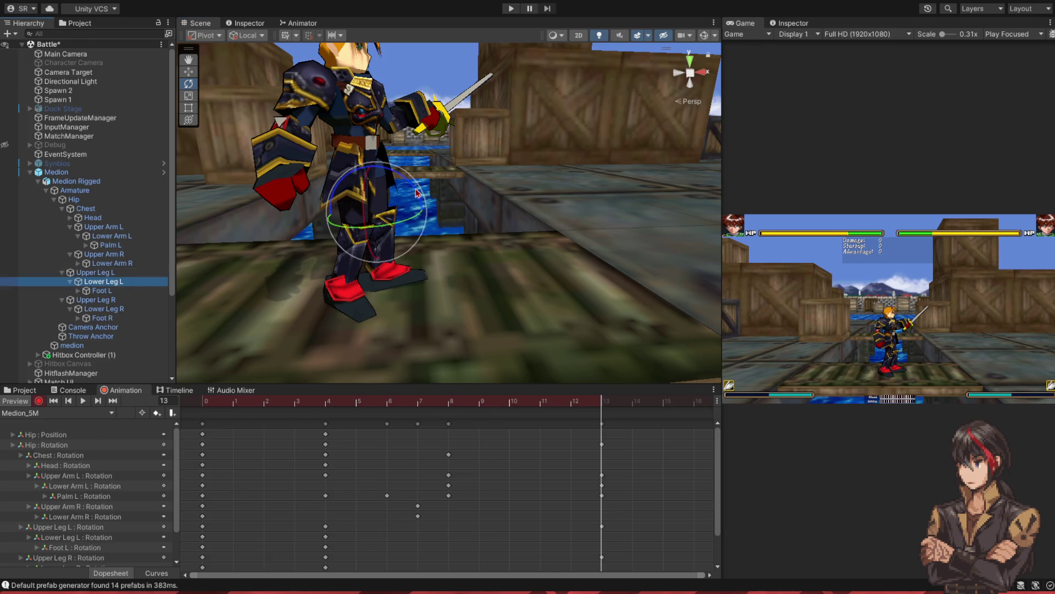
pyautogui.moveTo(416, 193); pyautogui.dragTo(411, 189)
# - Turn the head at frame 13, then preview the clip from frame 4
pyautogui.press('f')
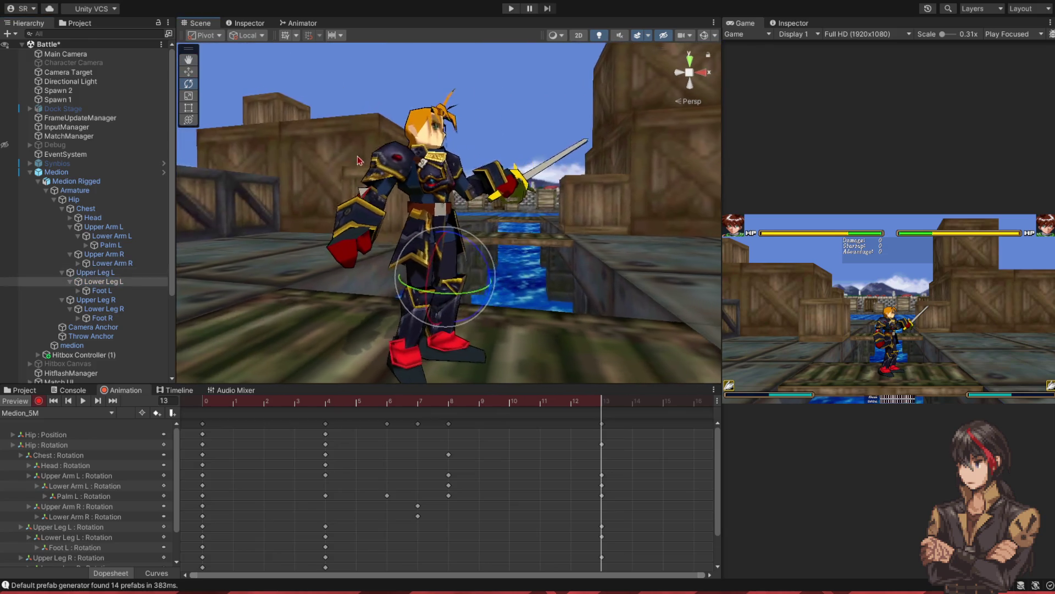
pyautogui.click(109, 217)
pyautogui.moveTo(453, 153); pyautogui.dragTo(453, 174)
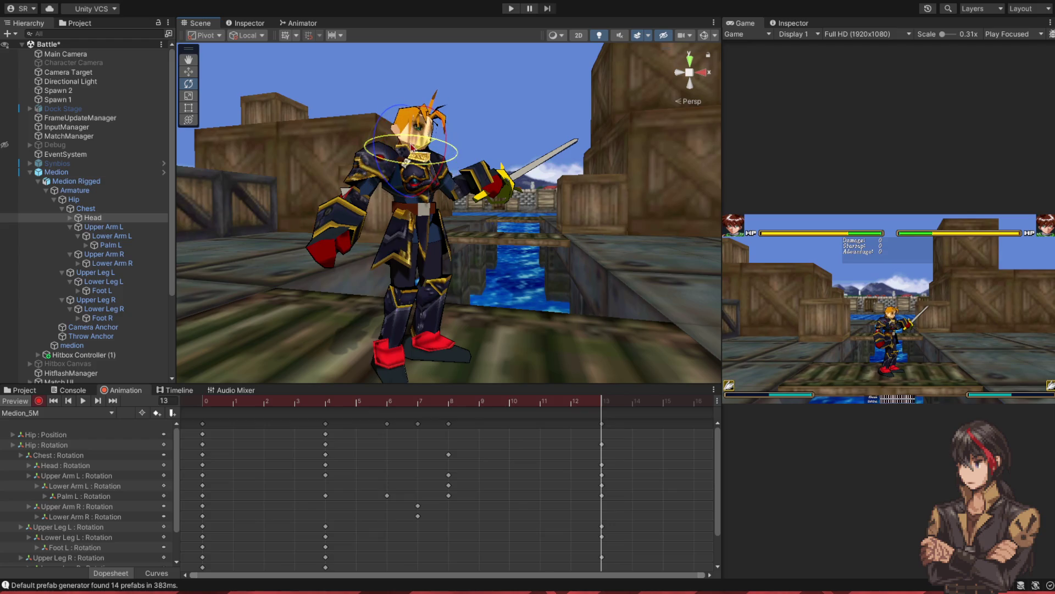
pyautogui.moveTo(599, 408)
pyautogui.mouseDown()
pyautogui.moveTo(330, 414)
pyautogui.moveTo(122, 395)
pyautogui.mouseUp()
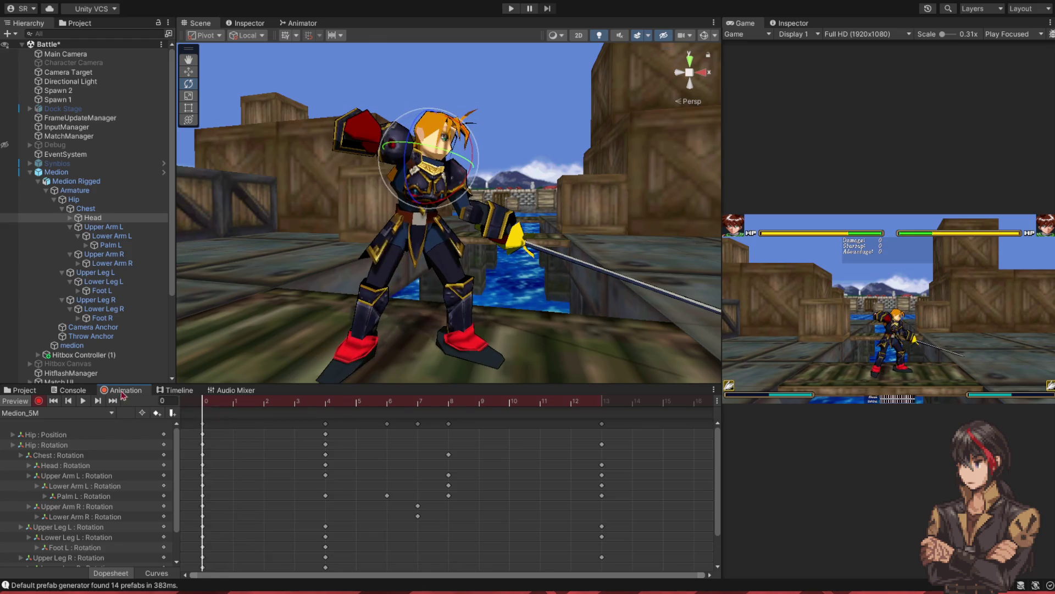
pyautogui.click(86, 403)
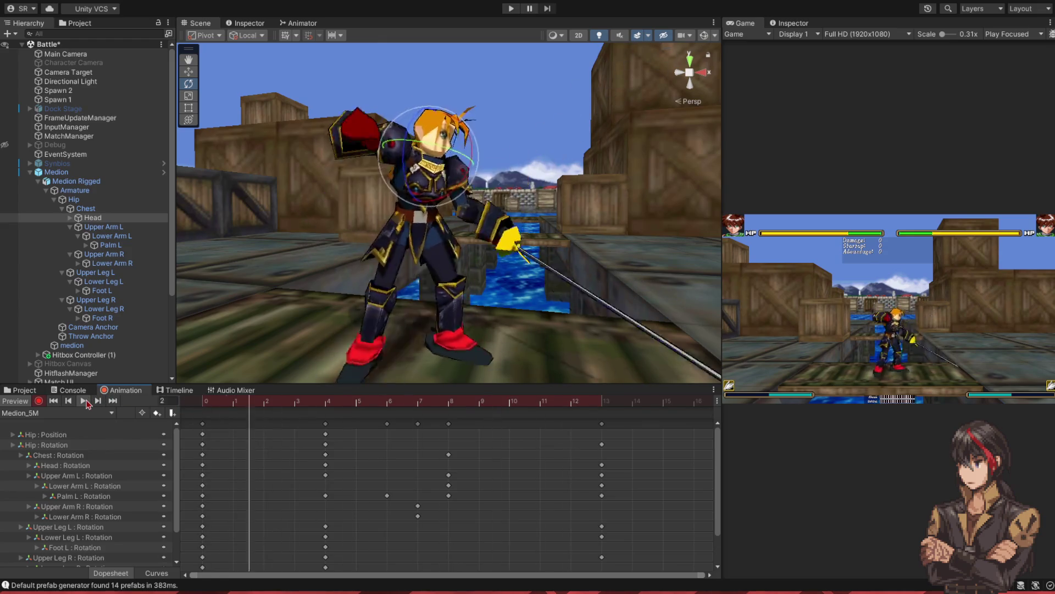
# - Swing the right upper arm outward and higher at frame 12
pyautogui.click(86, 403)
pyautogui.click(600, 408)
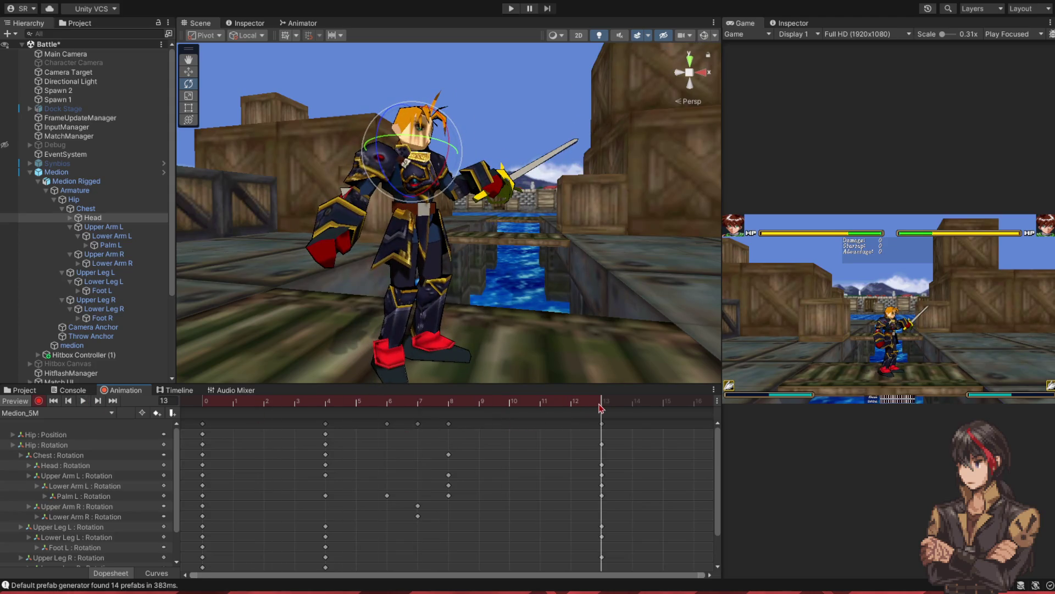
pyautogui.moveTo(600, 408)
pyautogui.mouseDown()
pyautogui.moveTo(200, 417)
pyautogui.moveTo(592, 445)
pyautogui.moveTo(342, 431)
pyautogui.moveTo(566, 449)
pyautogui.mouseUp()
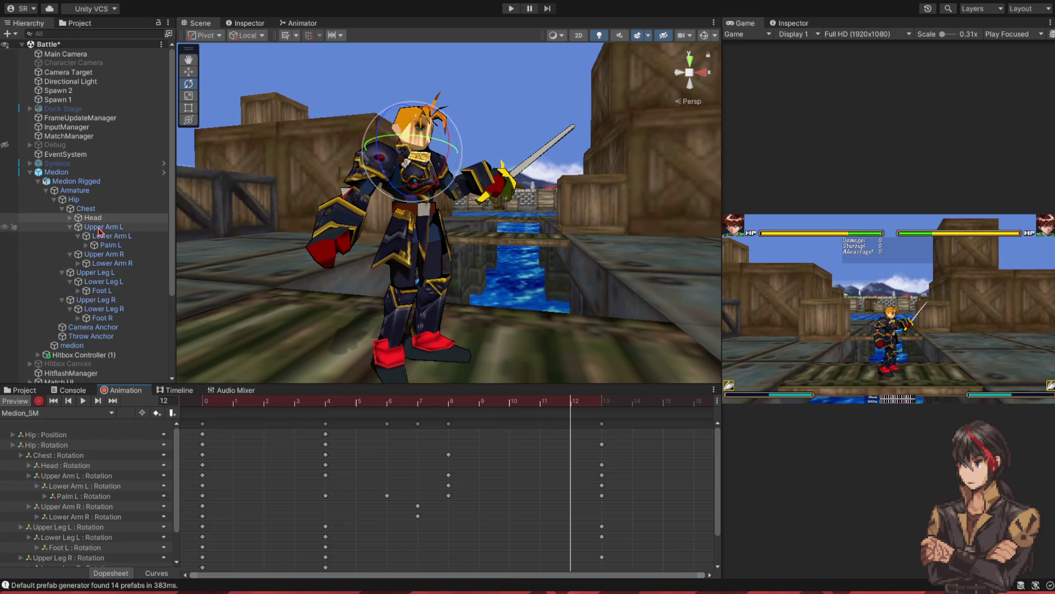
pyautogui.click(121, 256)
pyautogui.moveTo(373, 181); pyautogui.dragTo(464, 226)
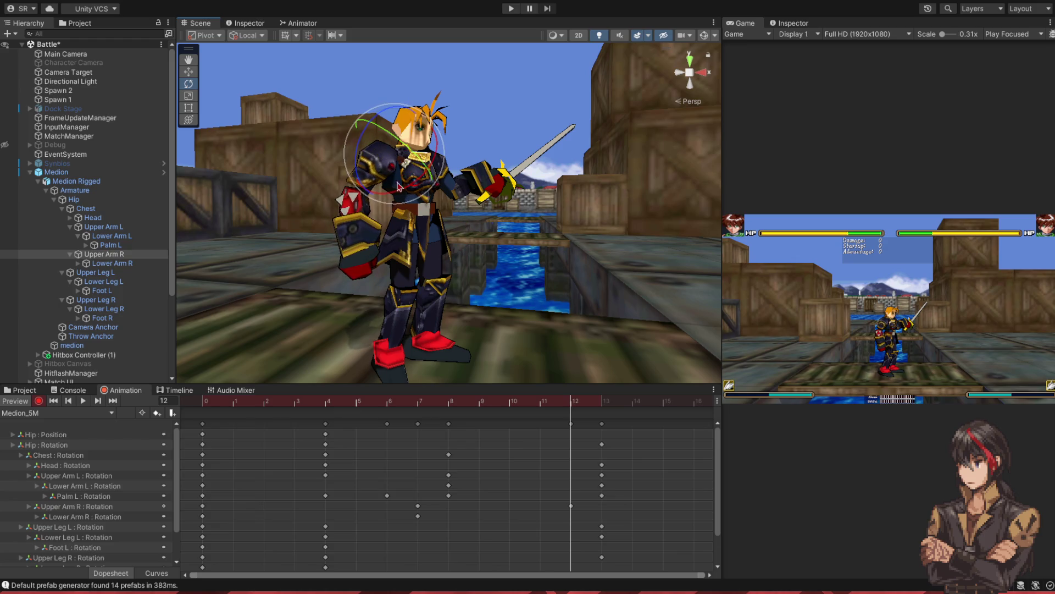
pyautogui.click(146, 263)
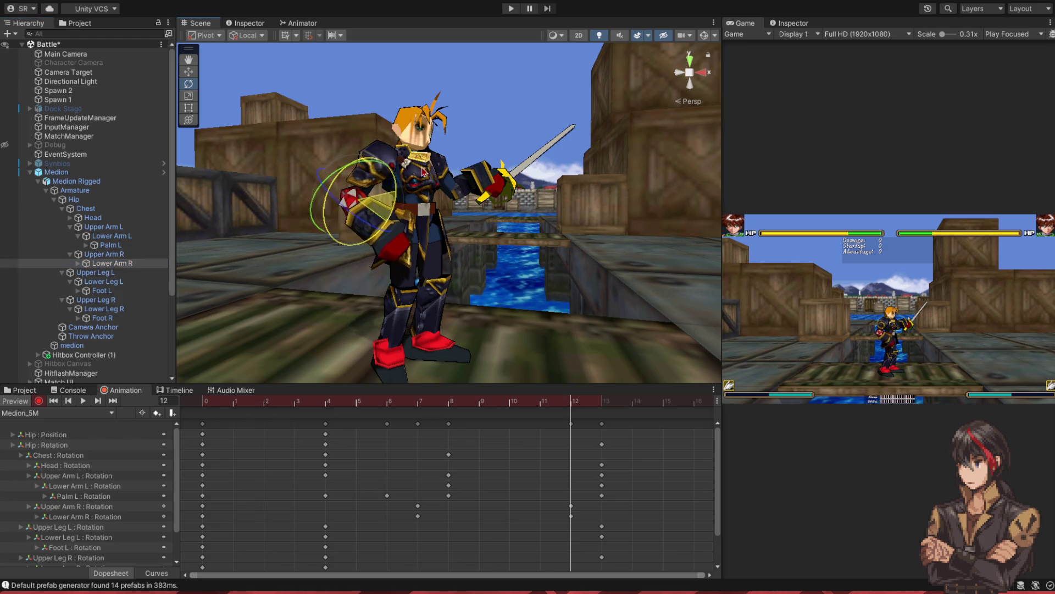
pyautogui.click(130, 256)
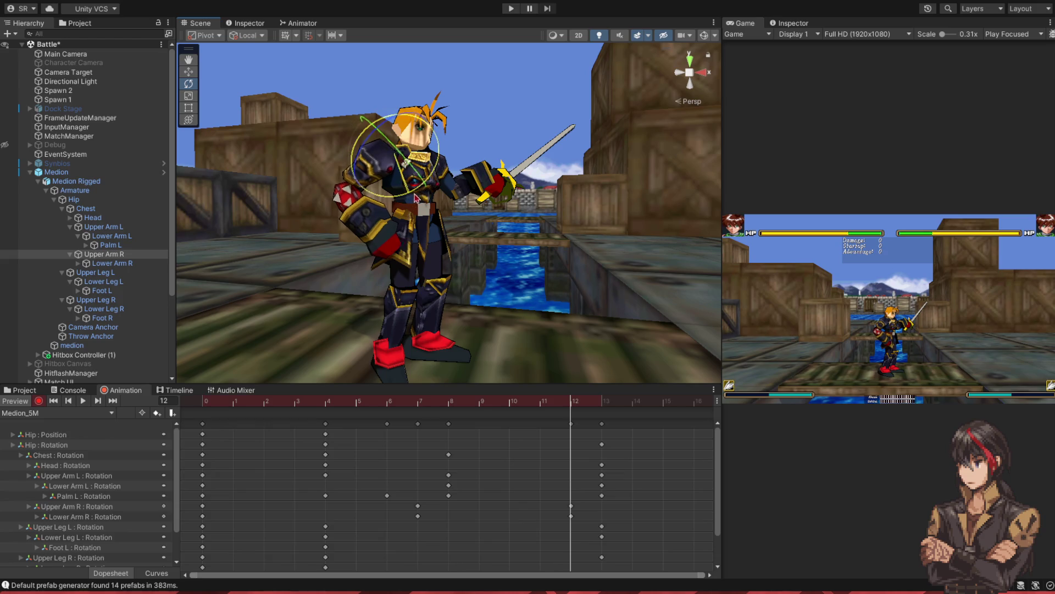
pyautogui.moveTo(413, 197); pyautogui.dragTo(426, 195)
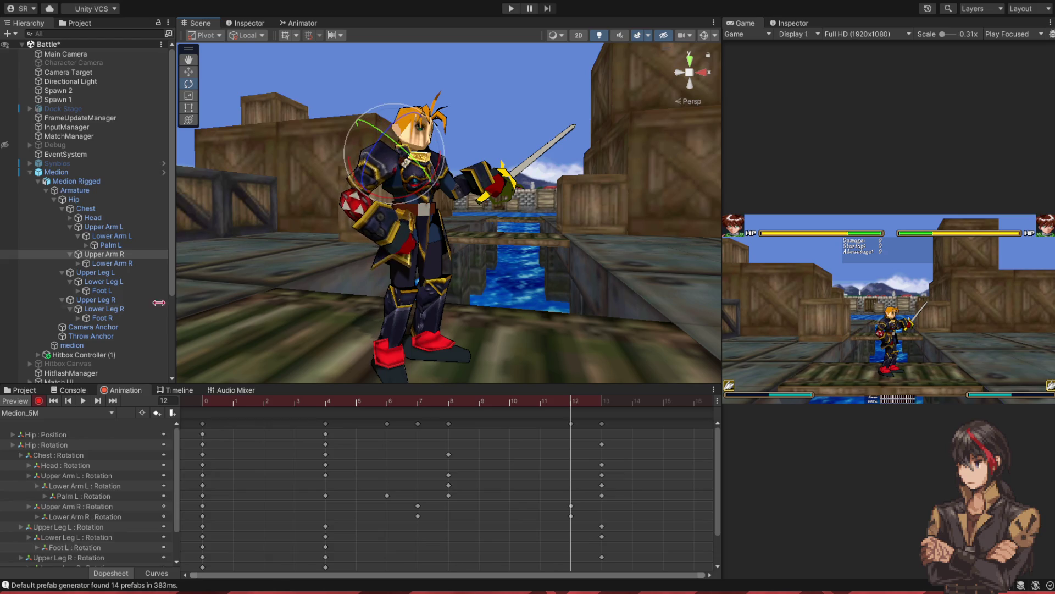
# - Rotate the right hand to add a Palm R key at frame 12, then review frames 10 to 8
pyautogui.click(112, 264)
pyautogui.click(78, 264)
pyautogui.click(107, 272)
pyautogui.moveTo(387, 248); pyautogui.dragTo(370, 240)
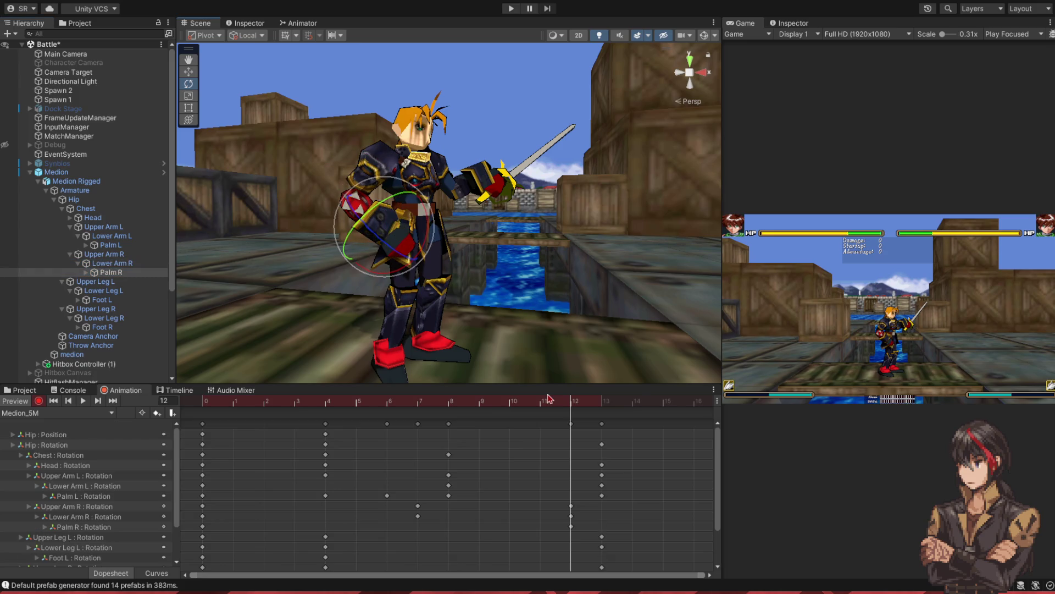
pyautogui.moveTo(563, 404)
pyautogui.mouseDown()
pyautogui.moveTo(437, 416)
pyautogui.moveTo(92, 412)
pyautogui.mouseUp()
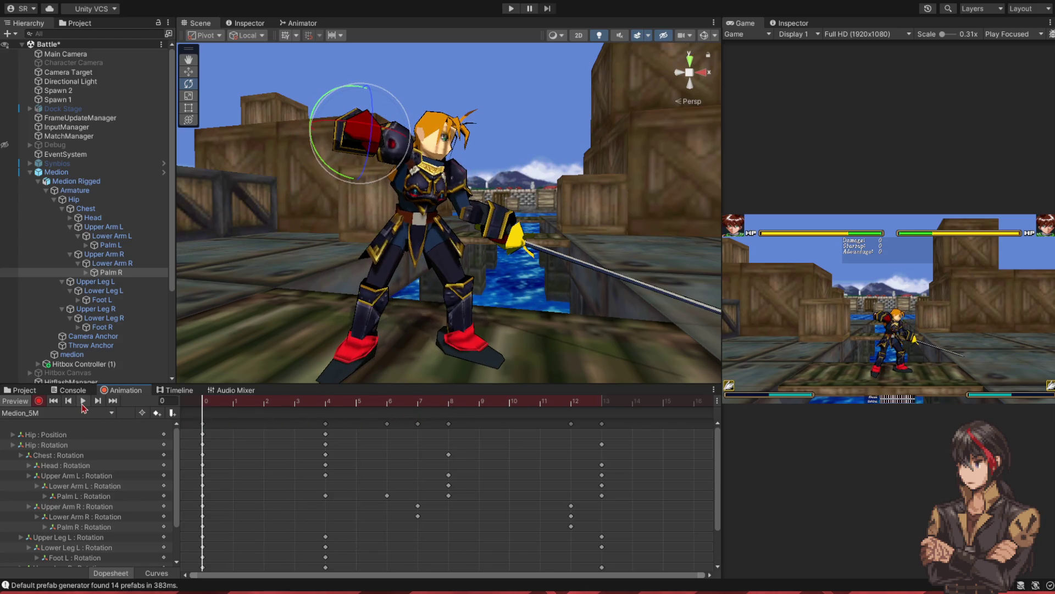
# - Preview the clip, then turn the hips at frame 15 so Medion faces the camera
pyautogui.click(82, 403)
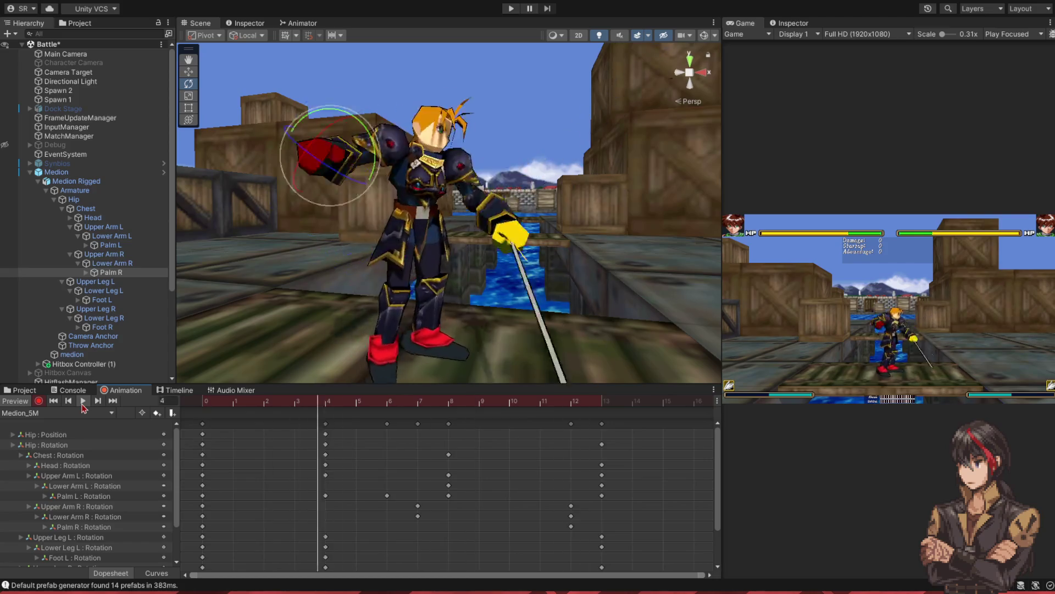
pyautogui.click(603, 408)
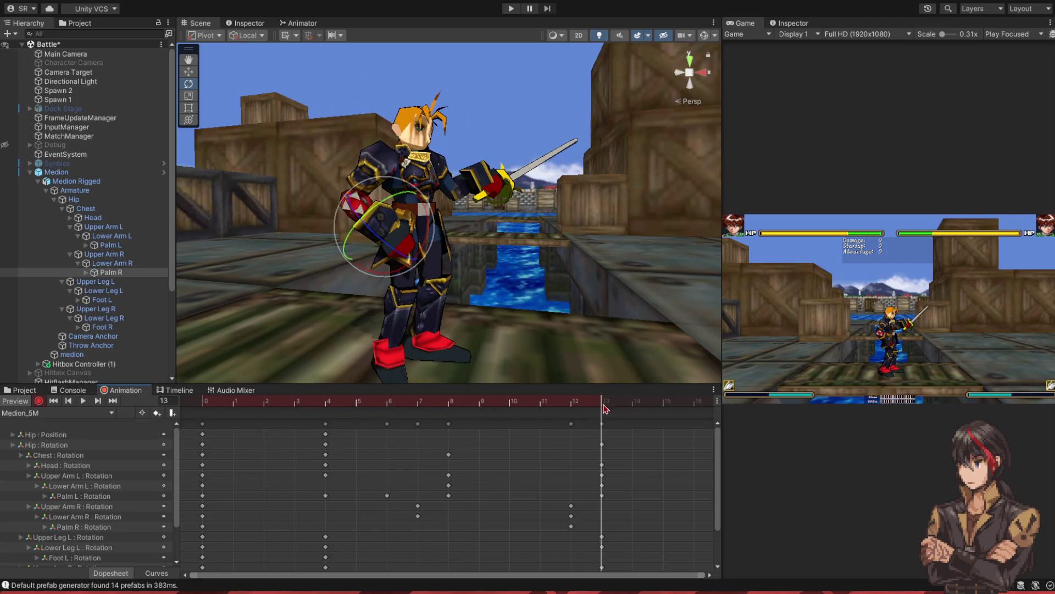
pyautogui.scroll(-3, 599, 448)
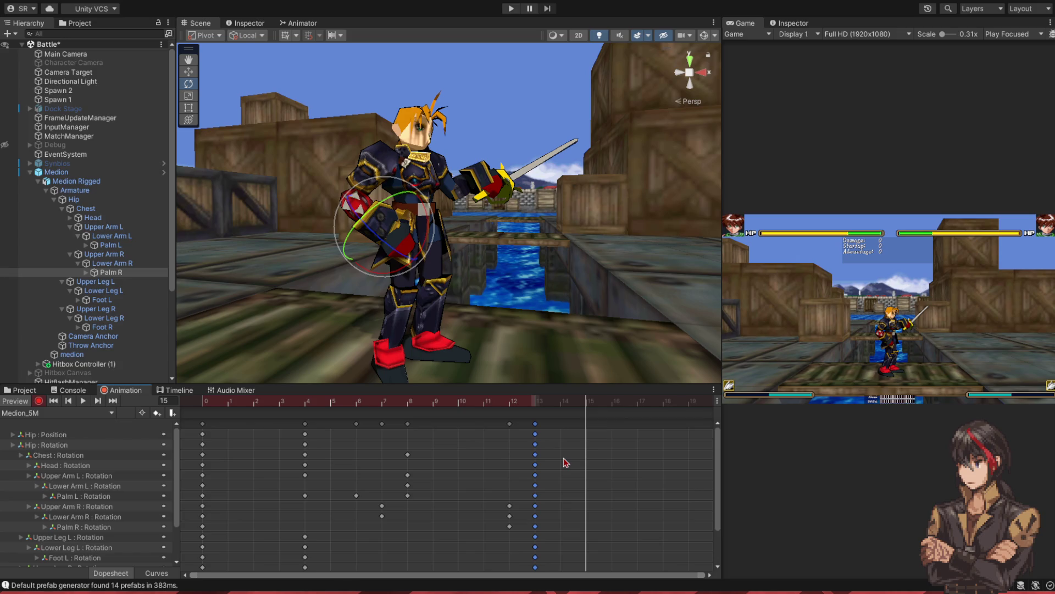
pyautogui.click(95, 204)
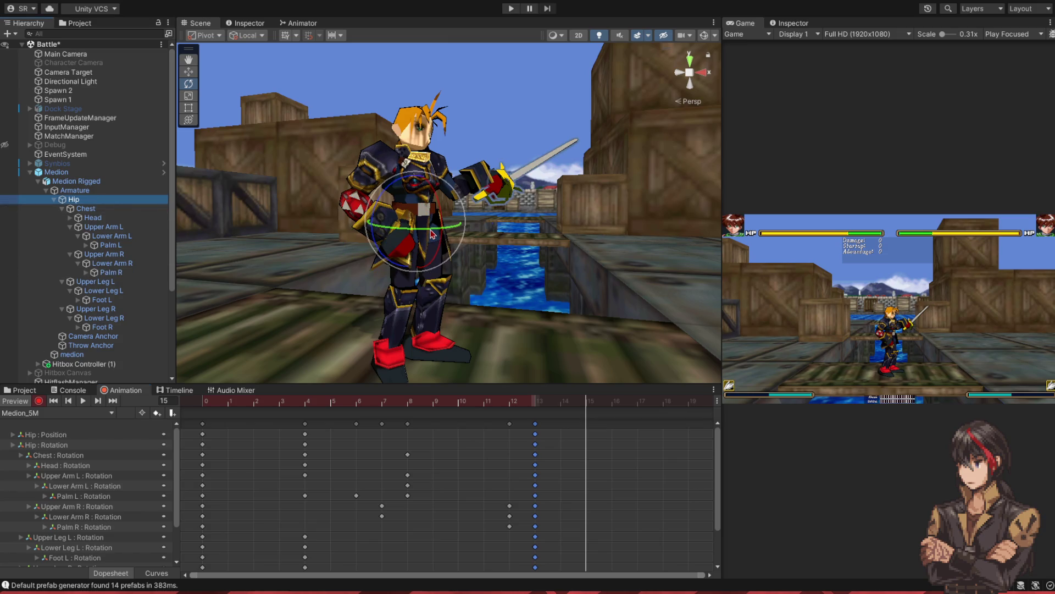
pyautogui.moveTo(432, 233)
pyautogui.mouseDown()
pyautogui.moveTo(439, 187)
pyautogui.moveTo(432, 218)
pyautogui.mouseUp()
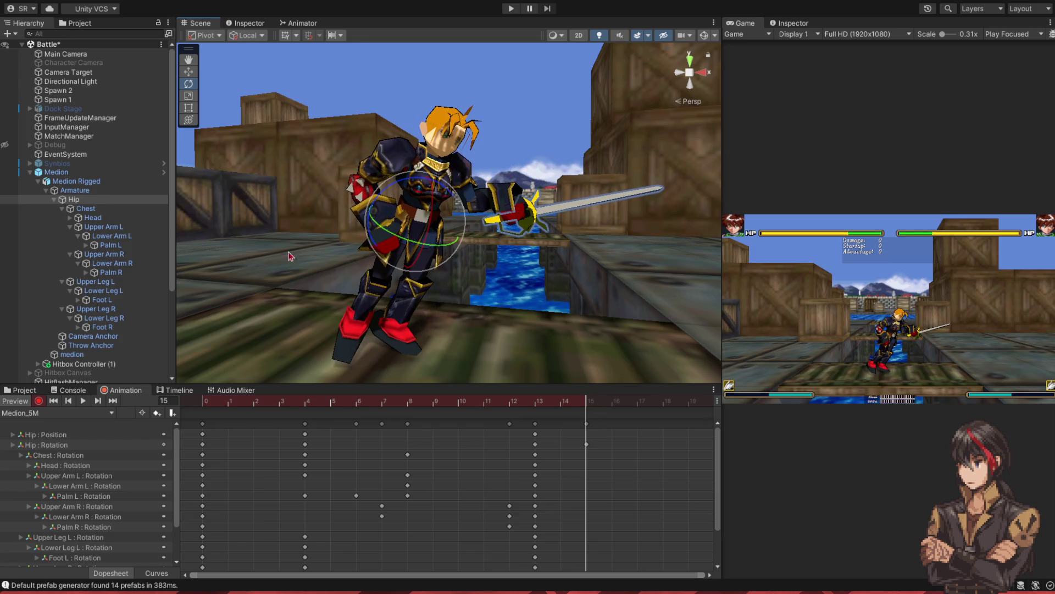
pyautogui.click(85, 208)
# - At frame 15, twist the chest, bend the right forearm and upper arm, and turn the head
pyautogui.moveTo(418, 212)
pyautogui.mouseDown()
pyautogui.moveTo(405, 214)
pyautogui.moveTo(433, 197)
pyautogui.moveTo(446, 203)
pyautogui.mouseUp()
pyautogui.click(105, 254)
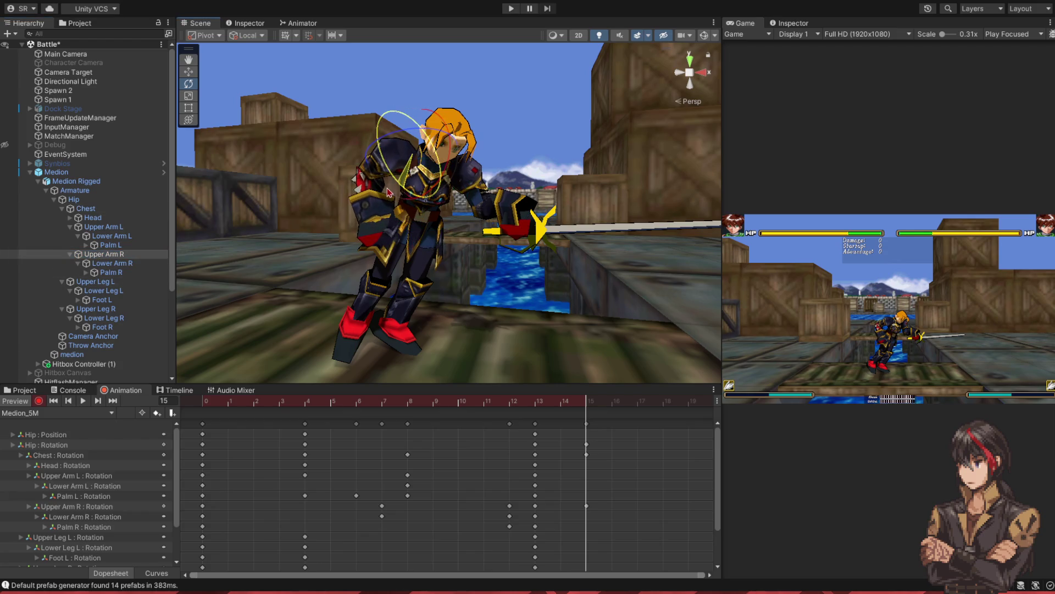
pyautogui.click(112, 263)
pyautogui.moveTo(385, 200)
pyautogui.mouseDown()
pyautogui.moveTo(392, 206)
pyautogui.moveTo(400, 189)
pyautogui.mouseUp()
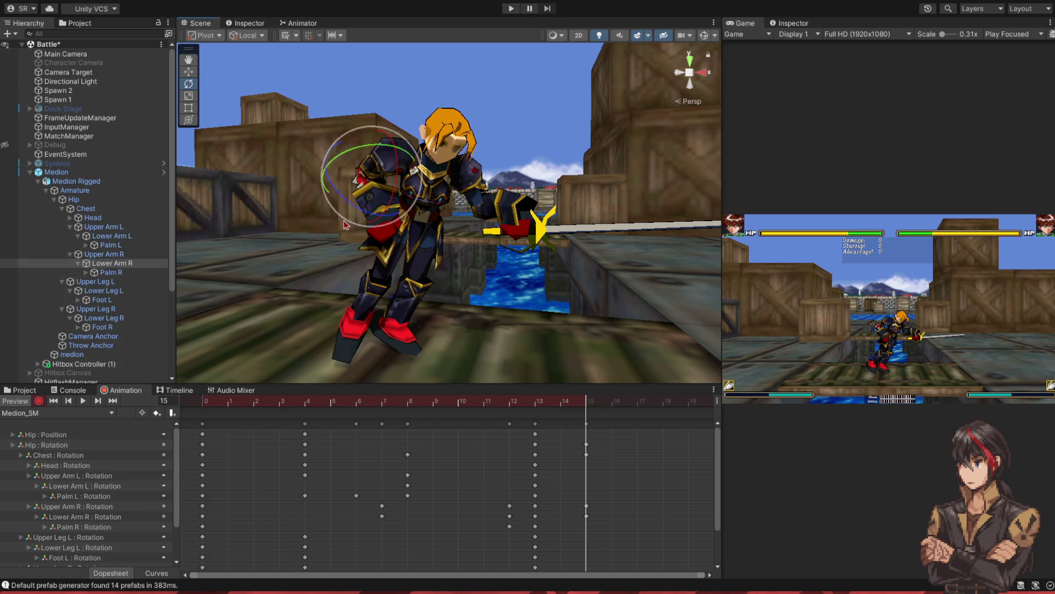
pyautogui.click(148, 255)
pyautogui.moveTo(411, 181); pyautogui.dragTo(411, 192)
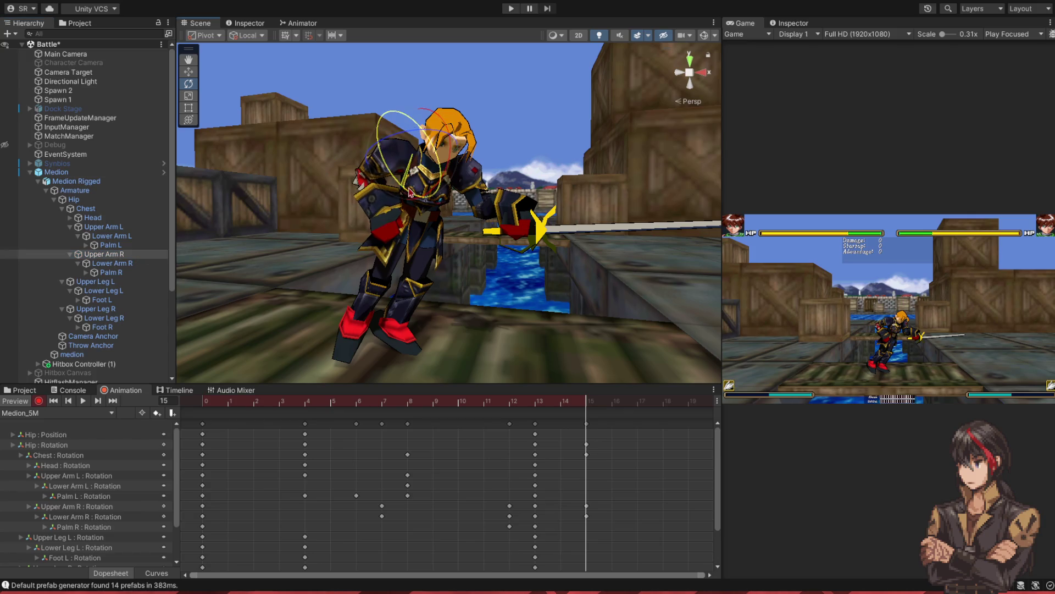
pyautogui.click(92, 218)
pyautogui.moveTo(410, 176)
pyautogui.mouseDown()
pyautogui.moveTo(474, 166)
pyautogui.moveTo(440, 171)
pyautogui.mouseUp()
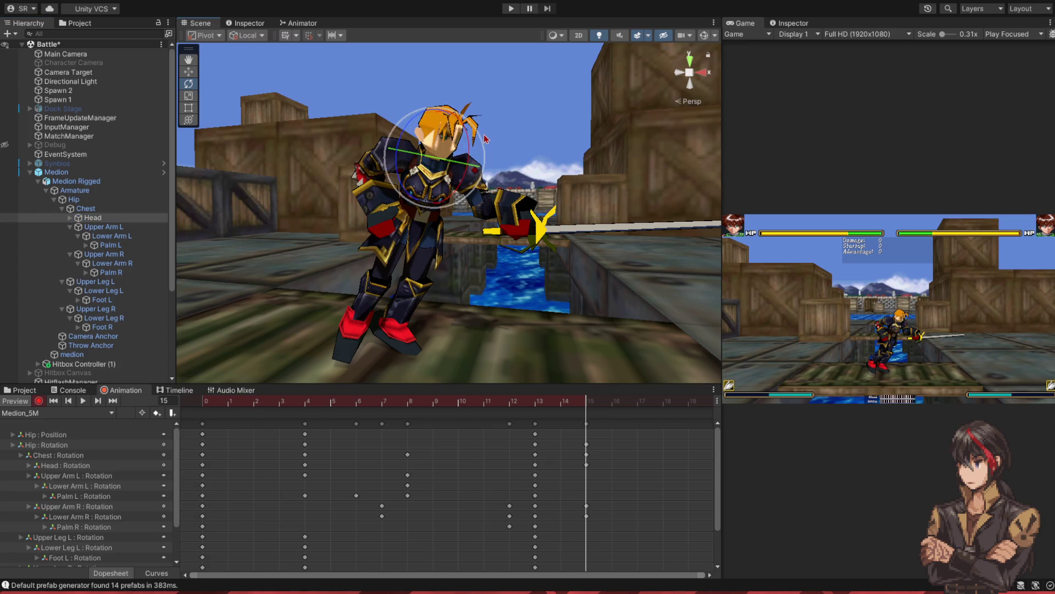
# - Lower the sword arm via left upper arm, forearm and palm so the rapier tilts down-right
pyautogui.click(110, 227)
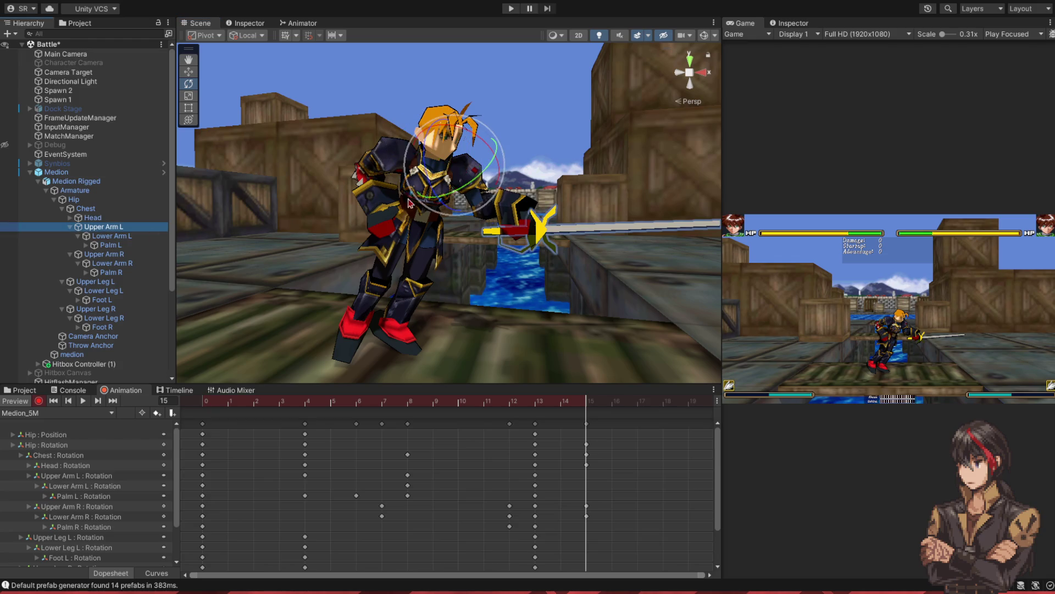
pyautogui.moveTo(437, 195); pyautogui.dragTo(463, 173)
pyautogui.click(110, 236)
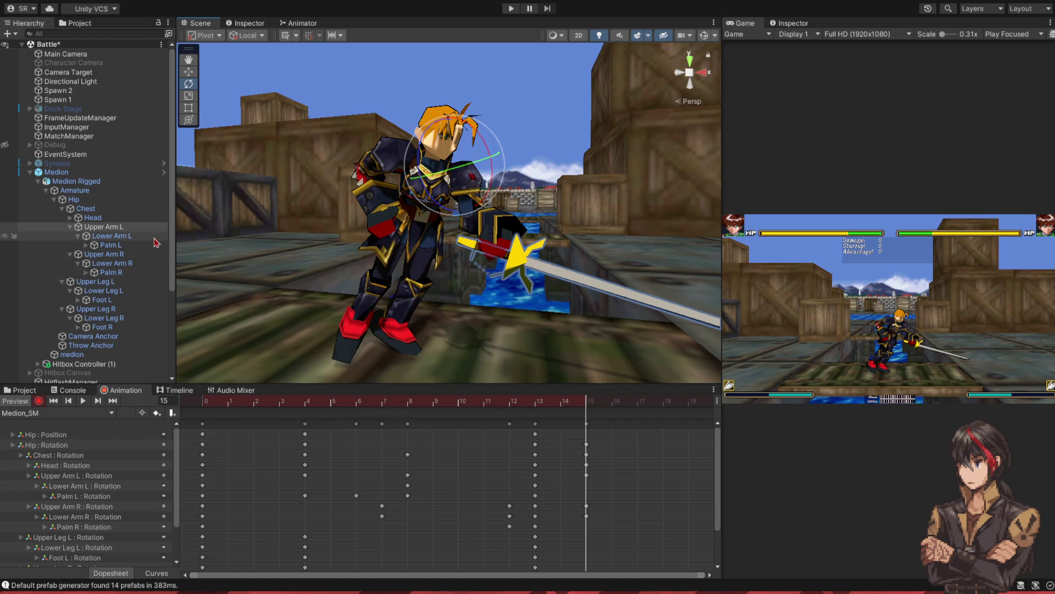
pyautogui.moveTo(422, 223); pyautogui.dragTo(434, 255)
pyautogui.click(110, 244)
pyautogui.moveTo(514, 225)
pyautogui.mouseDown()
pyautogui.moveTo(541, 204)
pyautogui.moveTo(538, 213)
pyautogui.mouseUp()
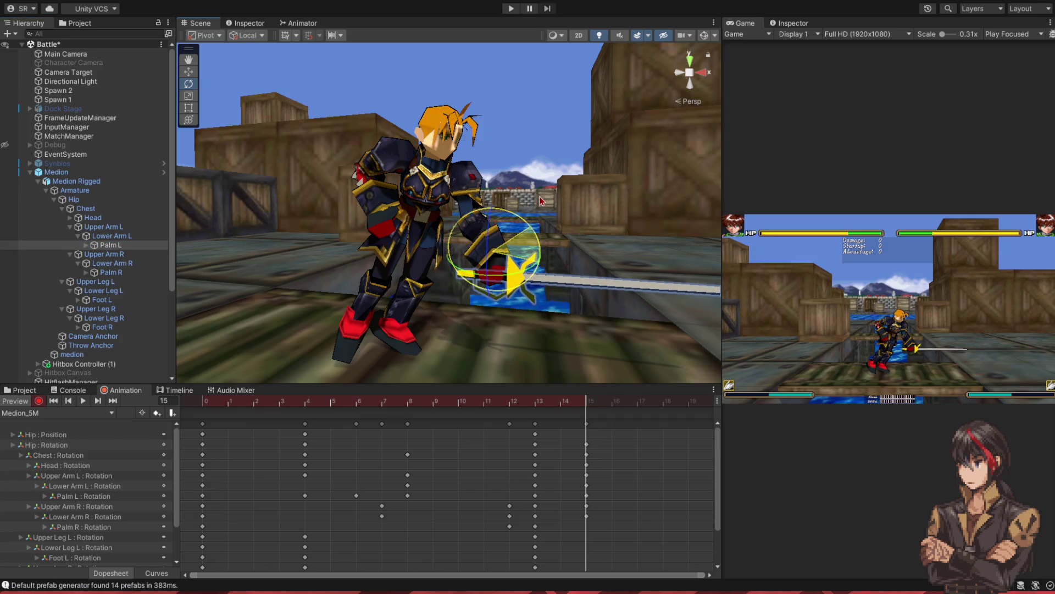
pyautogui.moveTo(519, 268); pyautogui.dragTo(477, 287)
pyautogui.moveTo(579, 405)
pyautogui.mouseDown()
pyautogui.moveTo(542, 406)
pyautogui.moveTo(586, 414)
pyautogui.moveTo(500, 414)
pyautogui.moveTo(395, 436)
pyautogui.moveTo(588, 438)
pyautogui.mouseUp()
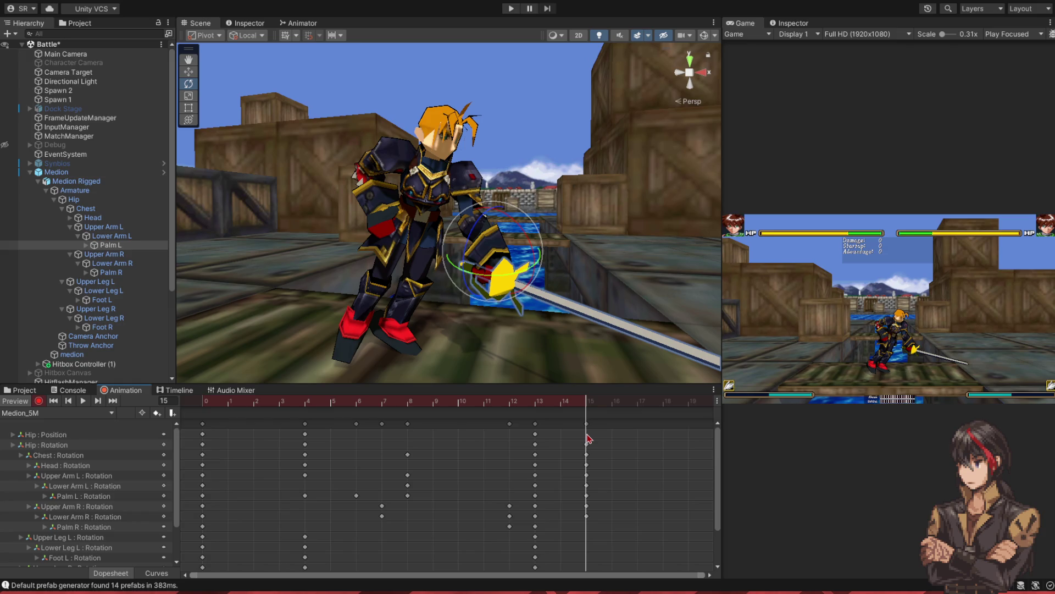
# - Kick the left leg forward, bend the shin back, and lower the hip into a crouch
pyautogui.click(111, 282)
pyautogui.moveTo(463, 228); pyautogui.dragTo(463, 275)
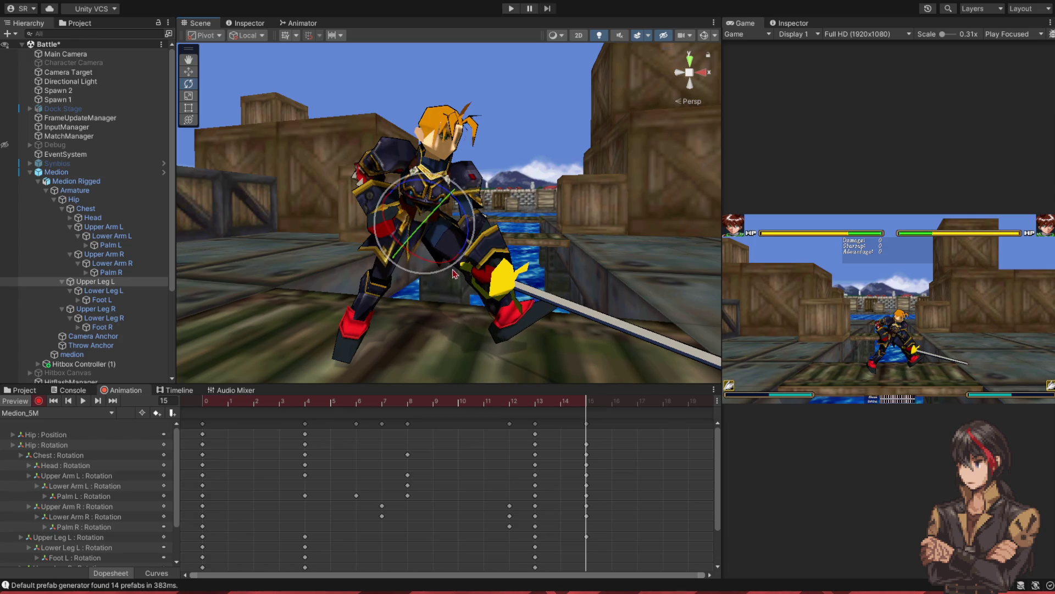
pyautogui.click(148, 290)
pyautogui.moveTo(503, 238); pyautogui.dragTo(467, 305)
pyautogui.click(139, 301)
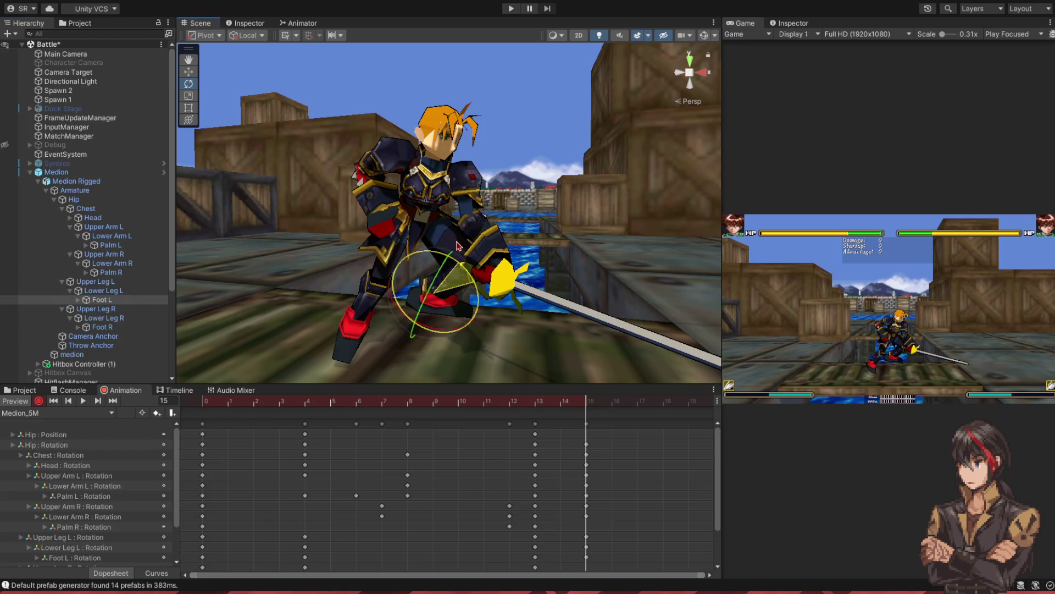
pyautogui.click(105, 201)
pyautogui.click(189, 72)
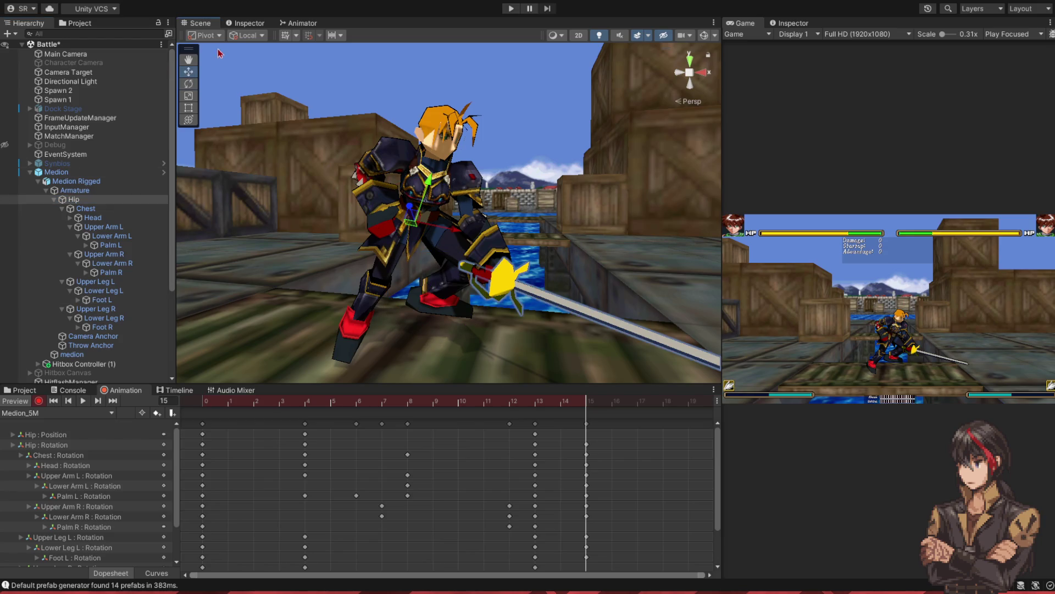
pyautogui.click(239, 39)
pyautogui.moveTo(416, 184); pyautogui.dragTo(423, 218)
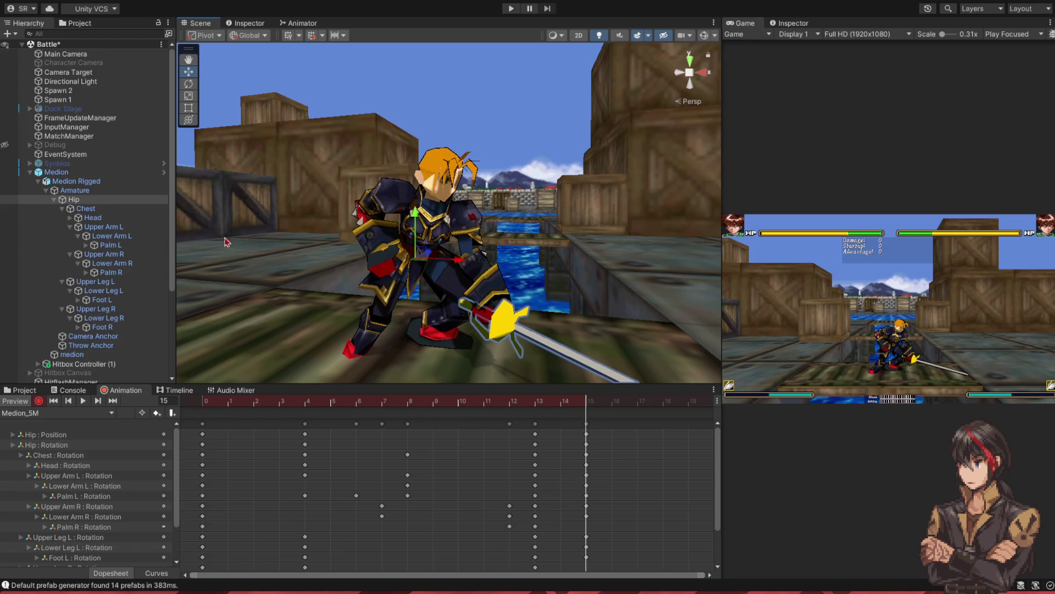
# - Swing the right leg outward, the shin down, and rotate the right foot into the lunge
pyautogui.click(94, 308)
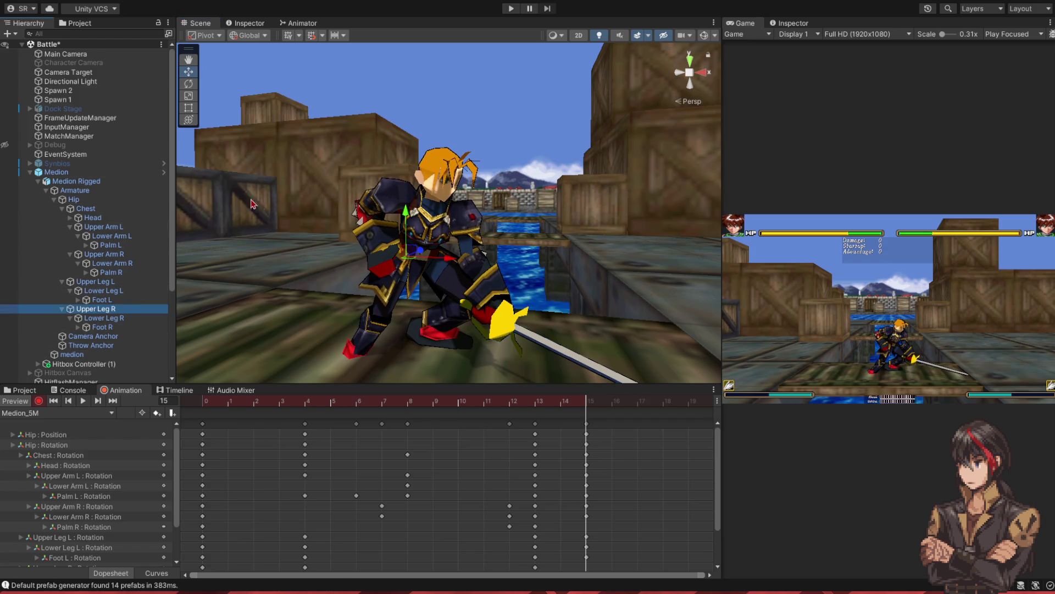
pyautogui.click(189, 85)
pyautogui.press('x')
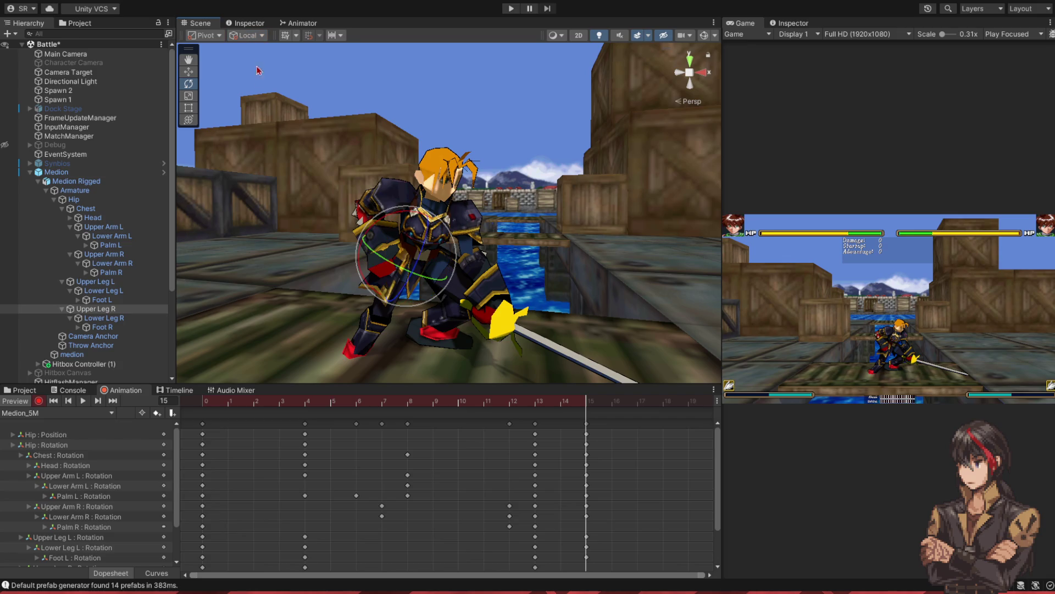
pyautogui.moveTo(427, 252)
pyautogui.mouseDown()
pyautogui.moveTo(460, 214)
pyautogui.moveTo(501, 282)
pyautogui.mouseUp()
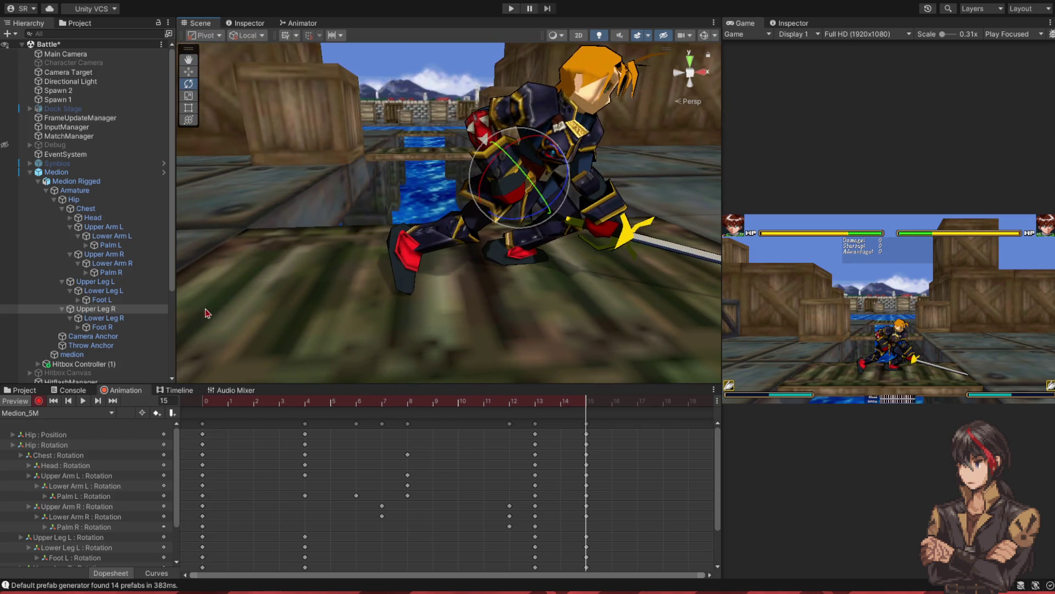
pyautogui.click(481, 246)
pyautogui.moveTo(481, 245); pyautogui.dragTo(468, 266)
pyautogui.click(130, 326)
pyautogui.moveTo(415, 300)
pyautogui.mouseDown()
pyautogui.moveTo(432, 308)
pyautogui.moveTo(448, 297)
pyautogui.moveTo(456, 271)
pyautogui.mouseUp()
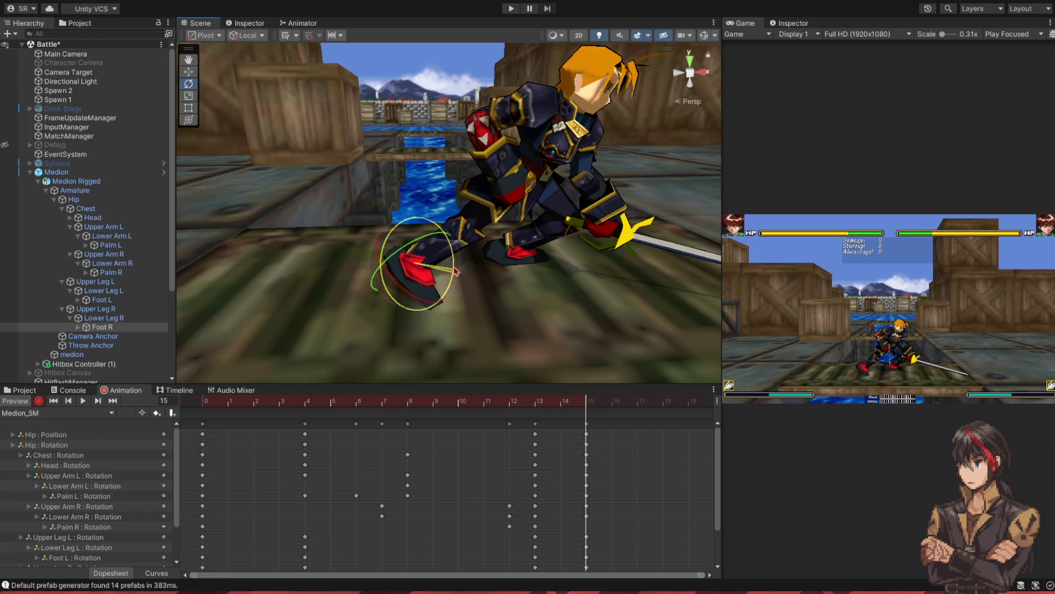
# - Compare frames 13 to 15 and view the frame-14 pose from the front
pyautogui.moveTo(572, 405)
pyautogui.mouseDown()
pyautogui.moveTo(539, 407)
pyautogui.moveTo(559, 408)
pyautogui.mouseUp()
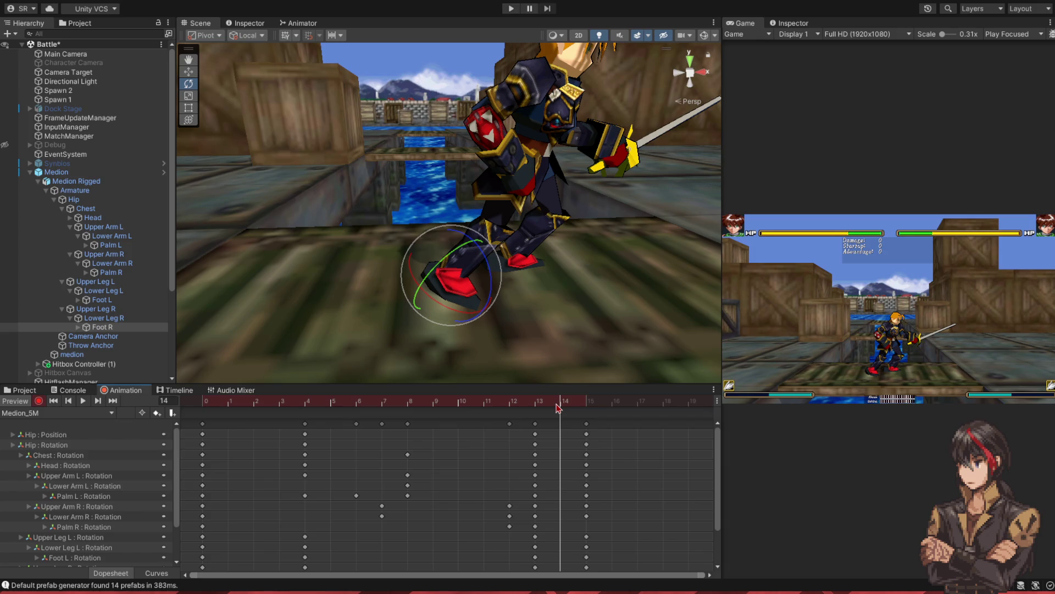
pyautogui.moveTo(568, 407)
pyautogui.mouseDown()
pyautogui.moveTo(585, 408)
pyautogui.moveTo(544, 407)
pyautogui.moveTo(578, 408)
pyautogui.mouseUp()
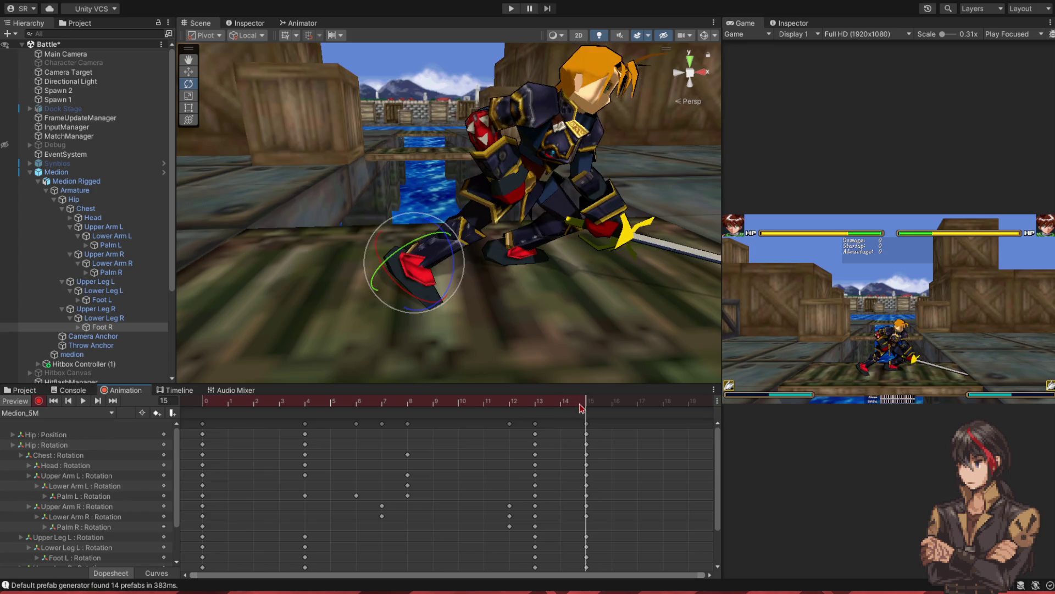
pyautogui.moveTo(581, 407); pyautogui.dragTo(572, 410)
pyautogui.moveTo(566, 321); pyautogui.dragTo(192, 175)
pyautogui.click(73, 199)
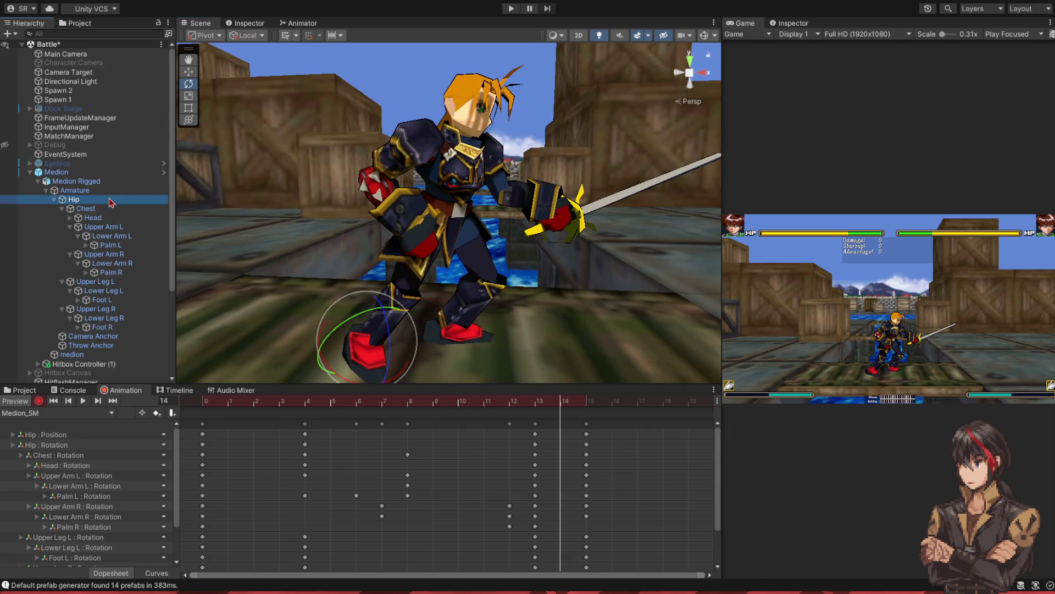
# - Reposition the hip upward in Global space, keying it at frame 14
pyautogui.press('w')
pyautogui.press('x')
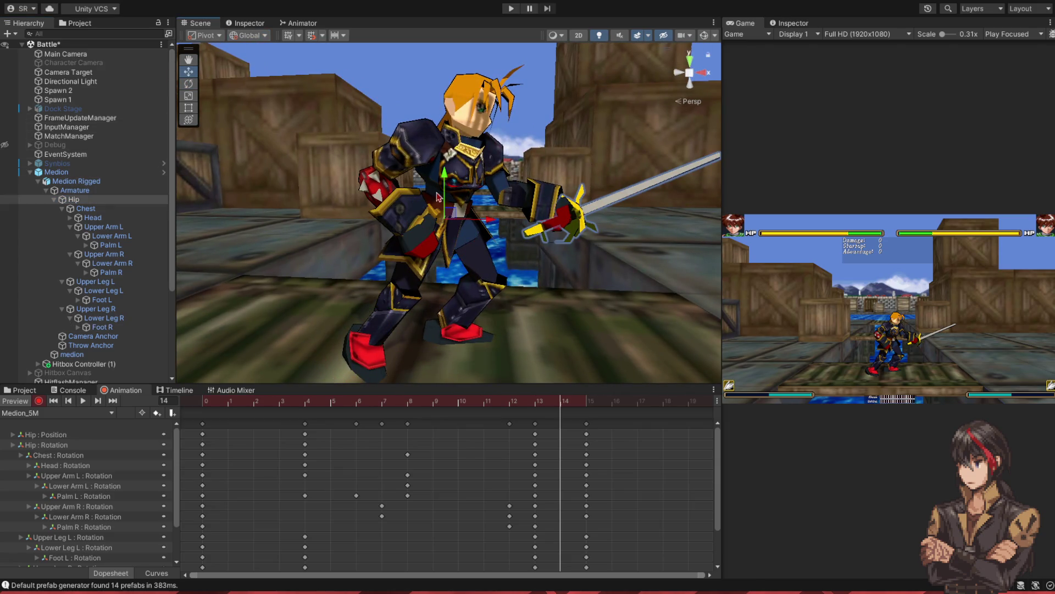
pyautogui.moveTo(446, 187); pyautogui.dragTo(448, 176)
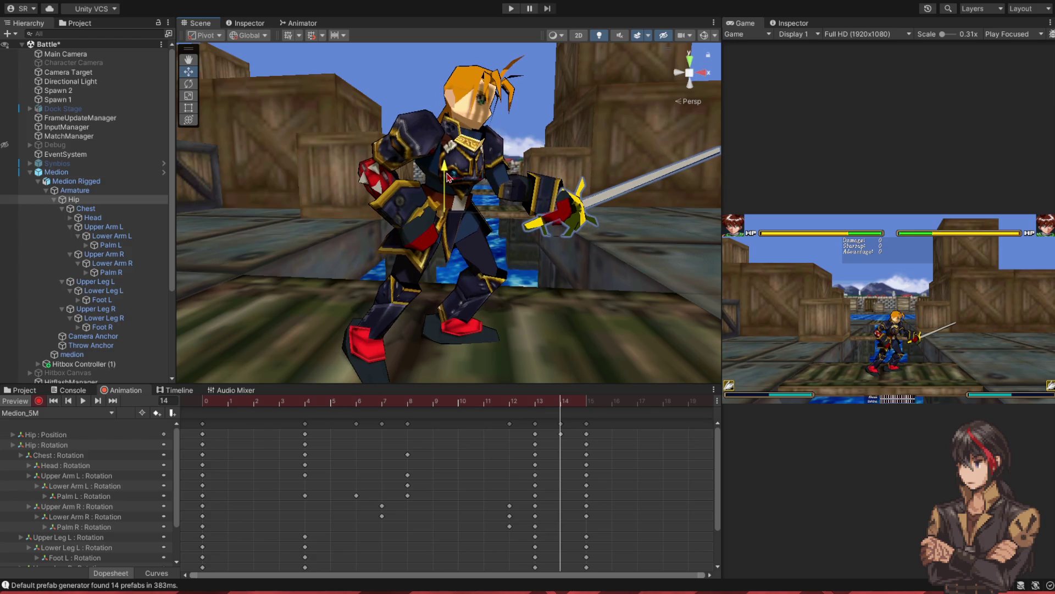
pyautogui.scroll(3, 470, 231)
pyautogui.scroll(-3, 470, 231)
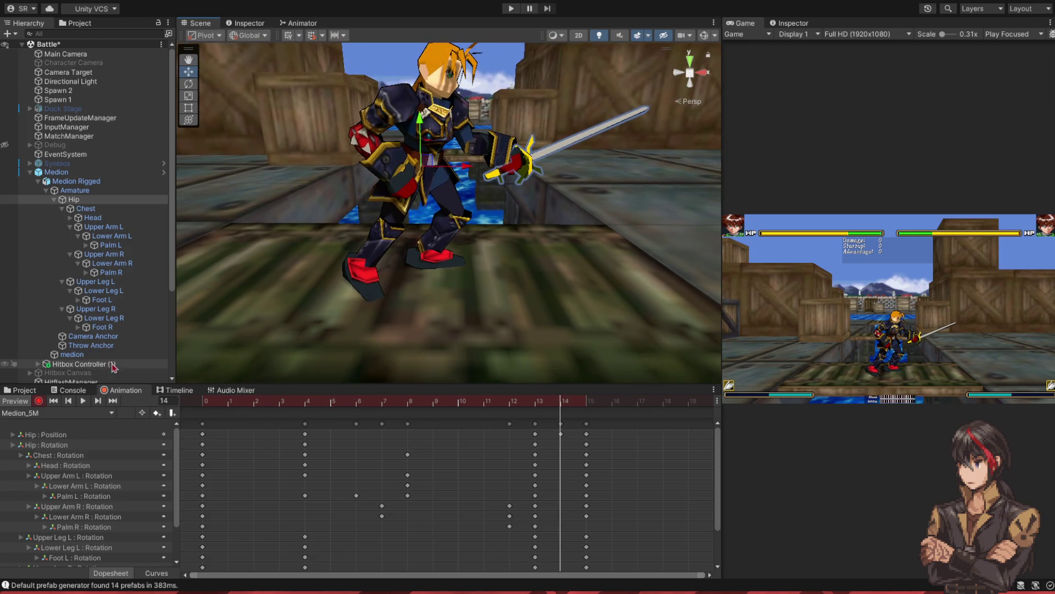
# - Turn the left foot in local space at frame 14 and compare surrounding poses
pyautogui.click(102, 300)
pyautogui.click(189, 83)
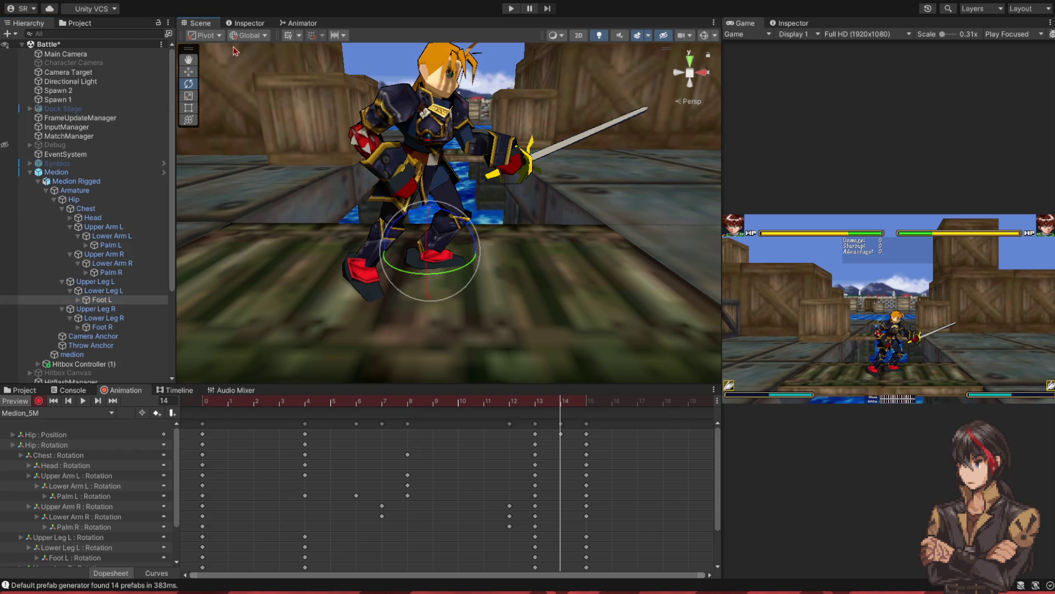
pyautogui.press('x')
pyautogui.moveTo(393, 217); pyautogui.dragTo(407, 242)
pyautogui.click(102, 327)
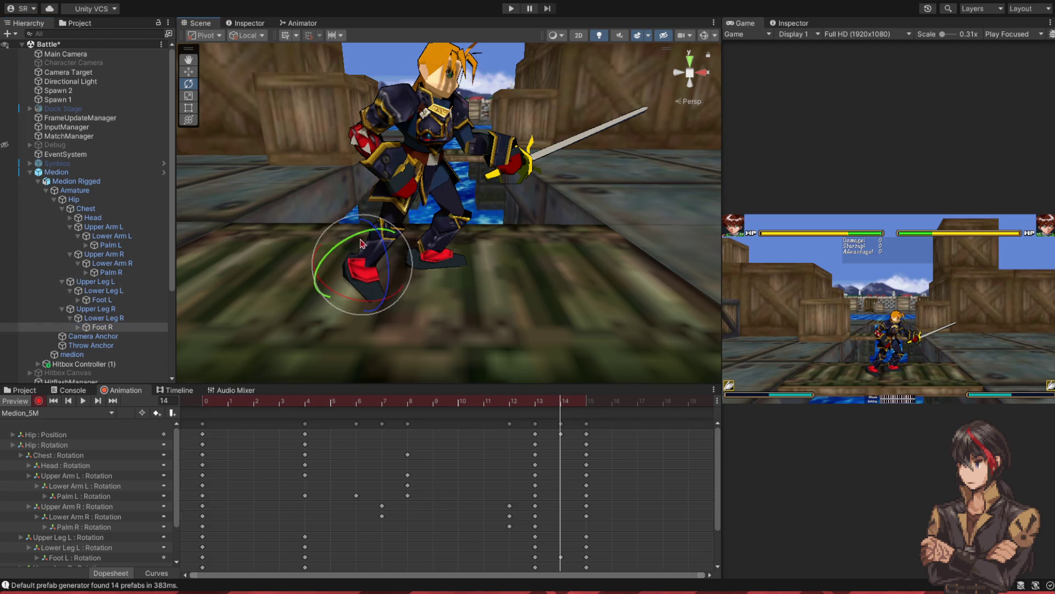
pyautogui.moveTo(542, 411)
pyautogui.mouseDown()
pyautogui.moveTo(584, 408)
pyautogui.moveTo(456, 429)
pyautogui.moveTo(203, 440)
pyautogui.mouseUp()
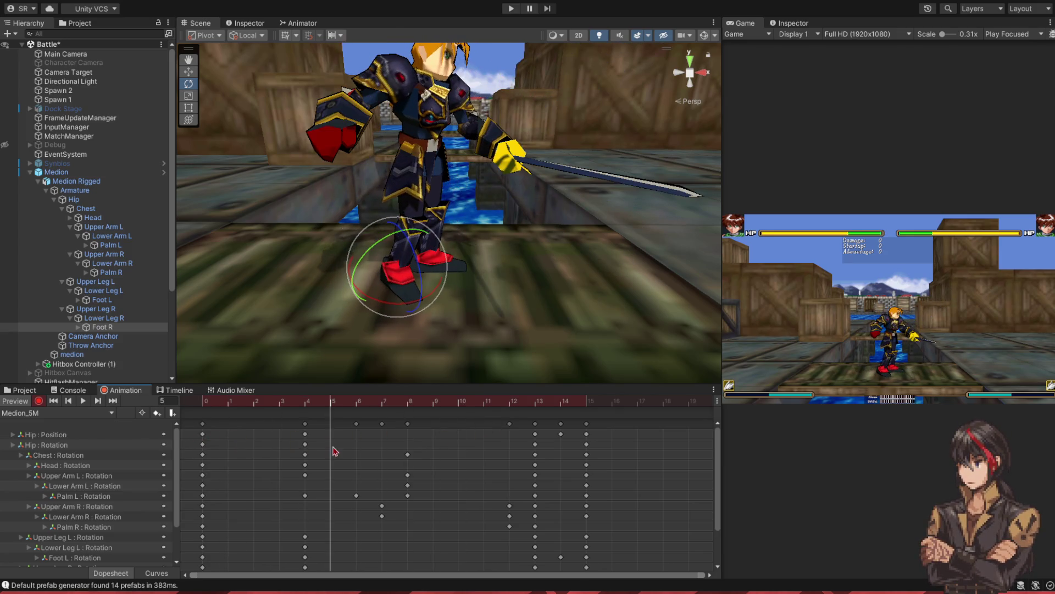
# - Compare the hip's poses at frames 0, 4 and around 15 with the Move tool ready
pyautogui.click(308, 435)
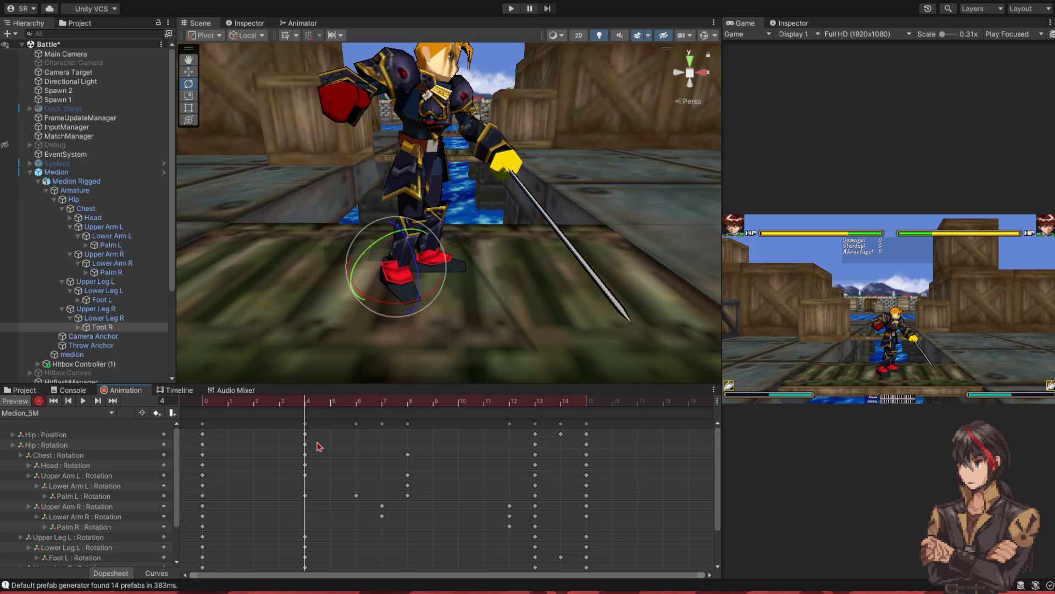
pyautogui.click(114, 201)
pyautogui.click(189, 74)
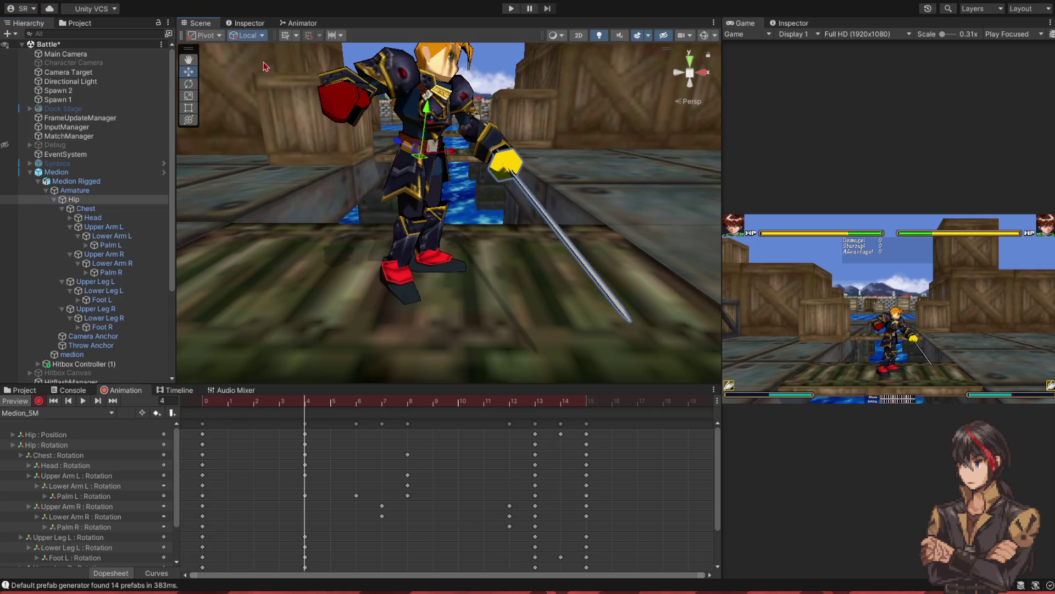
pyautogui.press('x')
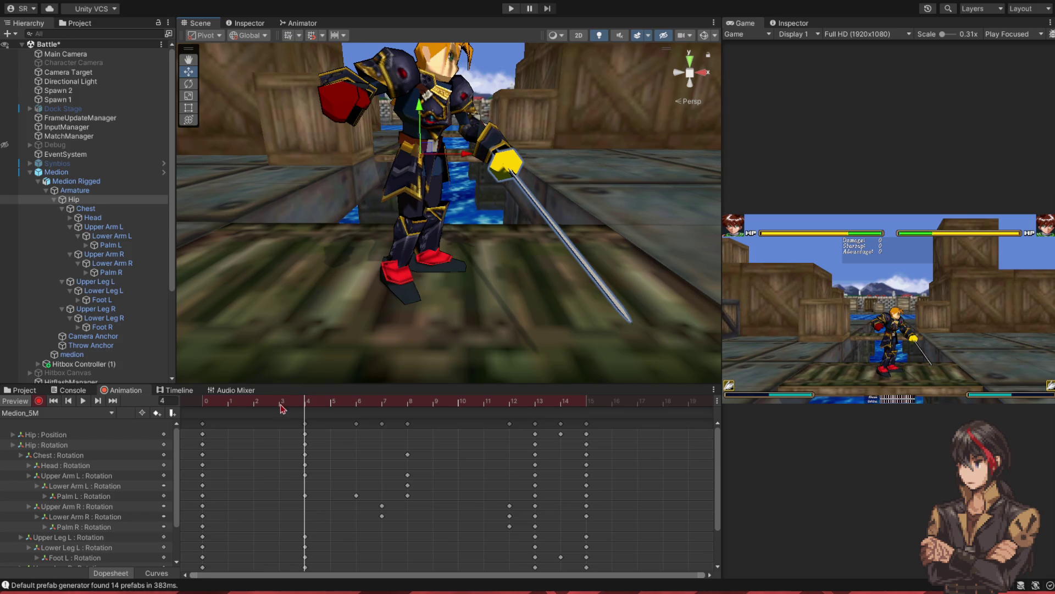
pyautogui.click(203, 405)
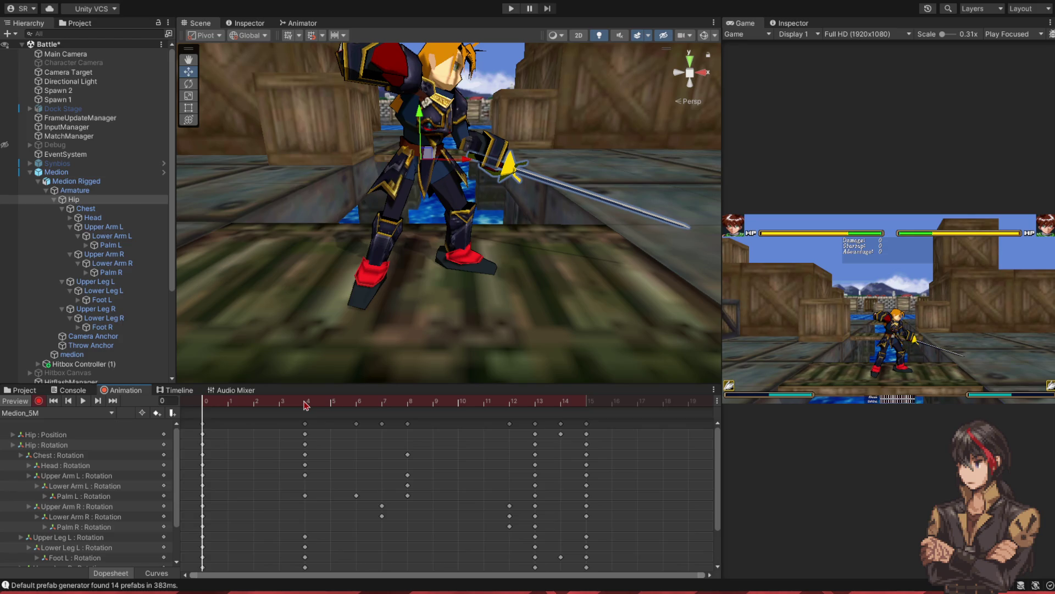
pyautogui.click(306, 405)
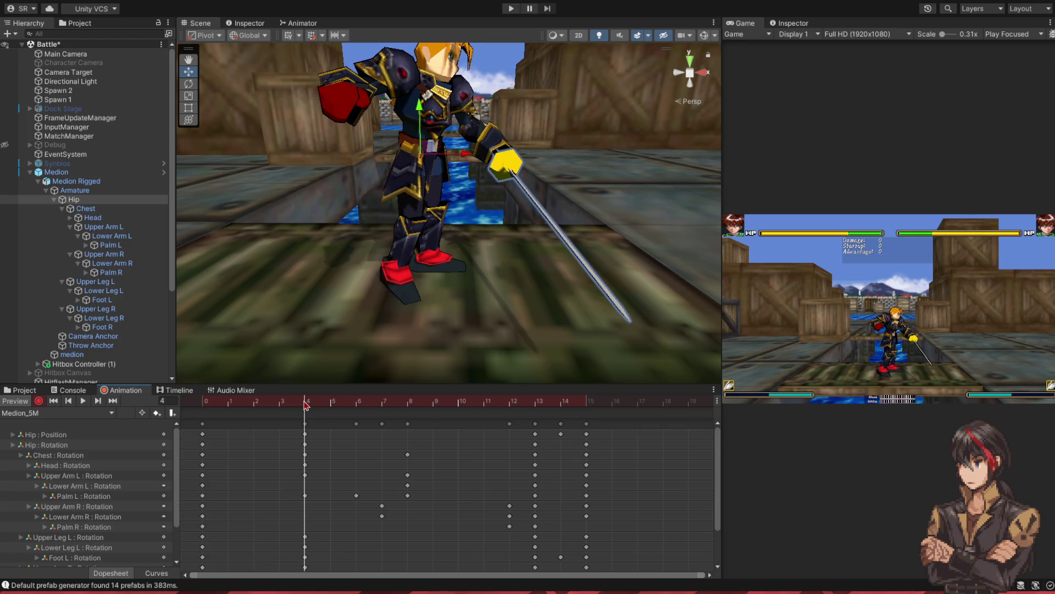
pyautogui.moveTo(306, 405)
pyautogui.mouseDown()
pyautogui.moveTo(608, 406)
pyautogui.moveTo(548, 416)
pyautogui.mouseUp()
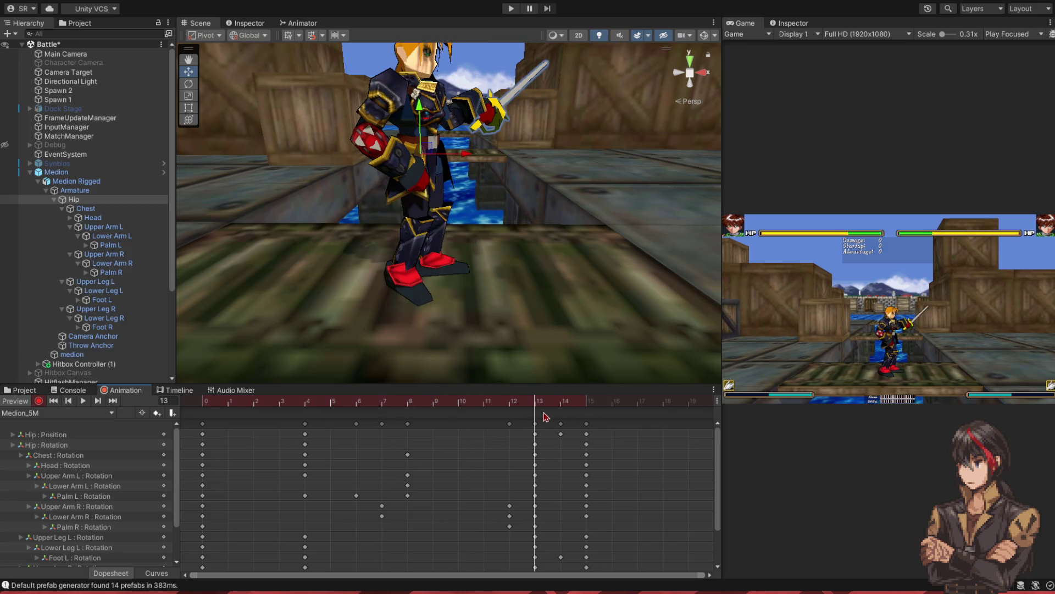
pyautogui.moveTo(546, 417)
pyautogui.mouseDown()
pyautogui.moveTo(621, 419)
pyautogui.moveTo(210, 417)
pyautogui.mouseUp()
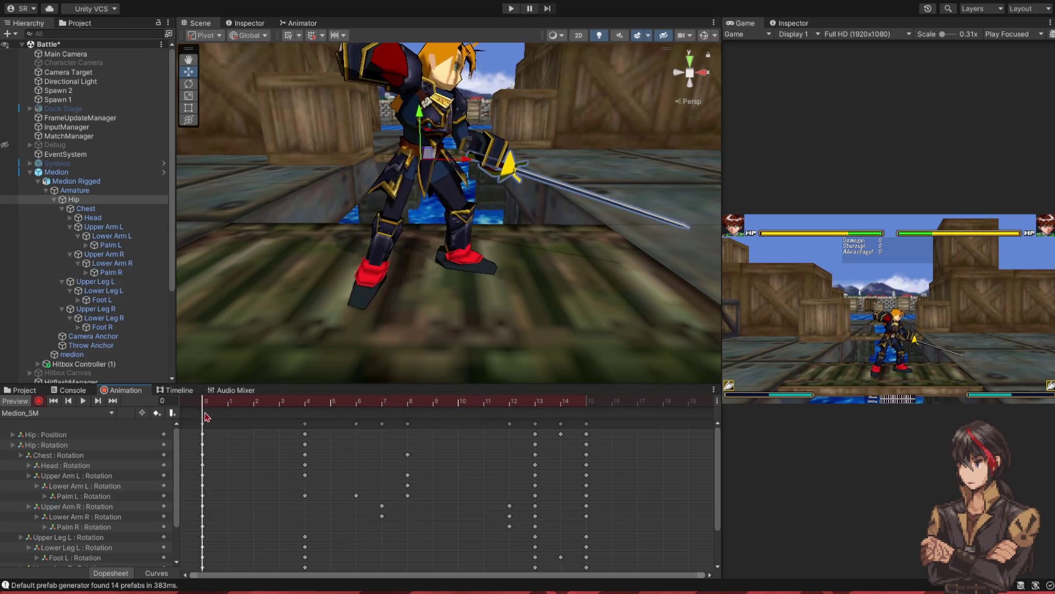
# - Shift the hip slightly left at frame 4 and show its transform values
pyautogui.click(304, 406)
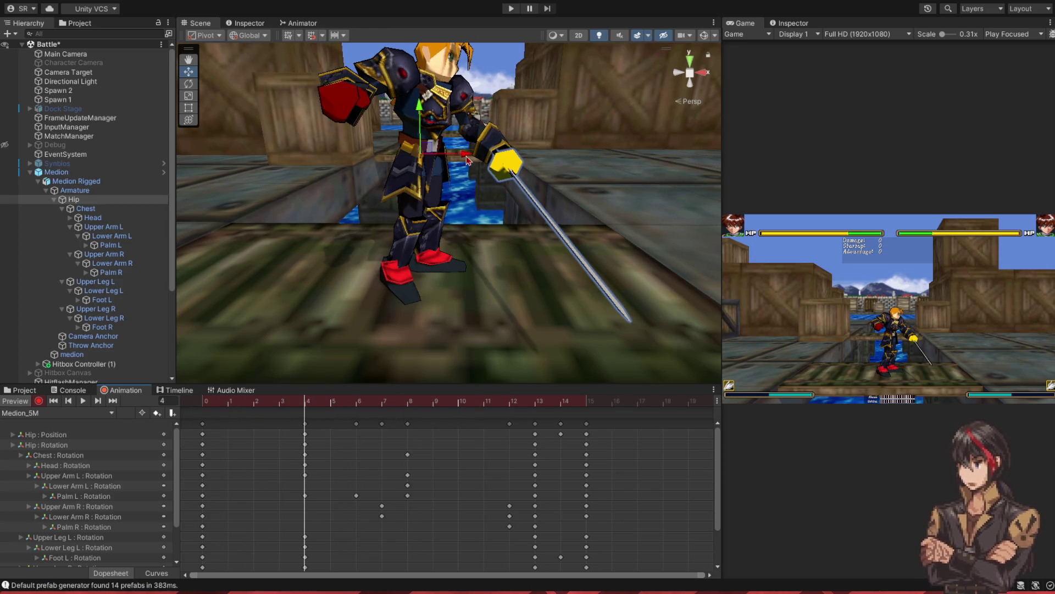
pyautogui.moveTo(468, 159); pyautogui.dragTo(440, 161)
pyautogui.click(200, 403)
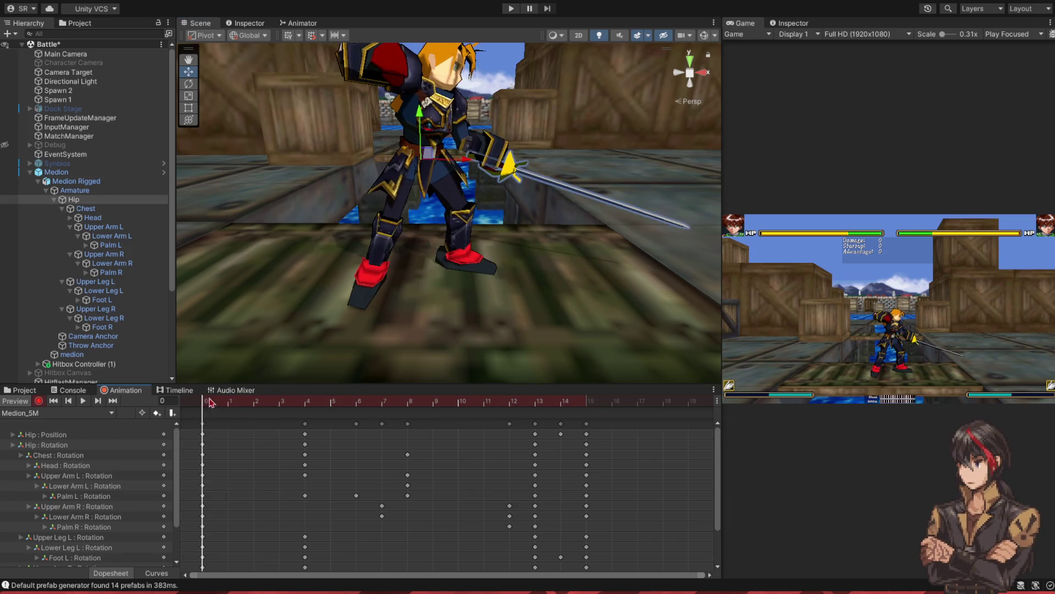
pyautogui.moveTo(214, 404)
pyautogui.mouseDown()
pyautogui.moveTo(581, 410)
pyautogui.moveTo(306, 410)
pyautogui.mouseUp()
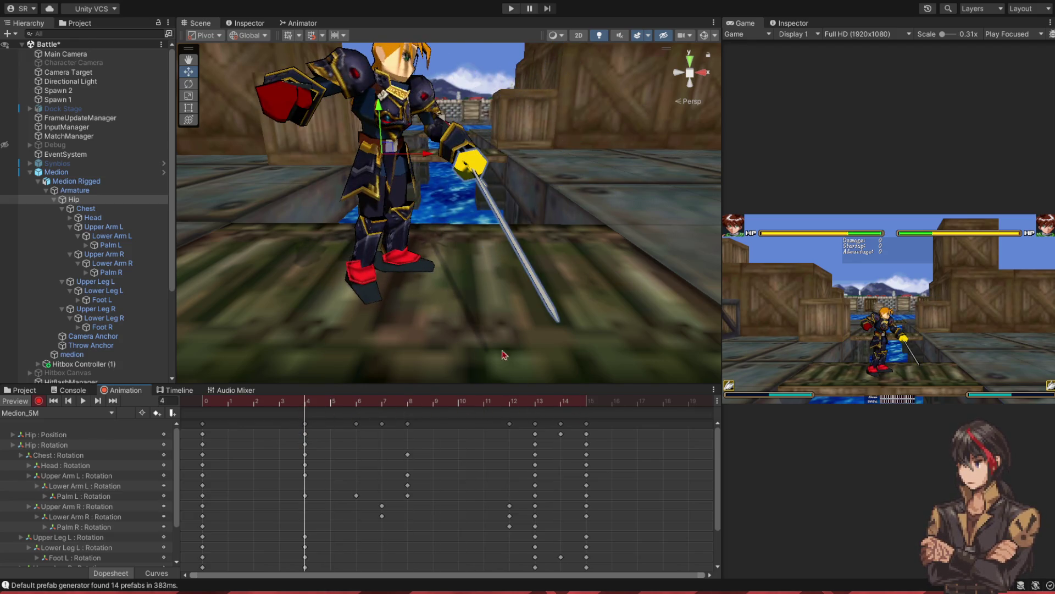
pyautogui.click(789, 23)
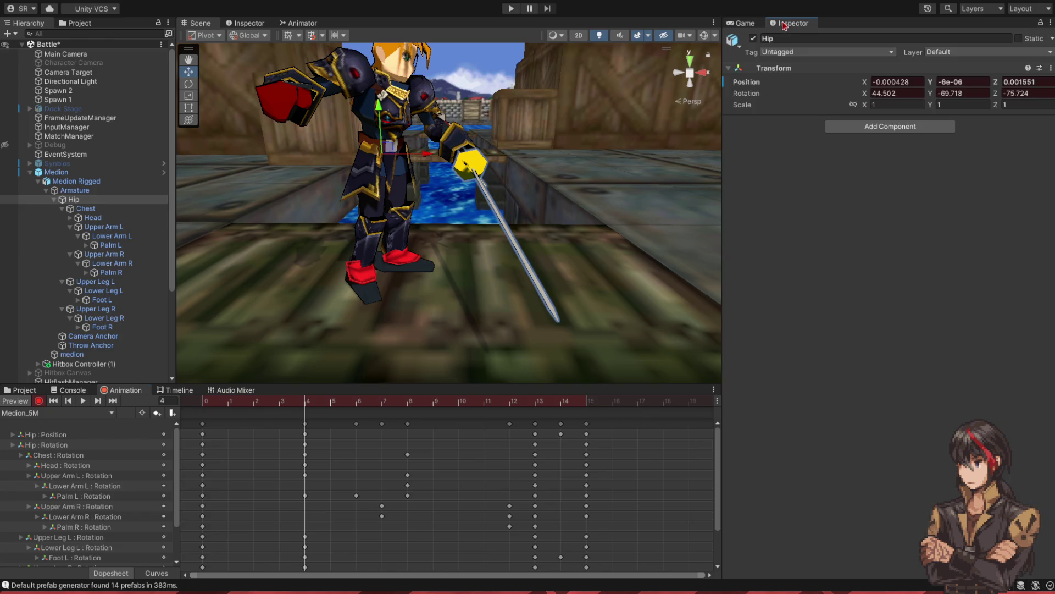
# - Set the hip's Position X to -0.000428 at frame 13 and review through frame 15
pyautogui.click(902, 81)
pyautogui.click(535, 402)
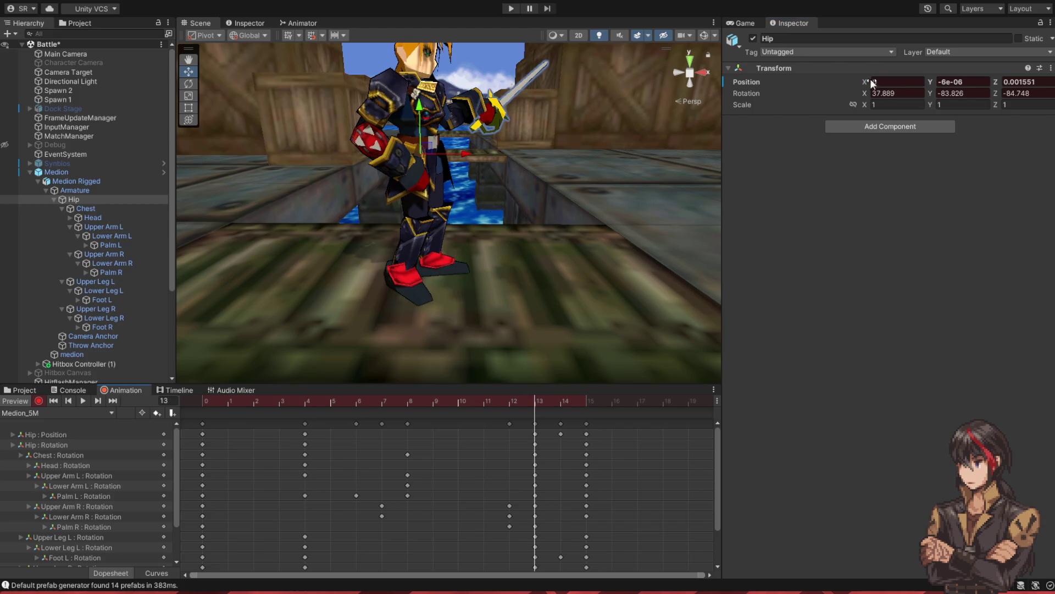
pyautogui.write('-0.000428')
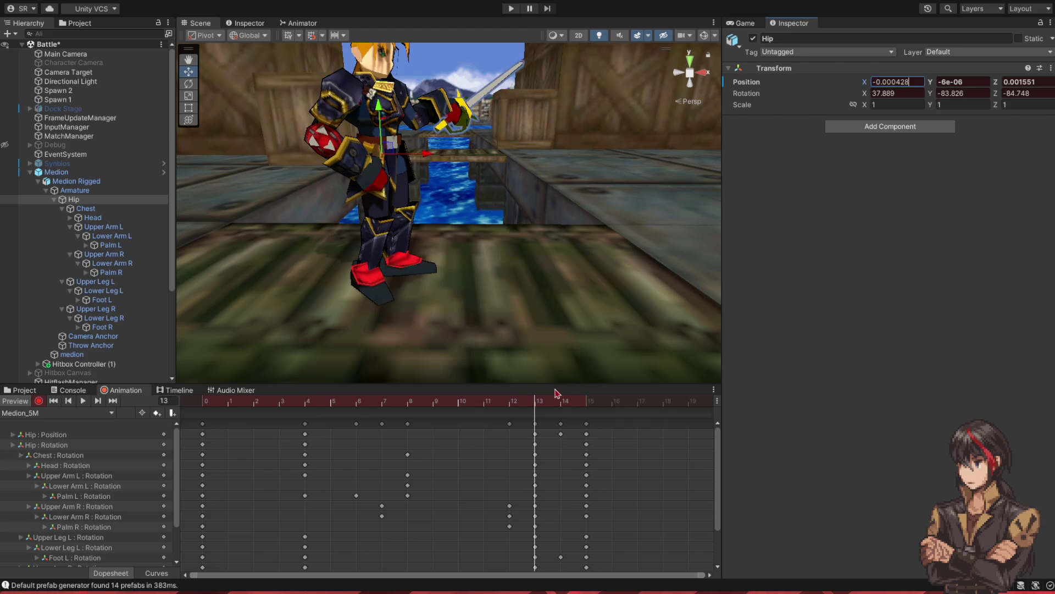
pyautogui.click(590, 406)
pyautogui.moveTo(548, 409); pyautogui.dragTo(589, 410)
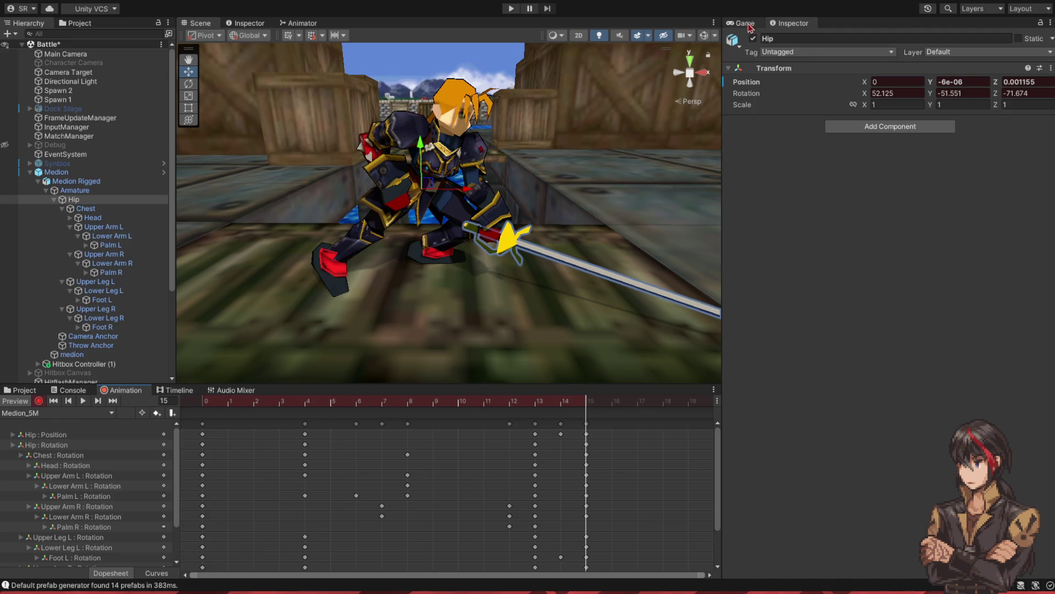
# - Show the Game view and play the animation preview from the start
pyautogui.click(749, 25)
pyautogui.moveTo(582, 406)
pyautogui.mouseDown()
pyautogui.moveTo(459, 409)
pyautogui.moveTo(602, 417)
pyautogui.moveTo(102, 404)
pyautogui.mouseUp()
pyautogui.click(83, 404)
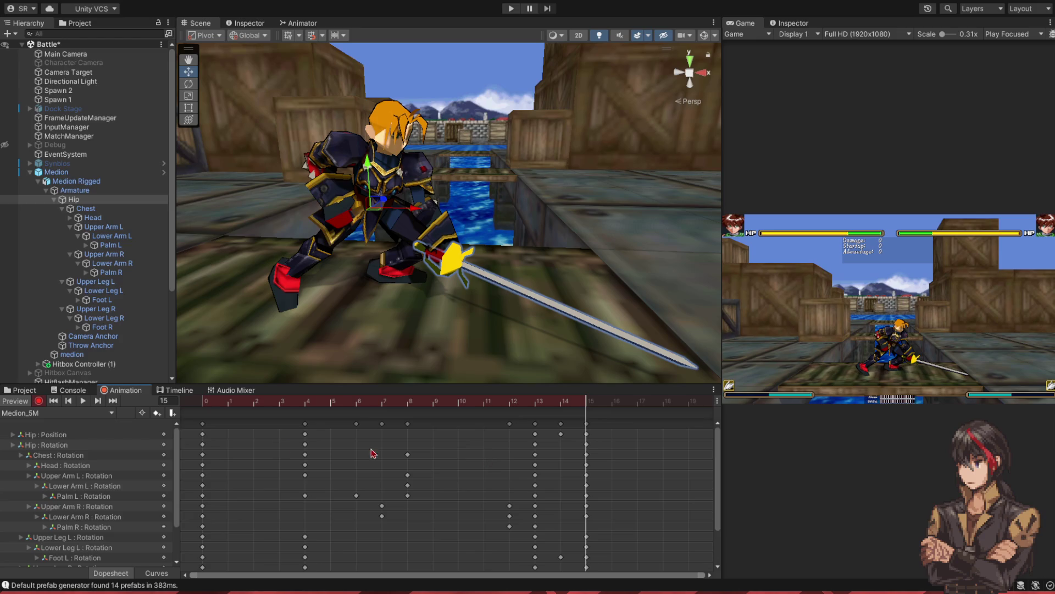
# - At frame 16, rotate the Chest bone in local space to lower the sword
pyautogui.moveTo(589, 393); pyautogui.dragTo(612, 399)
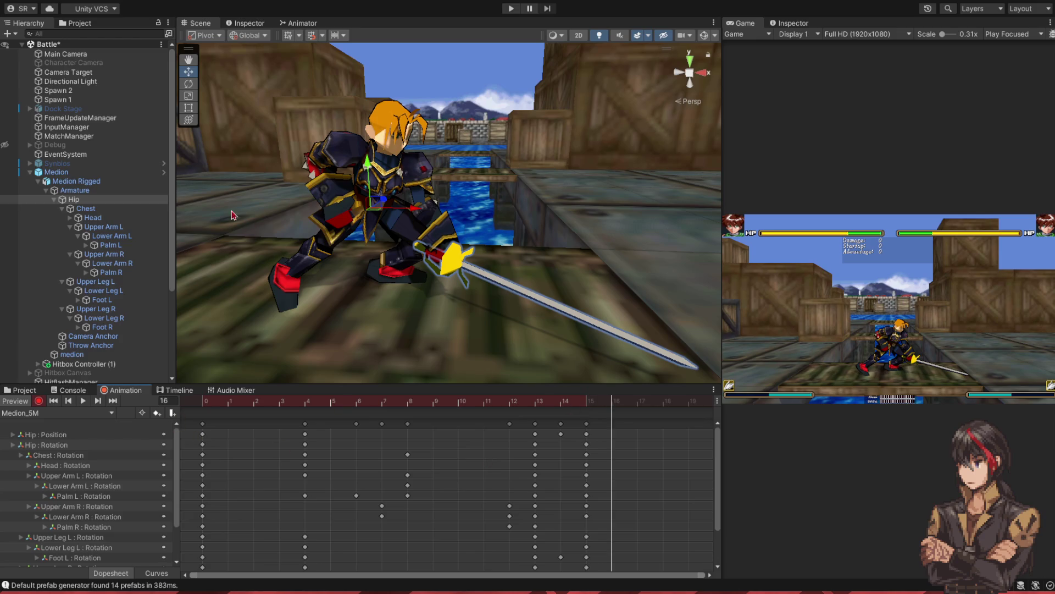
pyautogui.click(86, 209)
pyautogui.click(189, 85)
pyautogui.press('x')
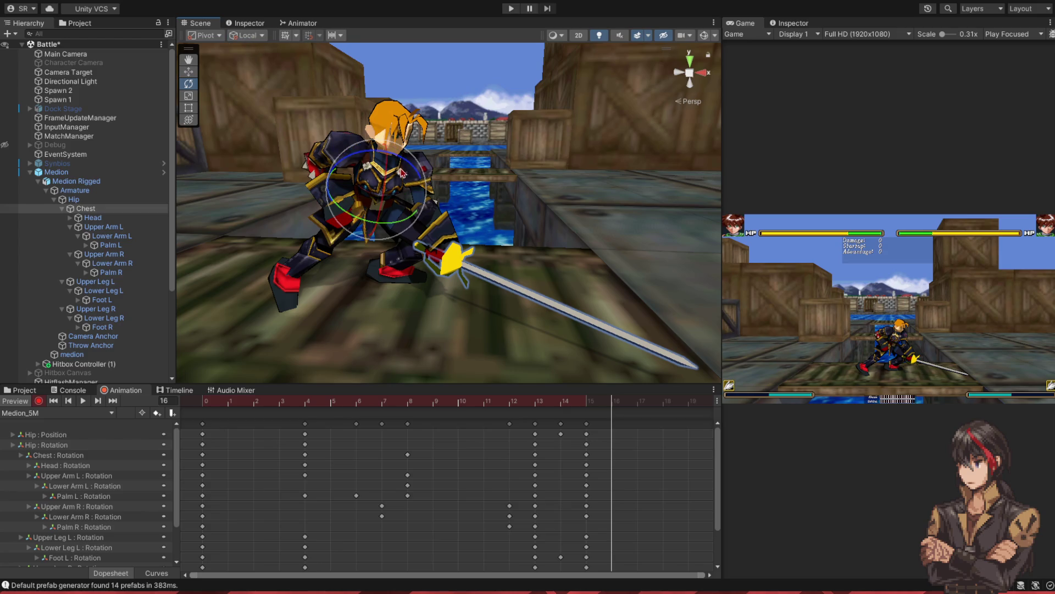
pyautogui.moveTo(388, 225); pyautogui.dragTo(394, 235)
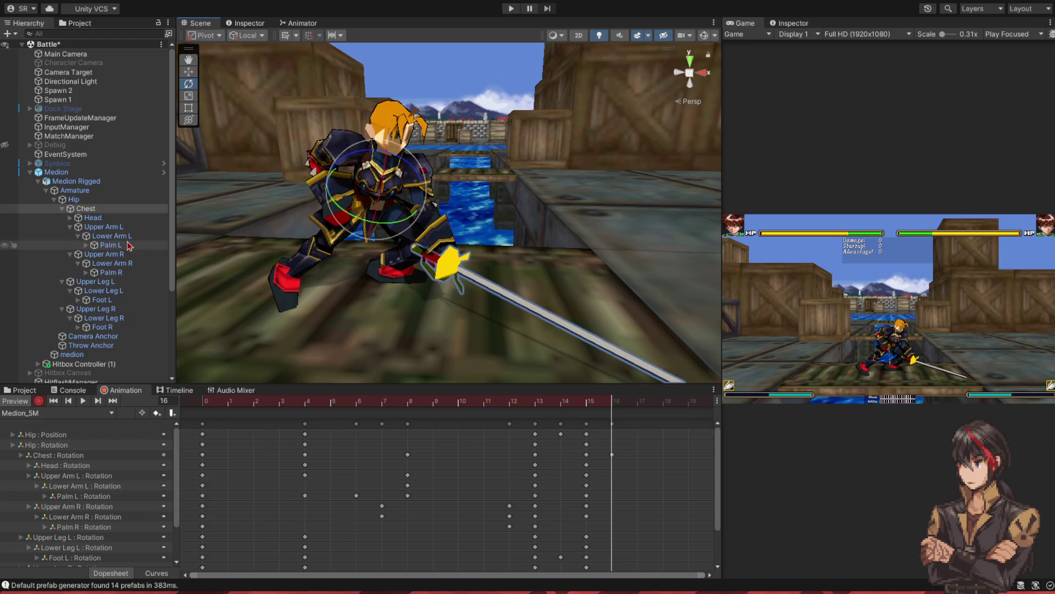
# - Rotate Upper Arm L and Palm L at frame 16 to lower and angle the sword
pyautogui.click(104, 226)
pyautogui.moveTo(389, 194); pyautogui.dragTo(396, 212)
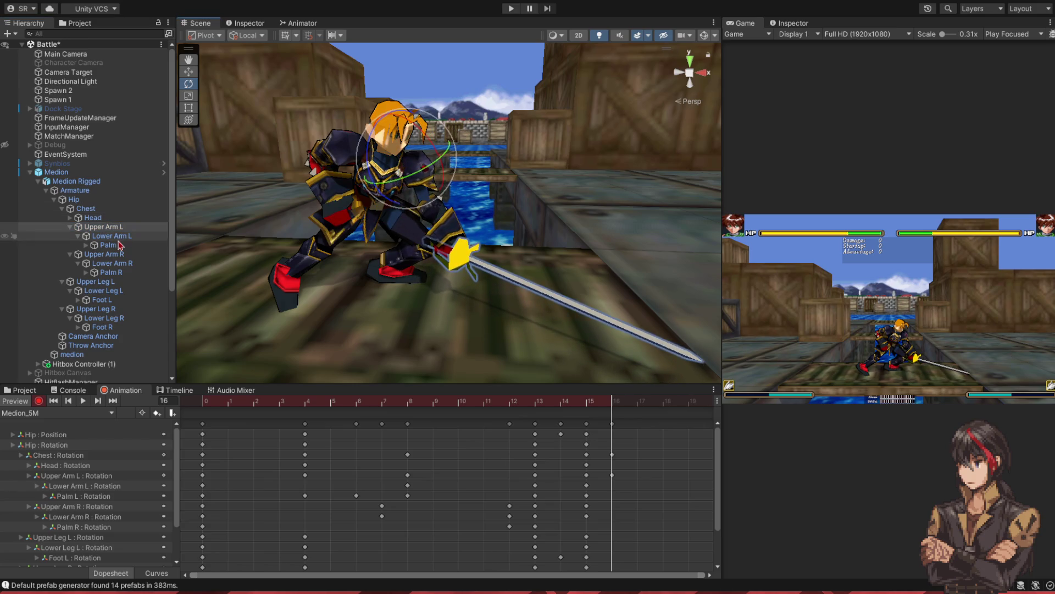
pyautogui.click(113, 236)
pyautogui.click(110, 245)
pyautogui.moveTo(476, 226); pyautogui.dragTo(481, 242)
# - Compare the poses at frames 15 and 16, ending back on frame 16
pyautogui.click(587, 406)
pyautogui.click(606, 407)
pyautogui.click(587, 406)
pyautogui.click(607, 406)
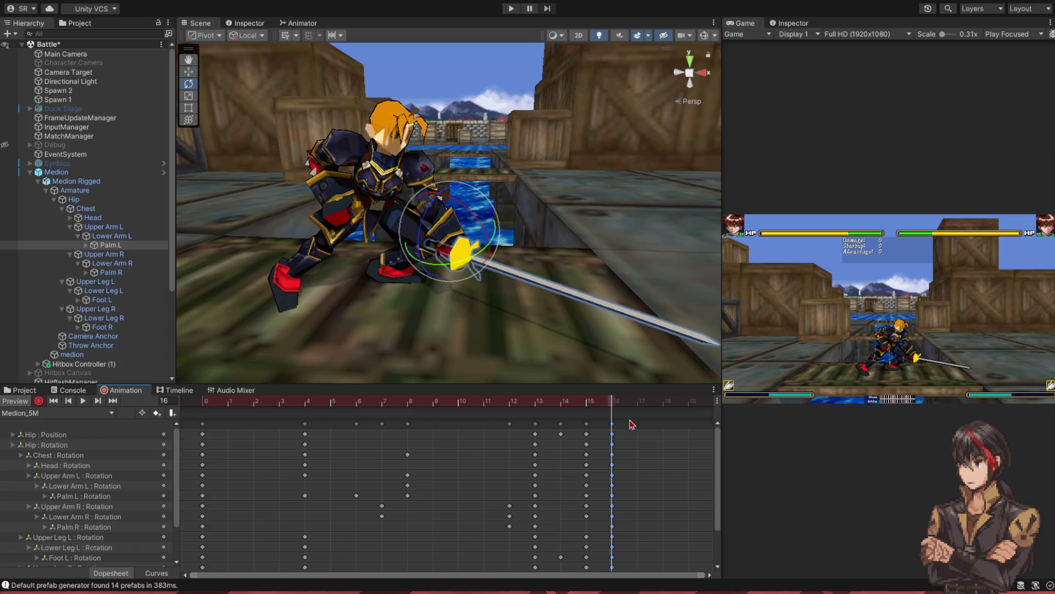
pyautogui.scroll(-1, 634, 422)
# - At frame 19, rotate the Hip bone to turn the torso
pyautogui.click(584, 403)
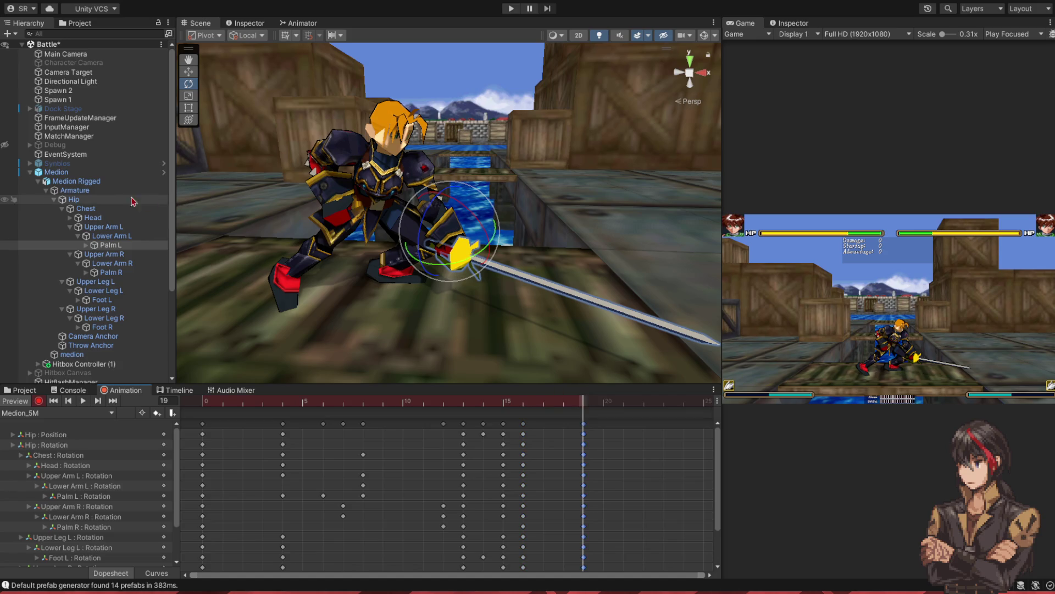
pyautogui.click(73, 199)
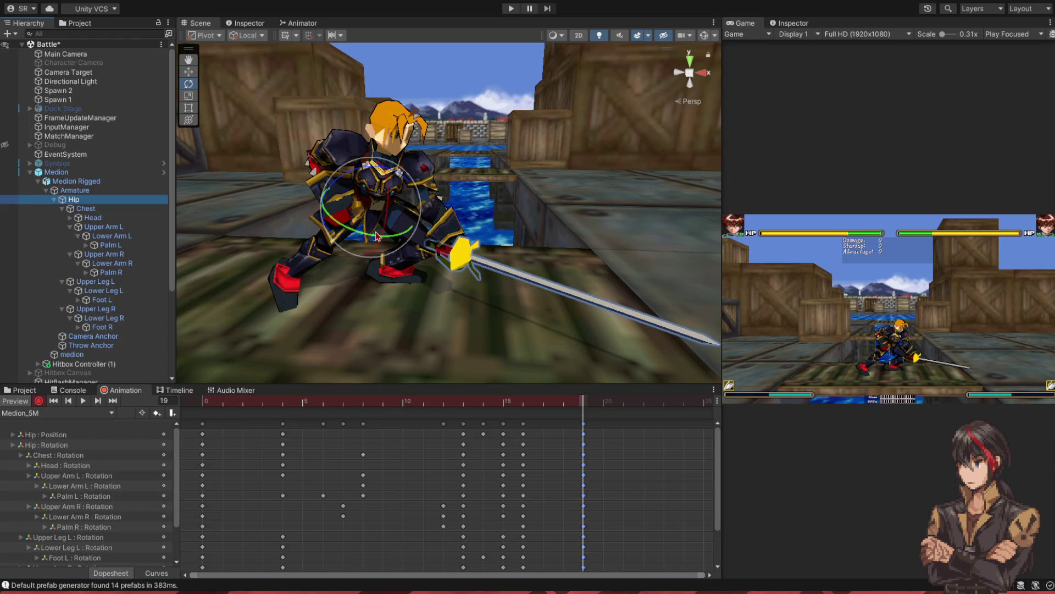
pyautogui.moveTo(376, 237); pyautogui.dragTo(388, 236)
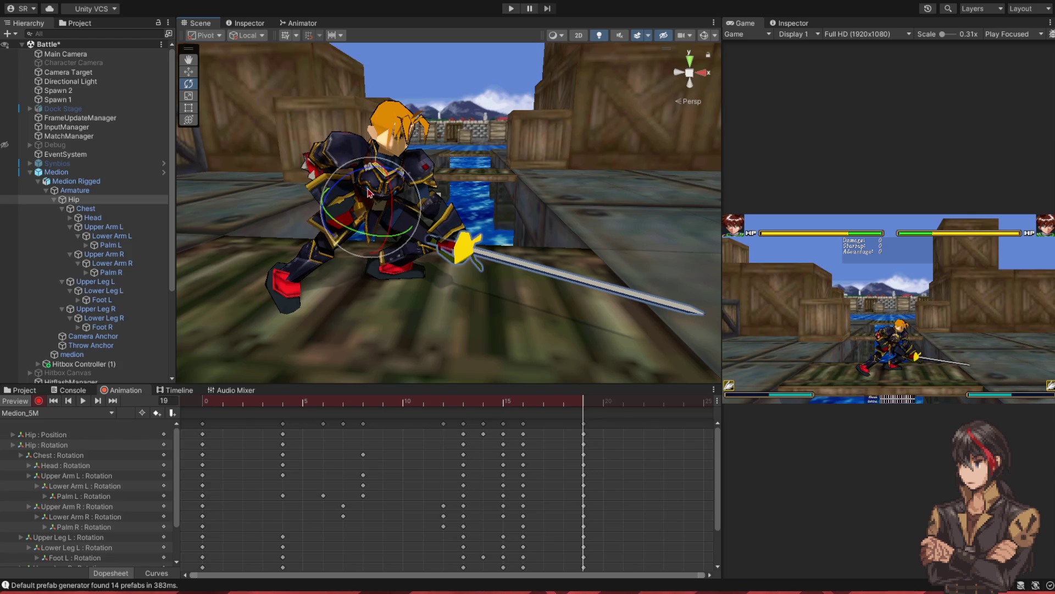
# - Swing the right upper leg for the recovery pose and review the motion into frame 19
pyautogui.click(115, 311)
pyautogui.moveTo(385, 226)
pyautogui.mouseDown()
pyautogui.moveTo(330, 216)
pyautogui.moveTo(379, 238)
pyautogui.moveTo(335, 347)
pyautogui.mouseUp()
pyautogui.click(151, 318)
pyautogui.click(137, 327)
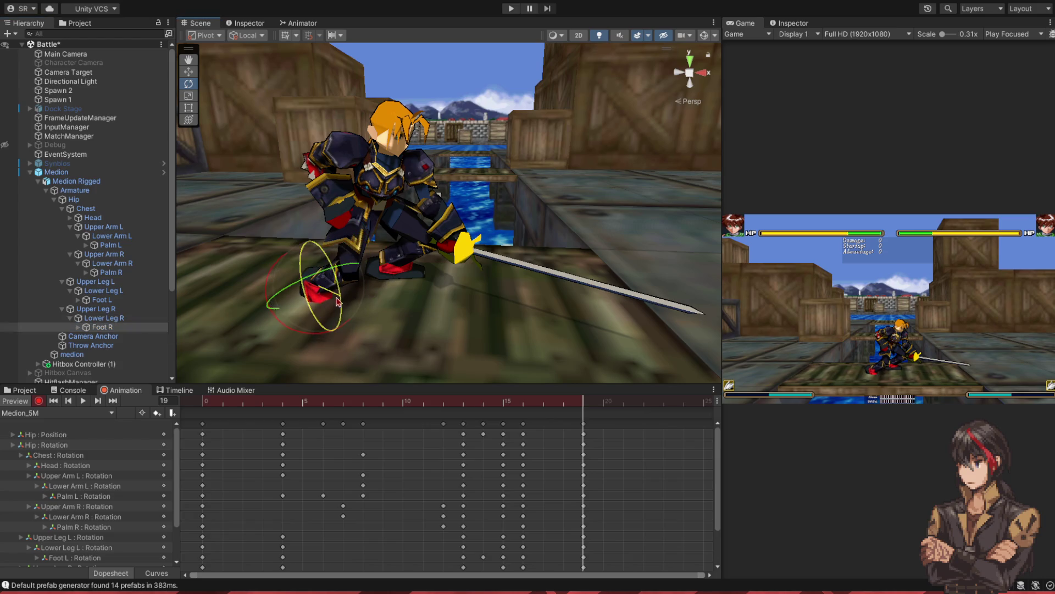
pyautogui.click(147, 318)
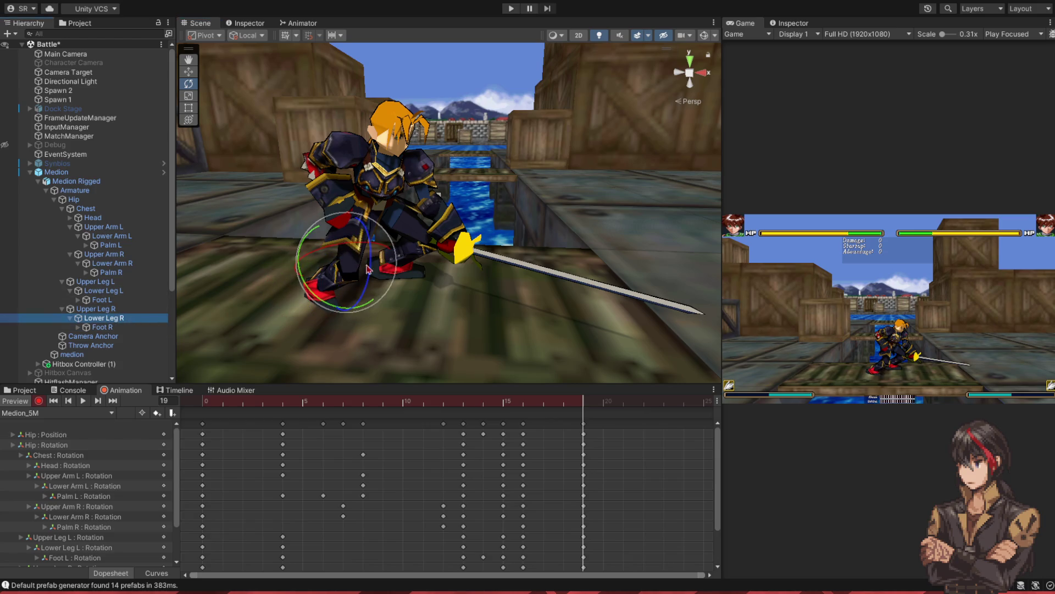
pyautogui.click(337, 290)
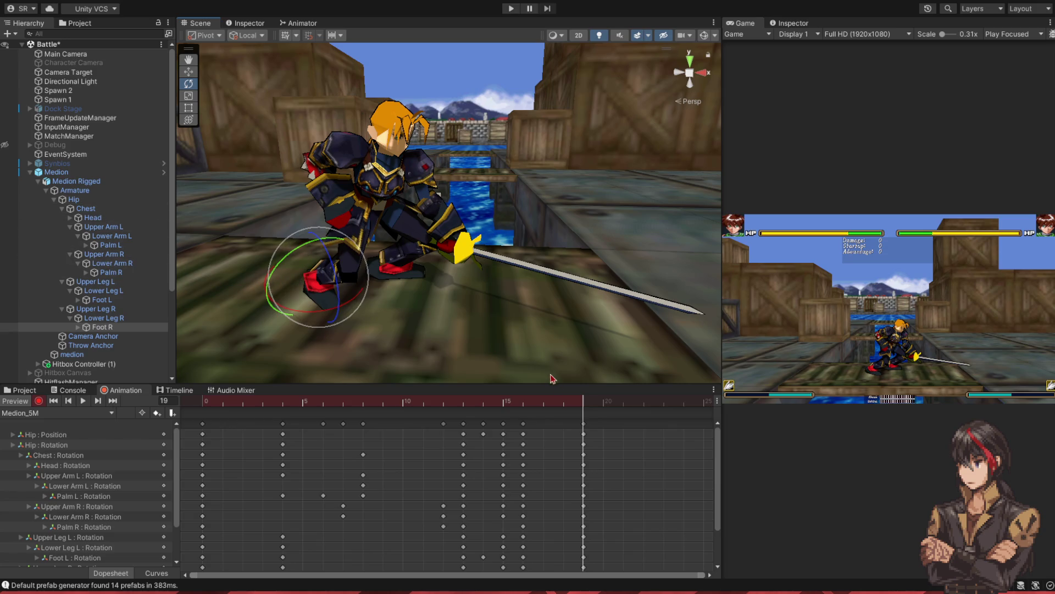
pyautogui.moveTo(577, 407)
pyautogui.mouseDown()
pyautogui.moveTo(484, 409)
pyautogui.moveTo(582, 424)
pyautogui.mouseUp()
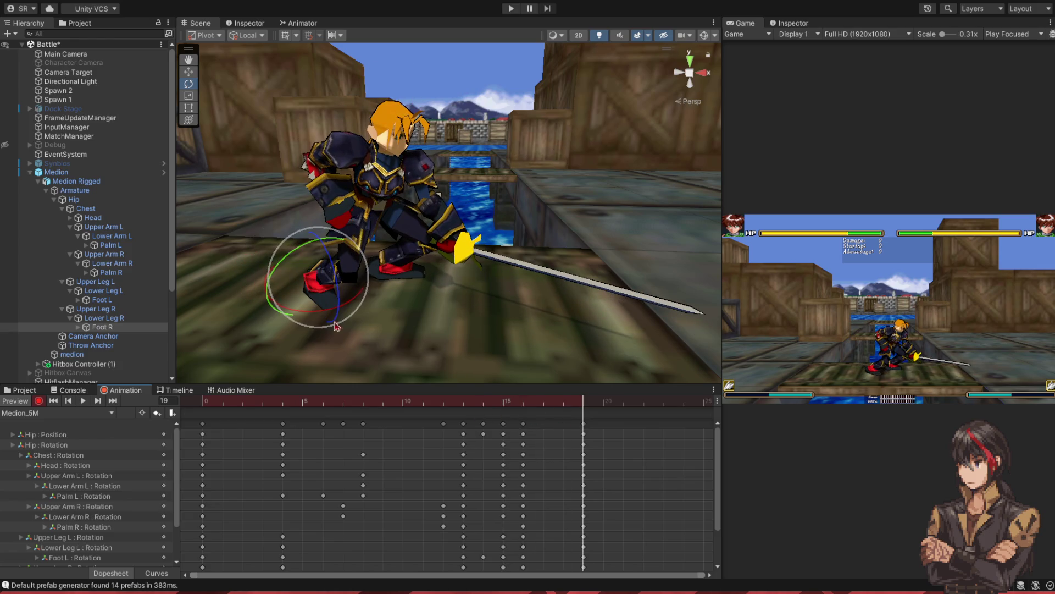
# - Lean the Chest, swing Upper Arm L lower and turn Palm L so the sword points down
pyautogui.click(392, 202)
pyautogui.moveTo(384, 214); pyautogui.dragTo(355, 227)
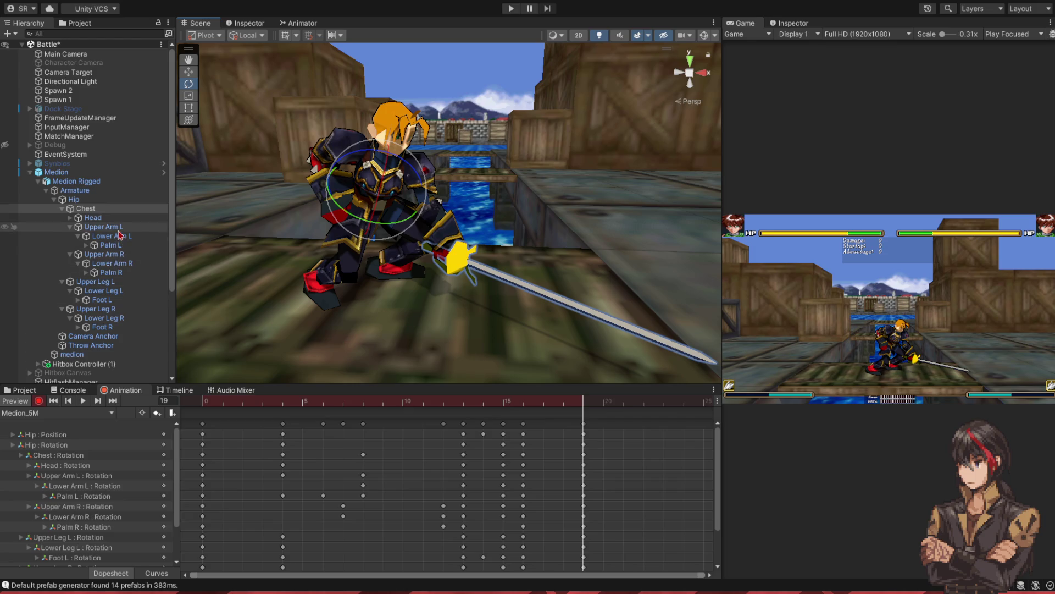
pyautogui.click(378, 199)
pyautogui.moveTo(411, 183)
pyautogui.mouseDown()
pyautogui.moveTo(424, 219)
pyautogui.moveTo(381, 204)
pyautogui.moveTo(377, 217)
pyautogui.mouseUp()
pyautogui.click(110, 245)
pyautogui.moveTo(442, 259)
pyautogui.mouseDown()
pyautogui.moveTo(423, 278)
pyautogui.moveTo(439, 246)
pyautogui.moveTo(579, 377)
pyautogui.moveTo(544, 410)
pyautogui.moveTo(480, 410)
pyautogui.moveTo(584, 422)
pyautogui.moveTo(242, 418)
pyautogui.mouseUp()
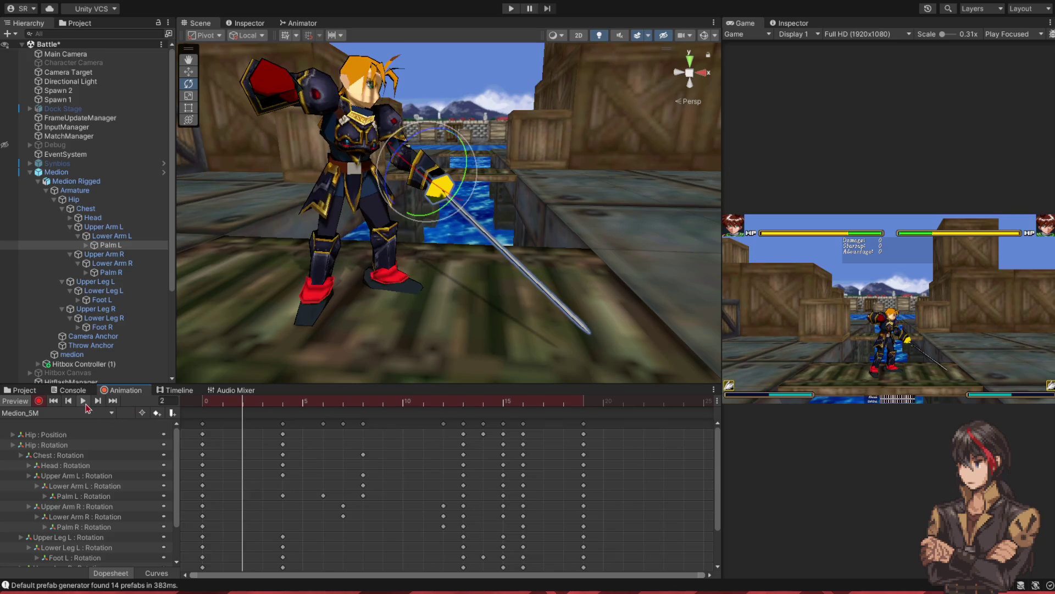
# - Preview the clip, return to the start and re-angle Palm L at frame 4 so the sword tilts down-left
pyautogui.click(83, 401)
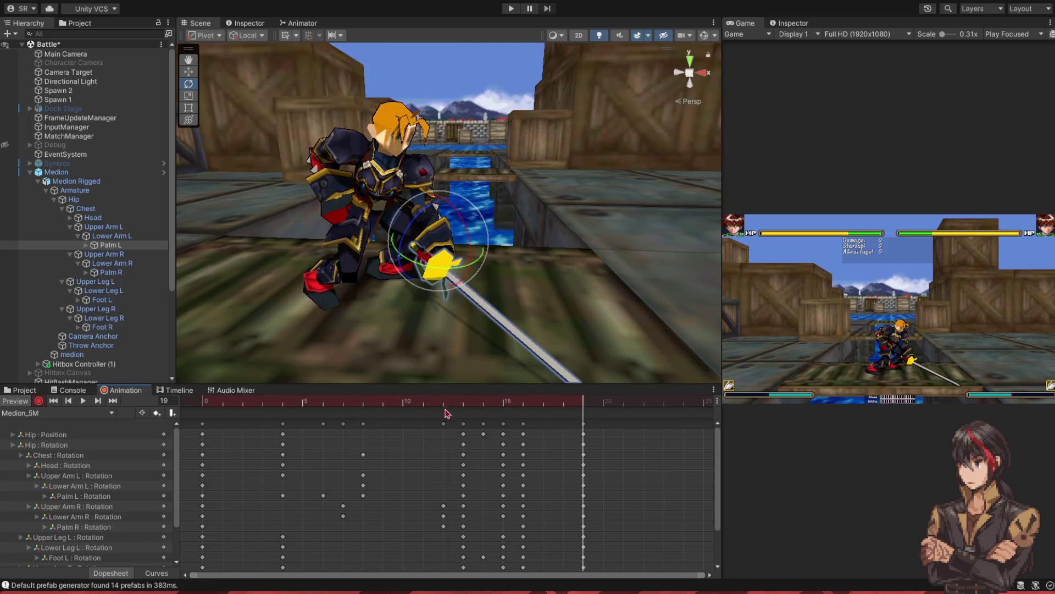
pyautogui.click(474, 403)
pyautogui.moveTo(475, 405)
pyautogui.mouseDown()
pyautogui.moveTo(203, 410)
pyautogui.moveTo(428, 409)
pyautogui.moveTo(250, 422)
pyautogui.moveTo(282, 420)
pyautogui.mouseUp()
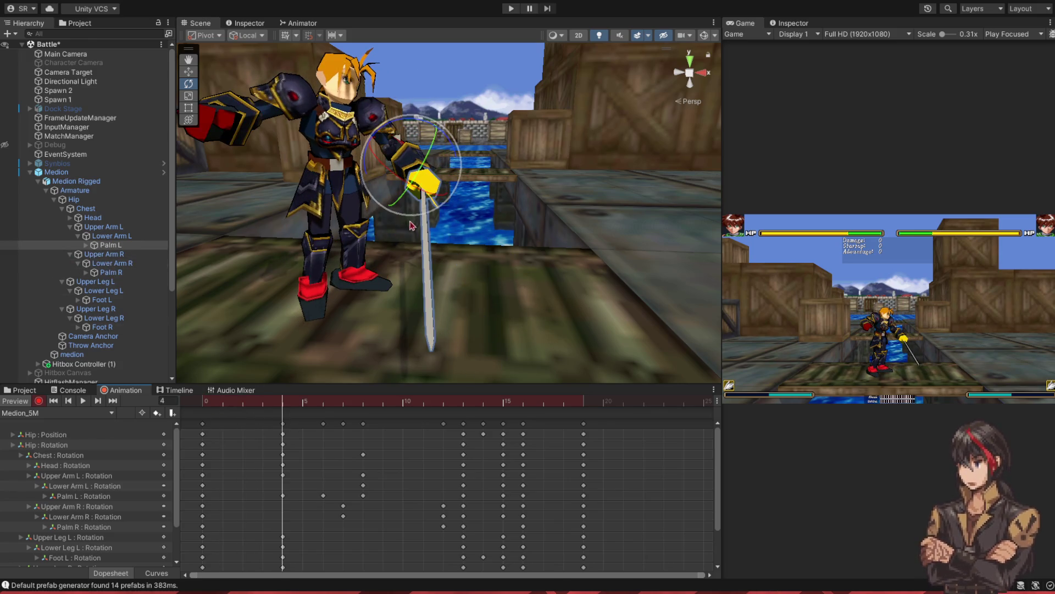
pyautogui.moveTo(433, 194)
pyautogui.mouseDown()
pyautogui.moveTo(407, 208)
pyautogui.moveTo(345, 205)
pyautogui.mouseUp()
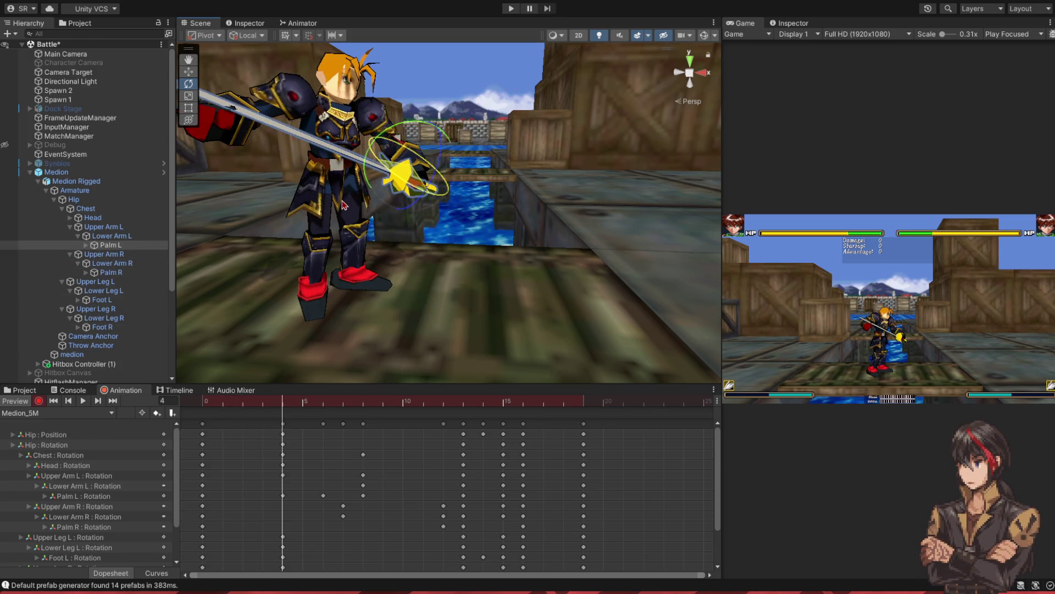
pyautogui.moveTo(385, 140); pyautogui.dragTo(389, 192)
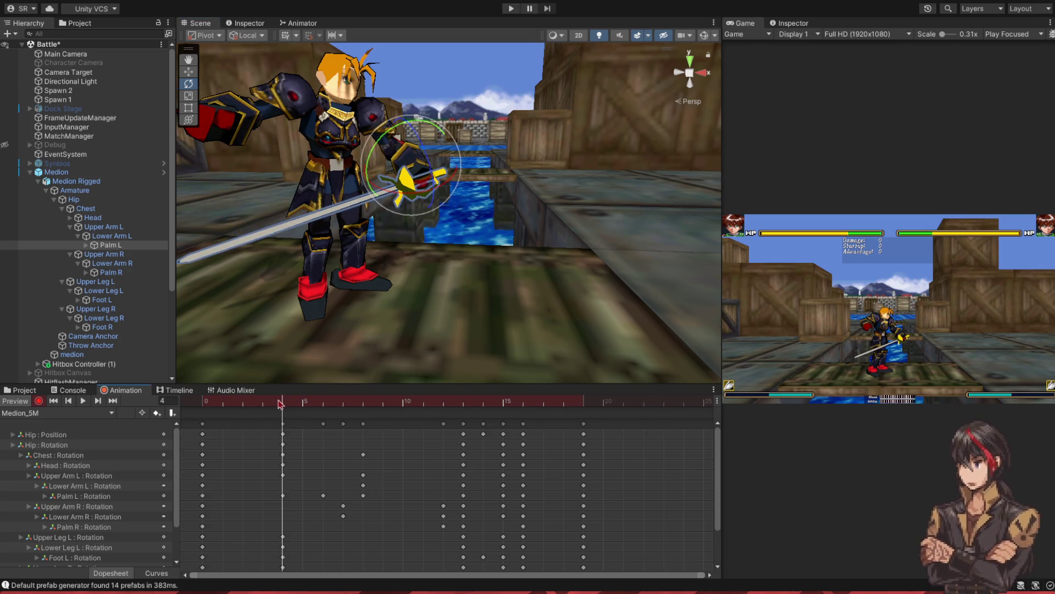
# - Re-angle Palm L at frames 6 and 8 so the sword sweeps across toward vertical, then replay the attack
pyautogui.click(244, 405)
pyautogui.moveTo(244, 405); pyautogui.dragTo(318, 409)
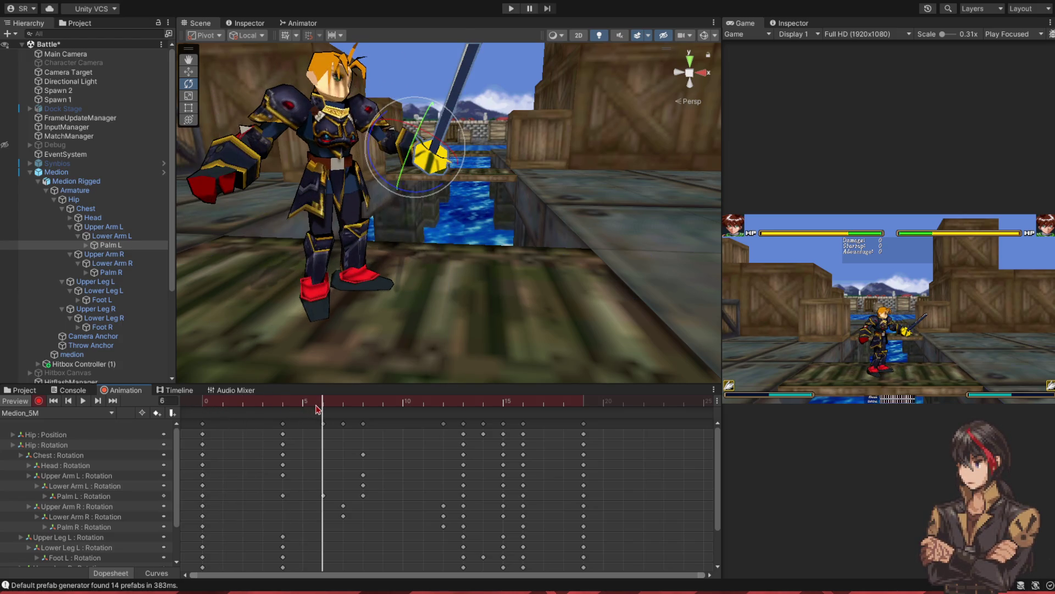
pyautogui.moveTo(443, 154); pyautogui.dragTo(360, 207)
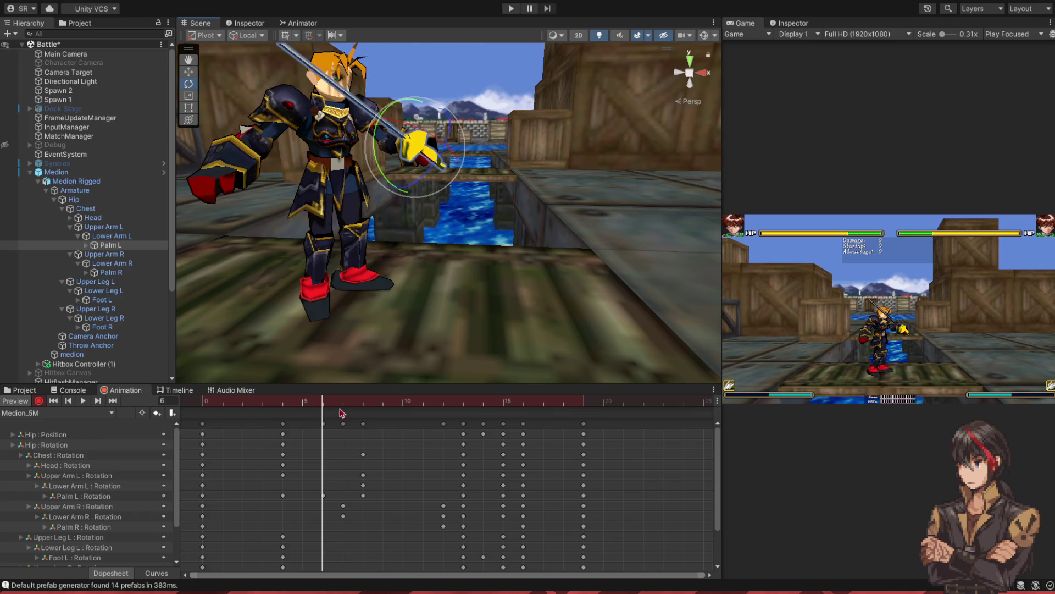
pyautogui.moveTo(329, 401); pyautogui.dragTo(361, 400)
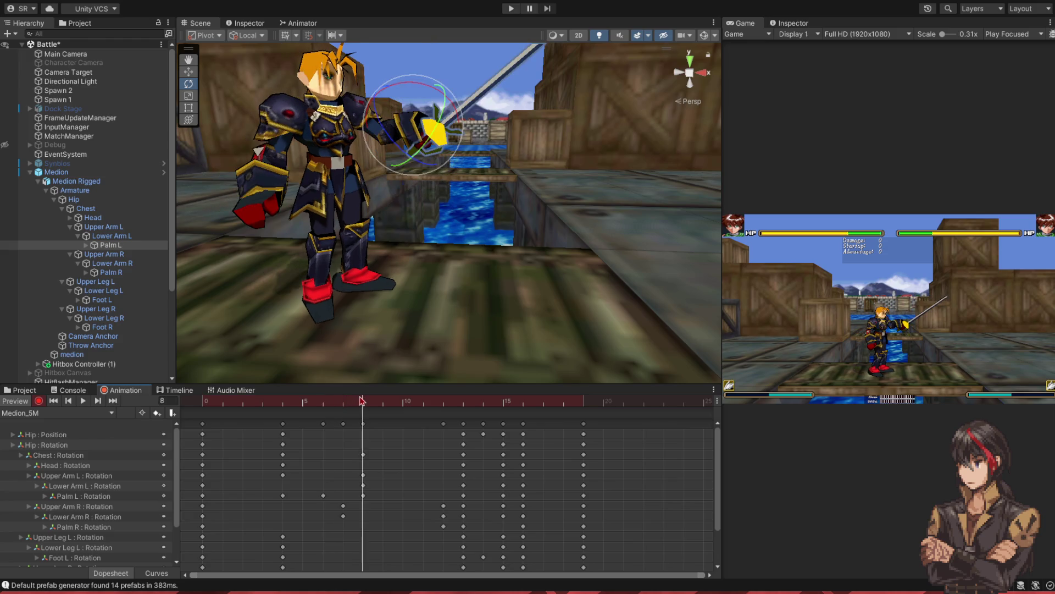
pyautogui.moveTo(446, 118); pyautogui.dragTo(450, 81)
pyautogui.moveTo(383, 406)
pyautogui.mouseDown()
pyautogui.moveTo(549, 418)
pyautogui.moveTo(346, 443)
pyautogui.moveTo(283, 443)
pyautogui.moveTo(278, 429)
pyautogui.moveTo(302, 459)
pyautogui.moveTo(544, 496)
pyautogui.moveTo(182, 479)
pyautogui.mouseUp()
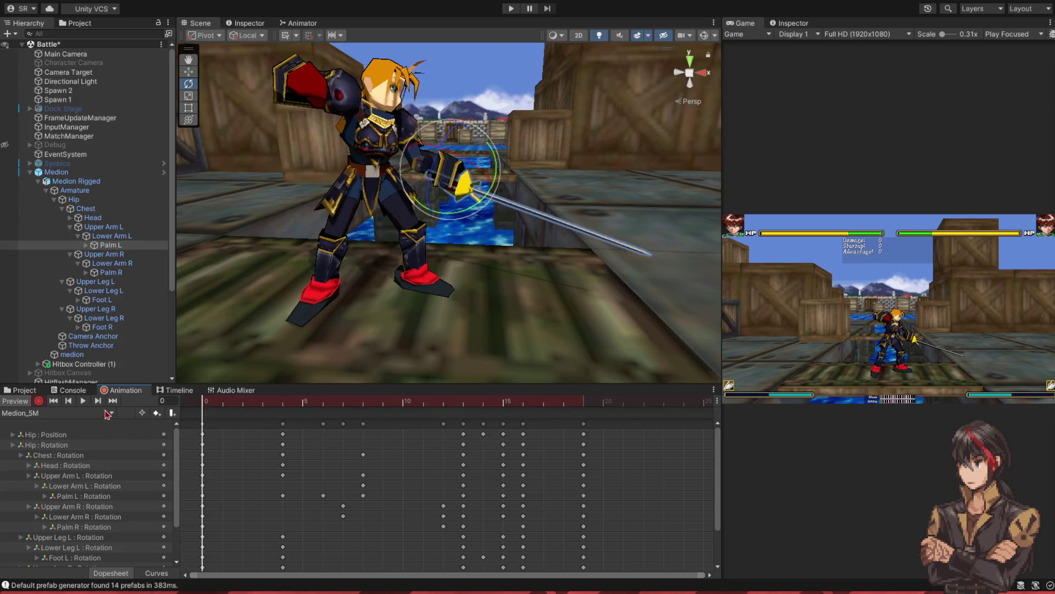
pyautogui.click(86, 403)
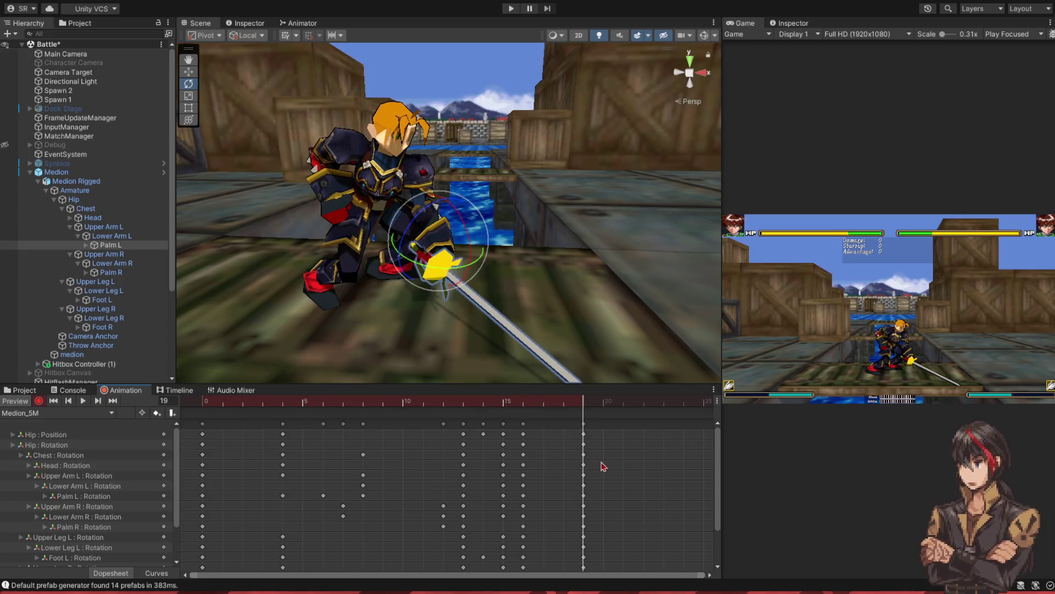
# - At frame 19, move the Hip up in world space so Medion stands taller
pyautogui.moveTo(592, 401)
pyautogui.mouseDown()
pyautogui.moveTo(502, 401)
pyautogui.moveTo(583, 401)
pyautogui.mouseUp()
pyautogui.click(77, 199)
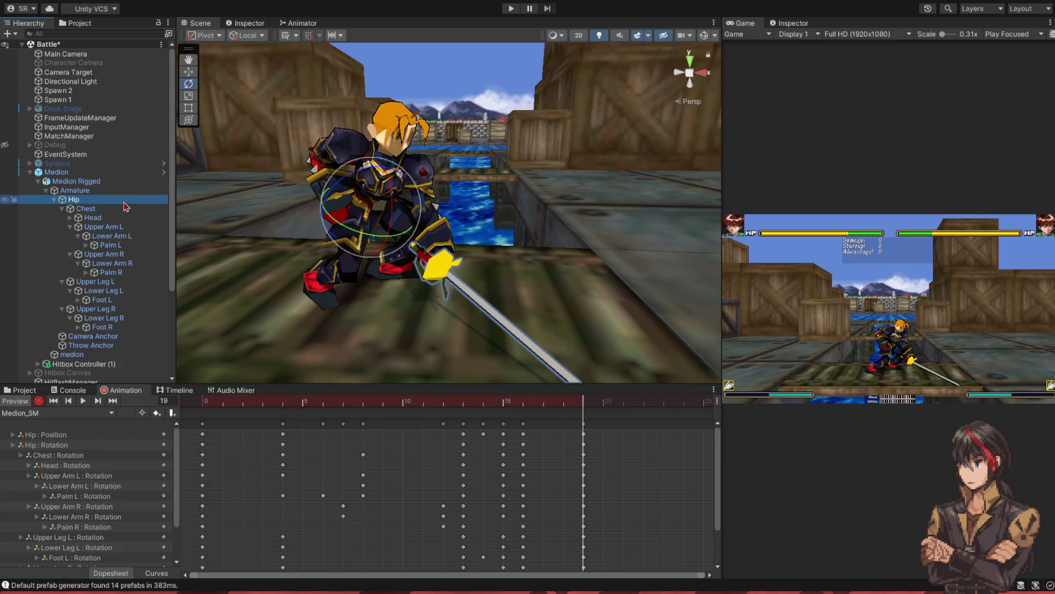
pyautogui.click(188, 71)
pyautogui.press('x')
pyautogui.moveTo(372, 172); pyautogui.dragTo(374, 169)
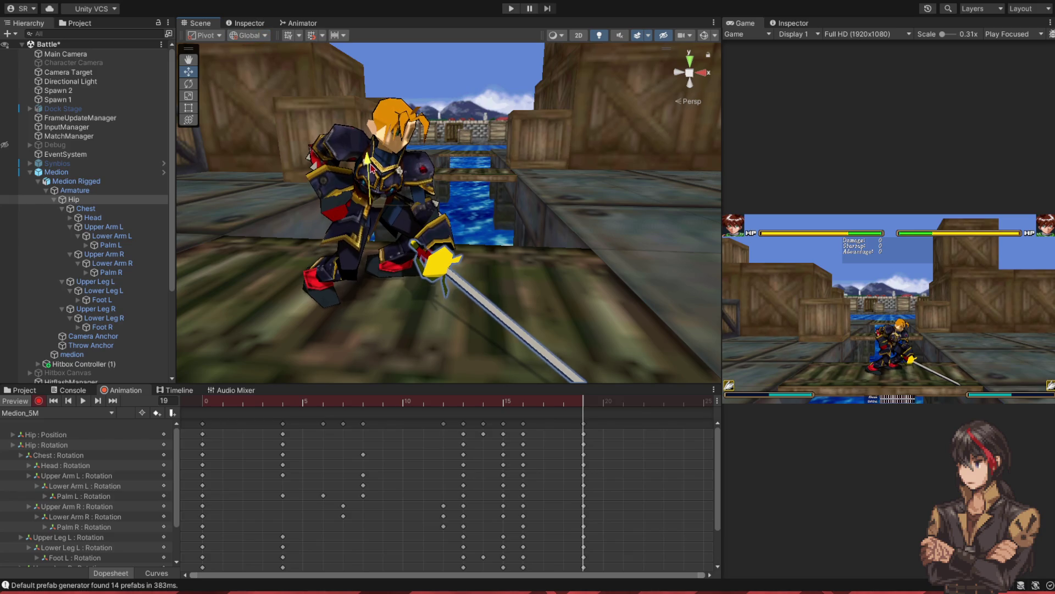
# - Bend the left lower leg slightly using local-space rotation
pyautogui.click(189, 85)
pyautogui.press('x')
pyautogui.click(127, 281)
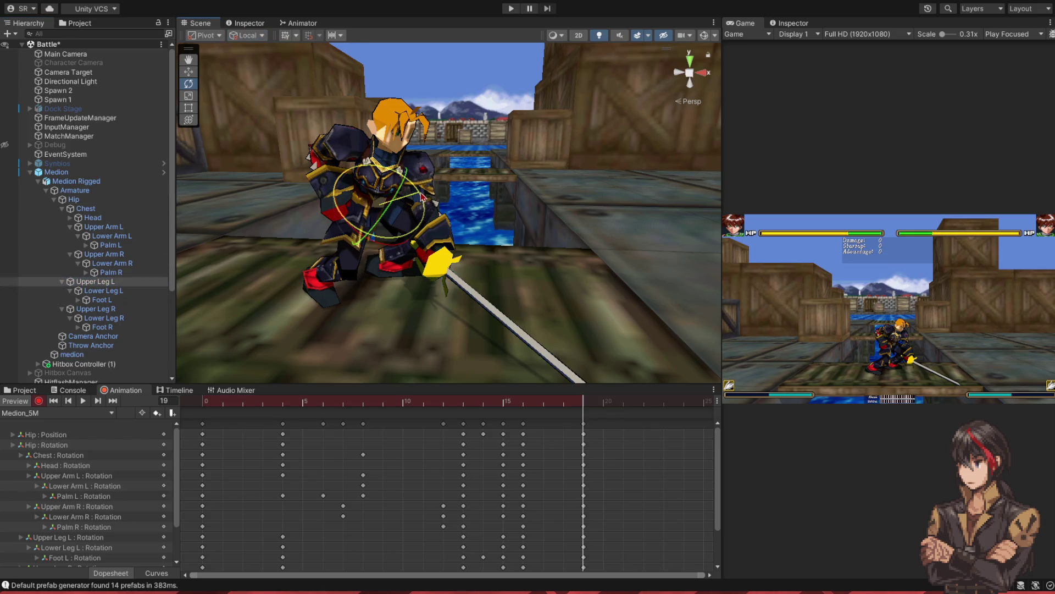
pyautogui.click(434, 213)
pyautogui.moveTo(434, 213); pyautogui.dragTo(429, 232)
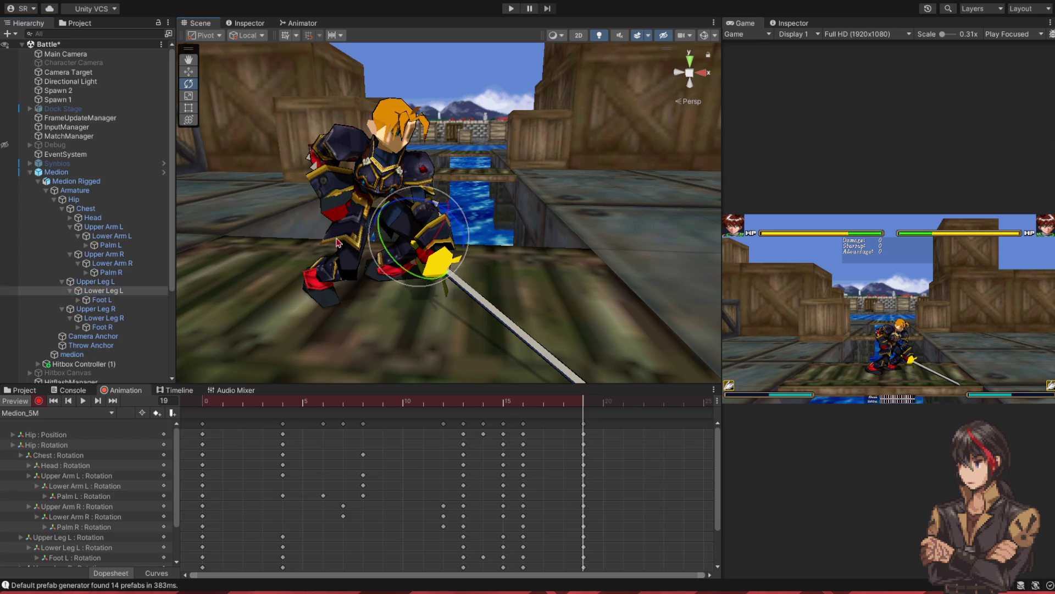
# - Scrub through the attack and return to the frame-13 standing pose
pyautogui.click(124, 317)
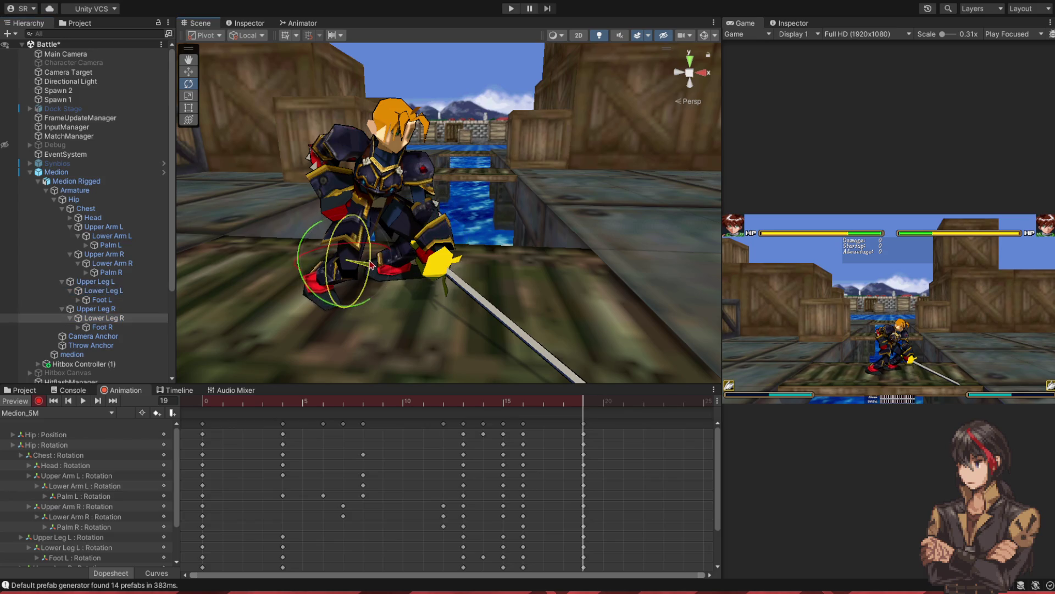
pyautogui.moveTo(580, 404)
pyautogui.mouseDown()
pyautogui.moveTo(543, 410)
pyautogui.moveTo(584, 410)
pyautogui.mouseUp()
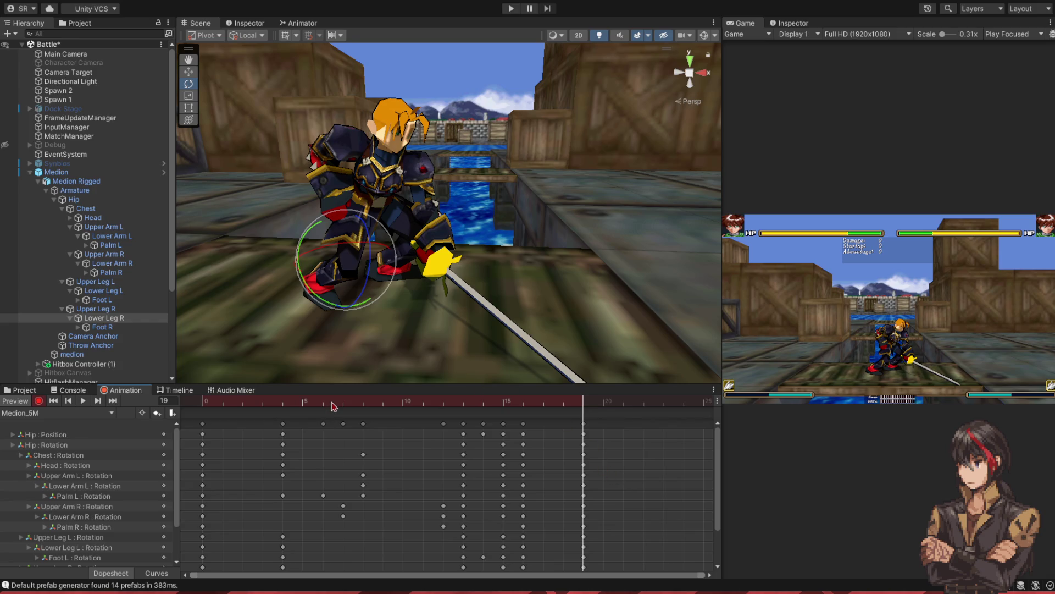
pyautogui.moveTo(333, 405); pyautogui.dragTo(462, 430)
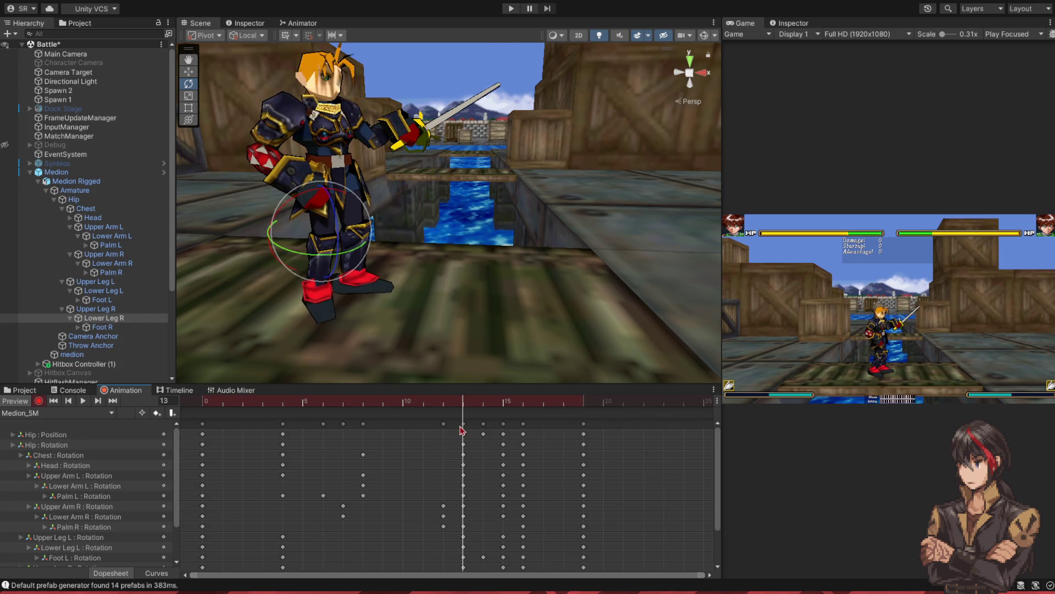
# - Copy the frame-13 keyframe column and paste it at frame 23
pyautogui.click(464, 425)
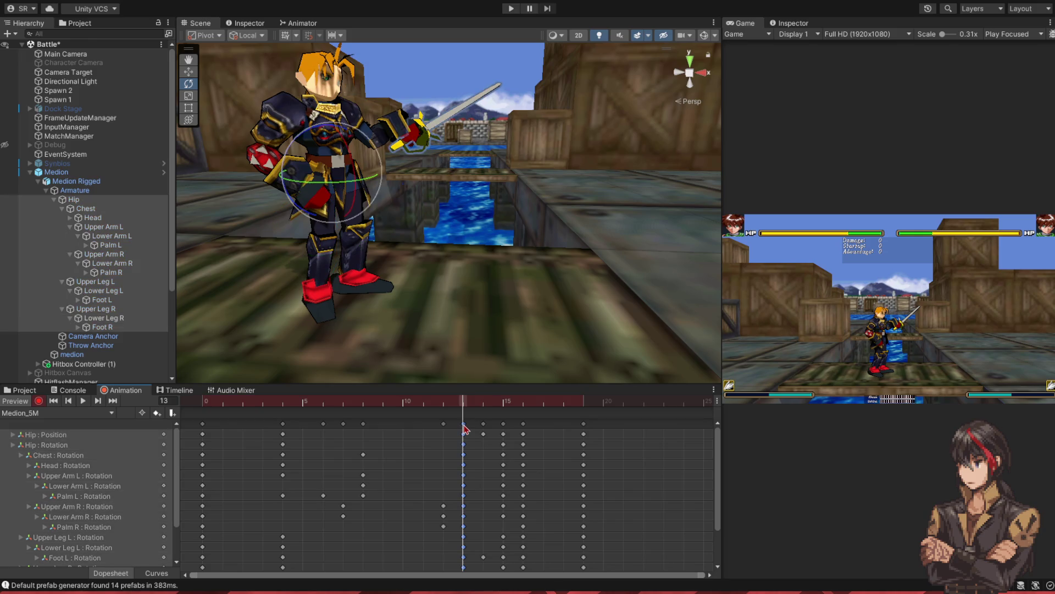
pyautogui.scroll(-2, 521, 470)
pyautogui.moveTo(544, 402)
pyautogui.mouseDown()
pyautogui.moveTo(597, 408)
pyautogui.moveTo(553, 415)
pyautogui.moveTo(577, 418)
pyautogui.mouseUp()
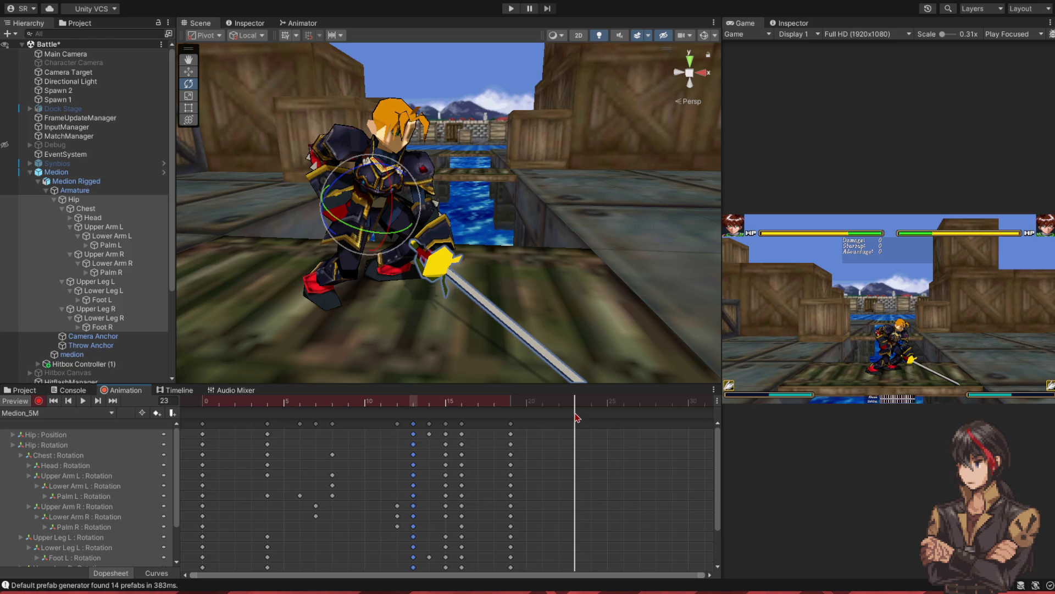
pyautogui.hotkey('ctrl', 'v')
# - Scrub back to the low sword stance and select the leg bones
pyautogui.moveTo(575, 402)
pyautogui.mouseDown()
pyautogui.moveTo(512, 407)
pyautogui.moveTo(575, 406)
pyautogui.mouseUp()
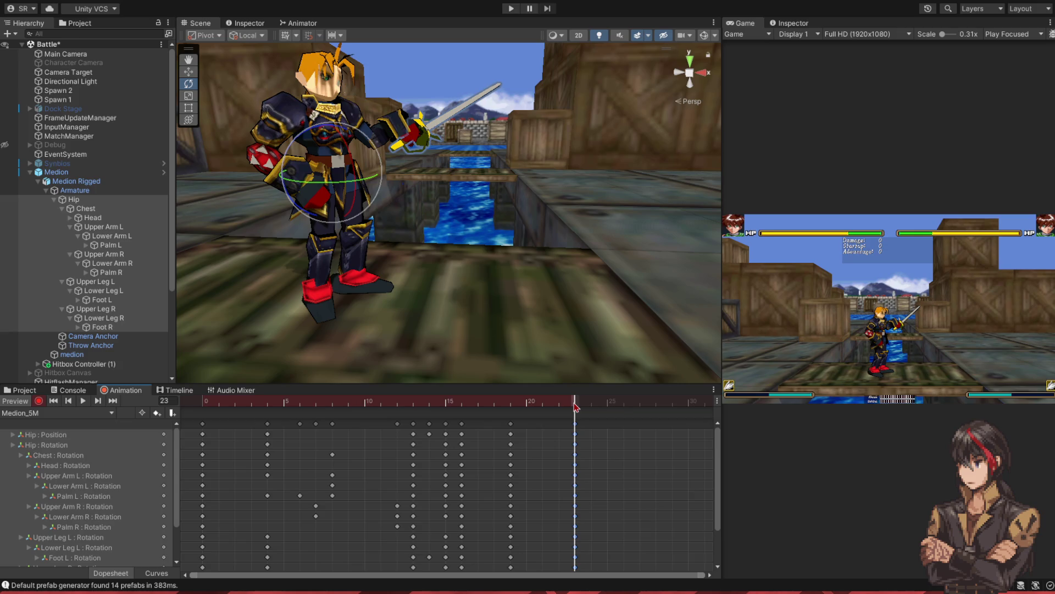
pyautogui.moveTo(575, 405); pyautogui.dragTo(463, 416)
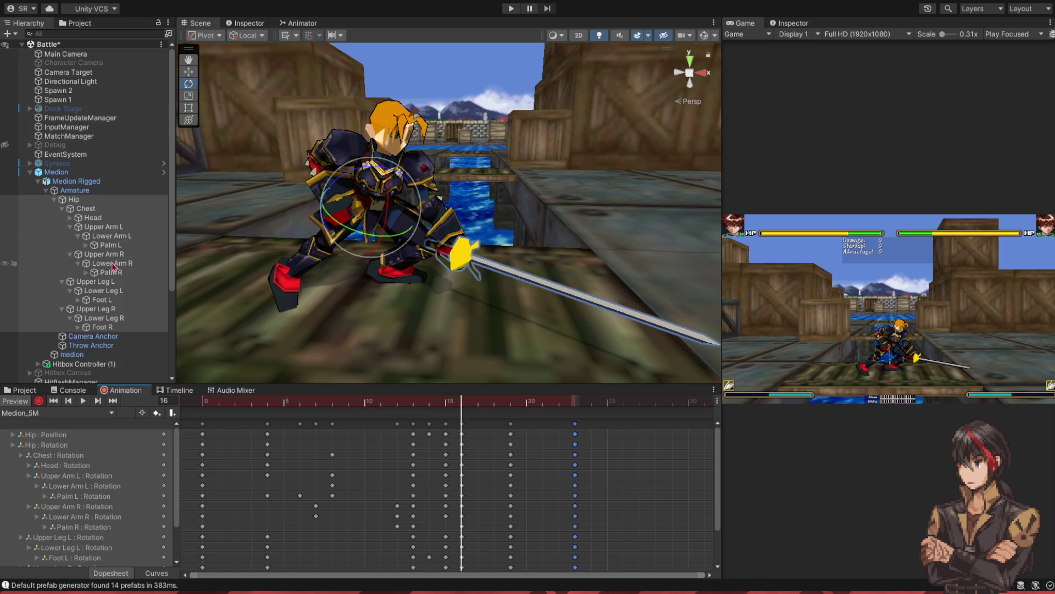
pyautogui.click(95, 282)
# - Show only the selected leg bones' tracks and go to frame 23
pyautogui.keyDown('shift'); pyautogui.click(102, 328); pyautogui.keyUp('shift')
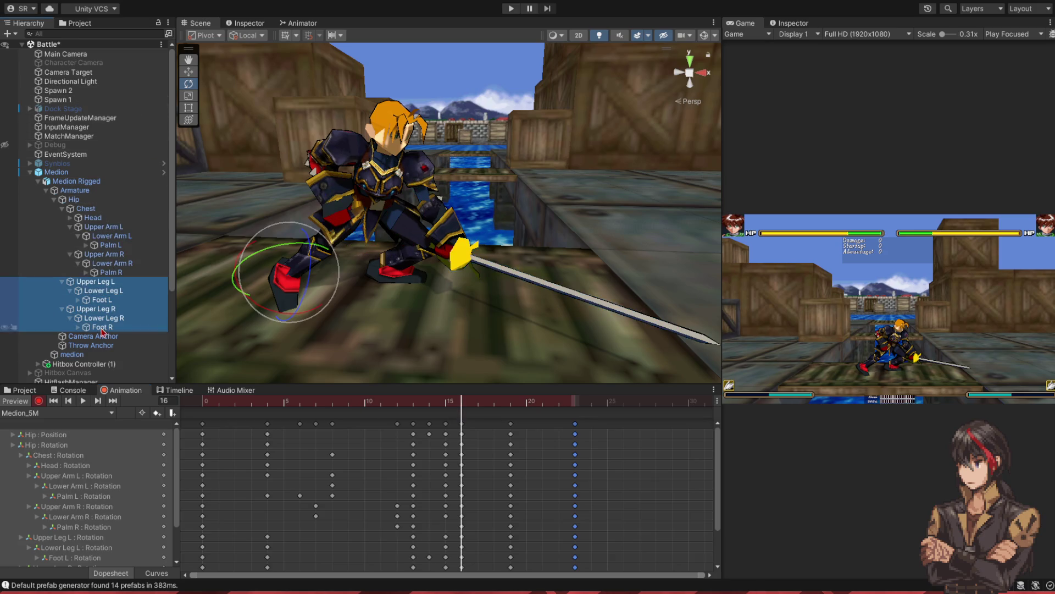
pyautogui.click(142, 412)
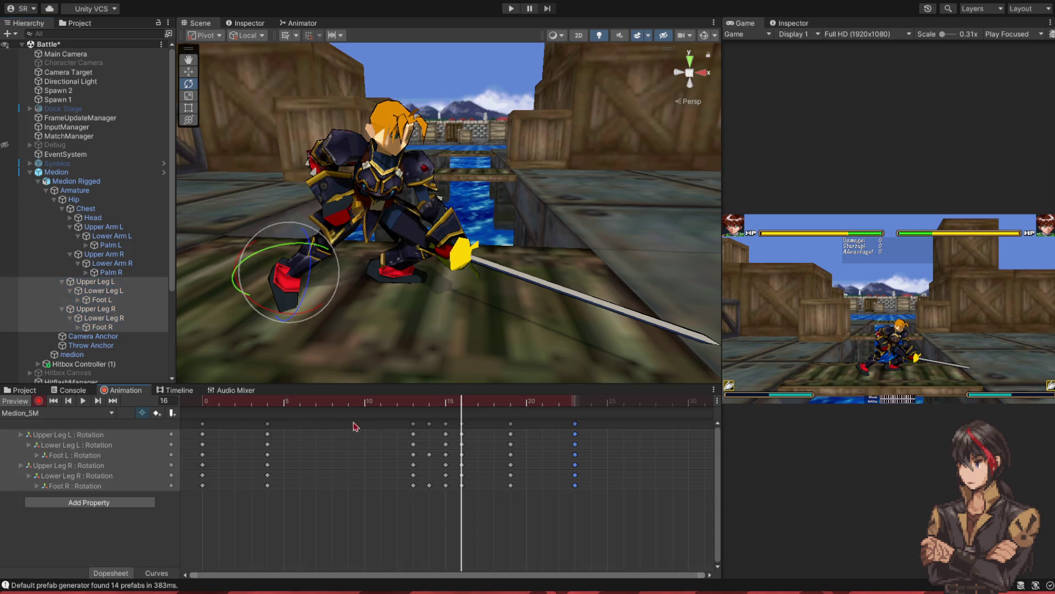
pyautogui.click(575, 402)
pyautogui.hotkey('ctrl', 'v')
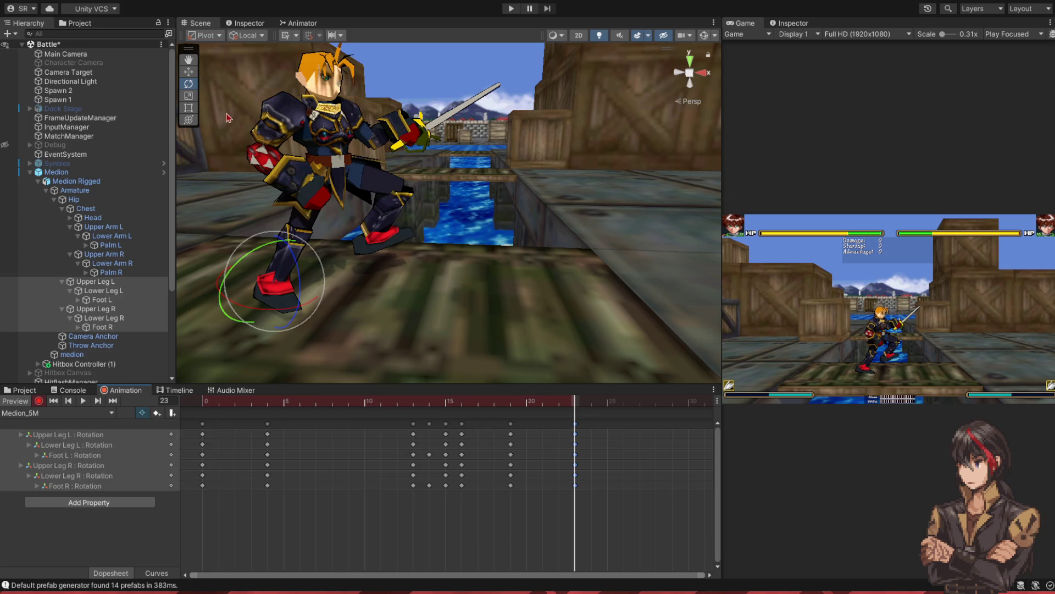
# - Re-pose the left leg at frame 23: bend the knee, rotate the foot, swing the thigh forward
pyautogui.click(94, 281)
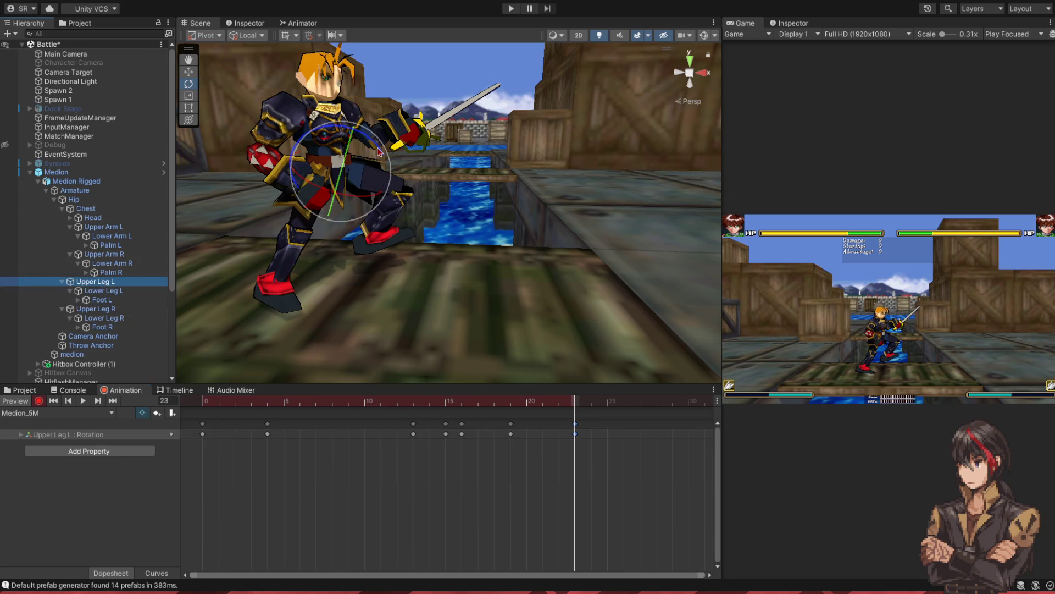
pyautogui.press('Down')
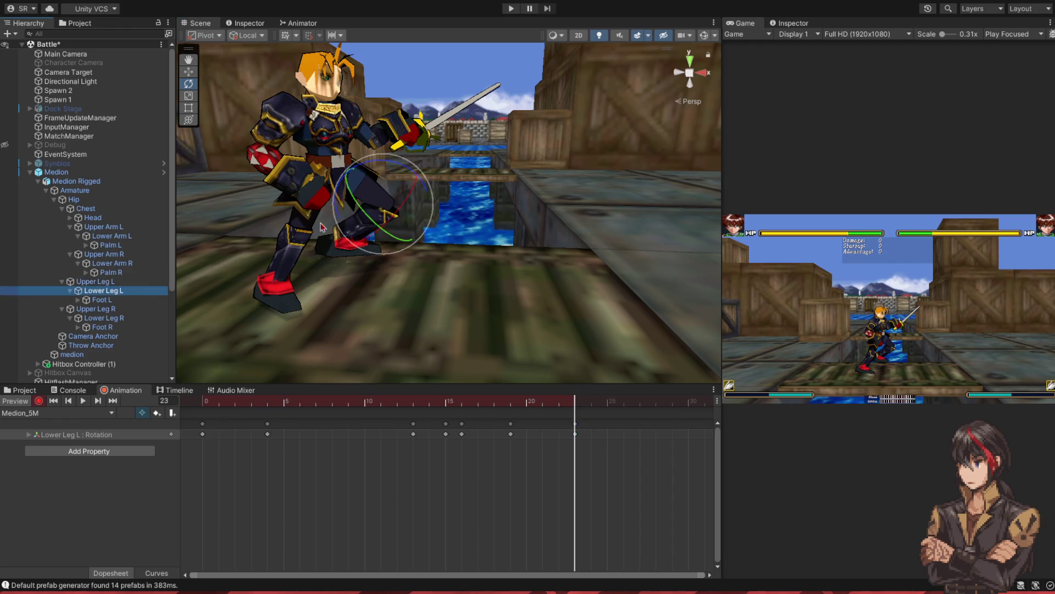
pyautogui.moveTo(336, 217); pyautogui.dragTo(358, 248)
pyautogui.click(102, 300)
pyautogui.moveTo(404, 215); pyautogui.dragTo(433, 260)
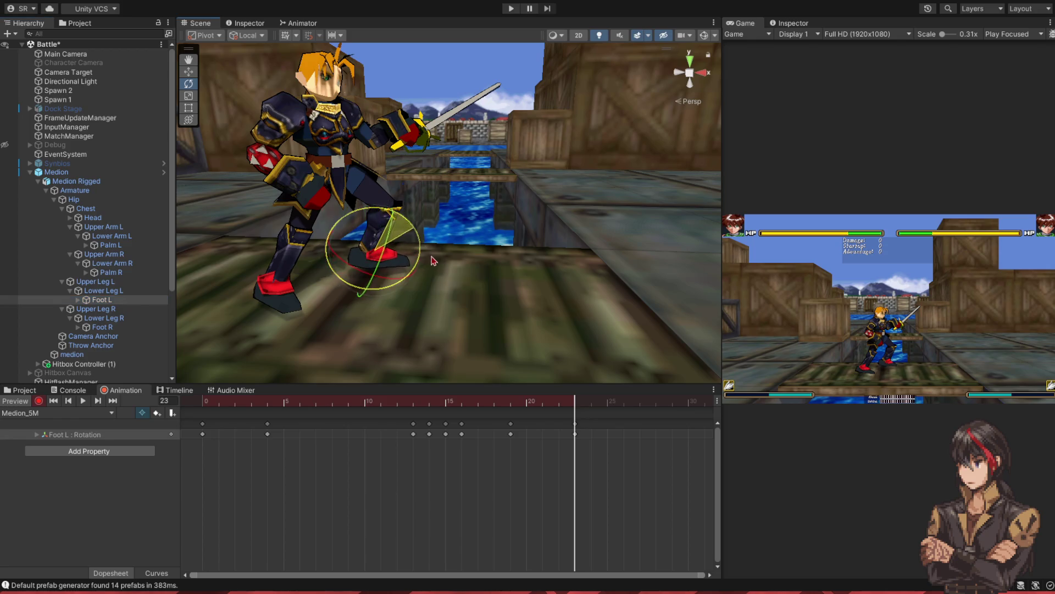
pyautogui.click(93, 281)
pyautogui.moveTo(369, 144); pyautogui.dragTo(410, 194)
pyautogui.click(102, 291)
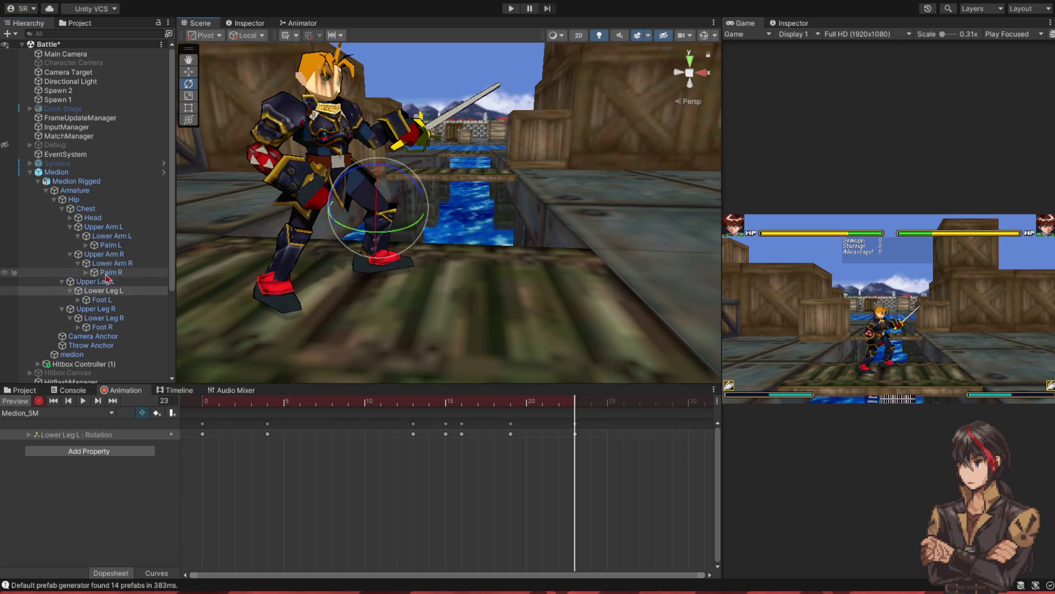
pyautogui.click(96, 282)
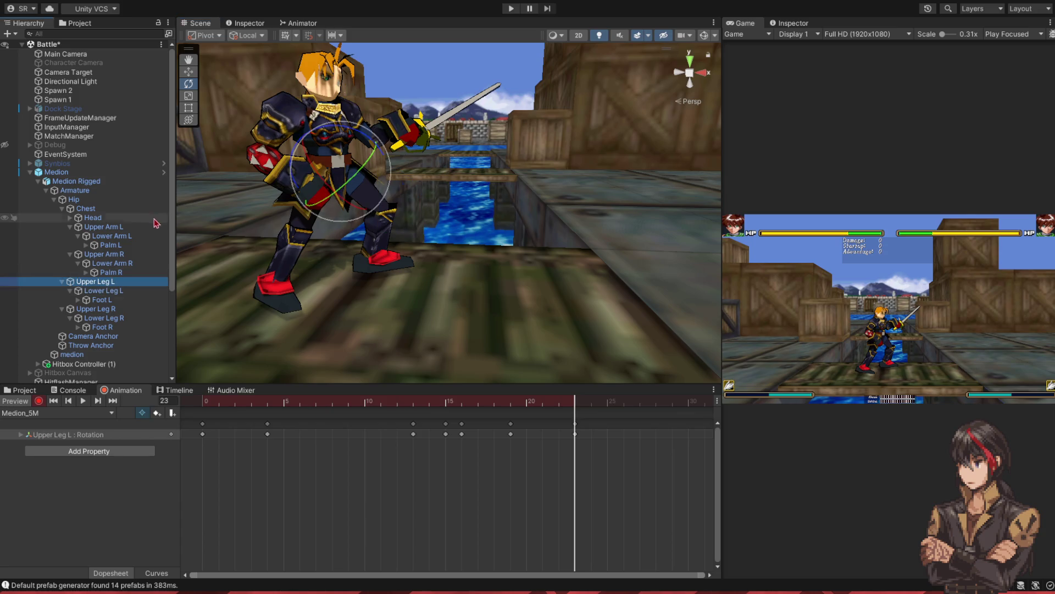
# - Lower the Hip in world space and set its Position X to 0
pyautogui.click(73, 199)
pyautogui.click(189, 71)
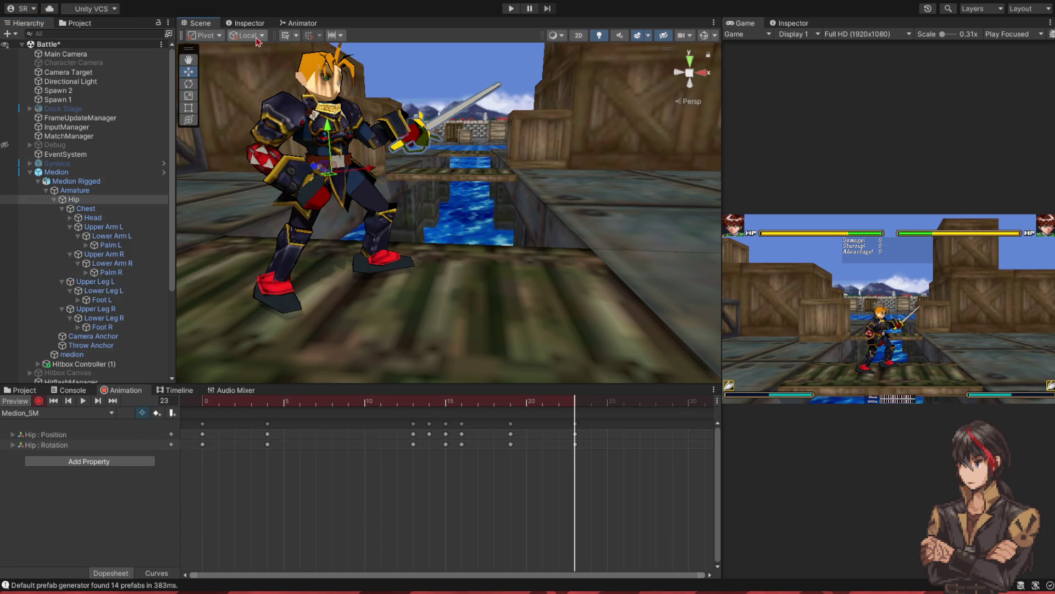
pyautogui.press('x')
pyautogui.moveTo(329, 134); pyautogui.dragTo(330, 144)
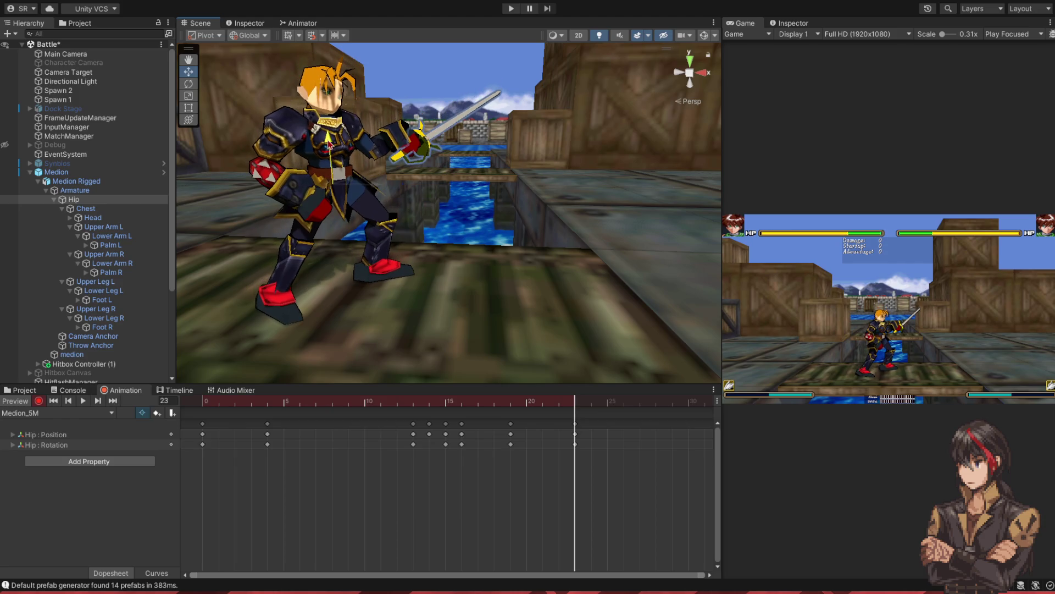
pyautogui.click(791, 23)
pyautogui.click(898, 81)
pyautogui.write('0')
# - Preview the motion into frame 23 and rotate the Hip so Medion faces the camera
pyautogui.moveTo(572, 405)
pyautogui.mouseDown()
pyautogui.moveTo(511, 407)
pyautogui.moveTo(582, 411)
pyautogui.mouseUp()
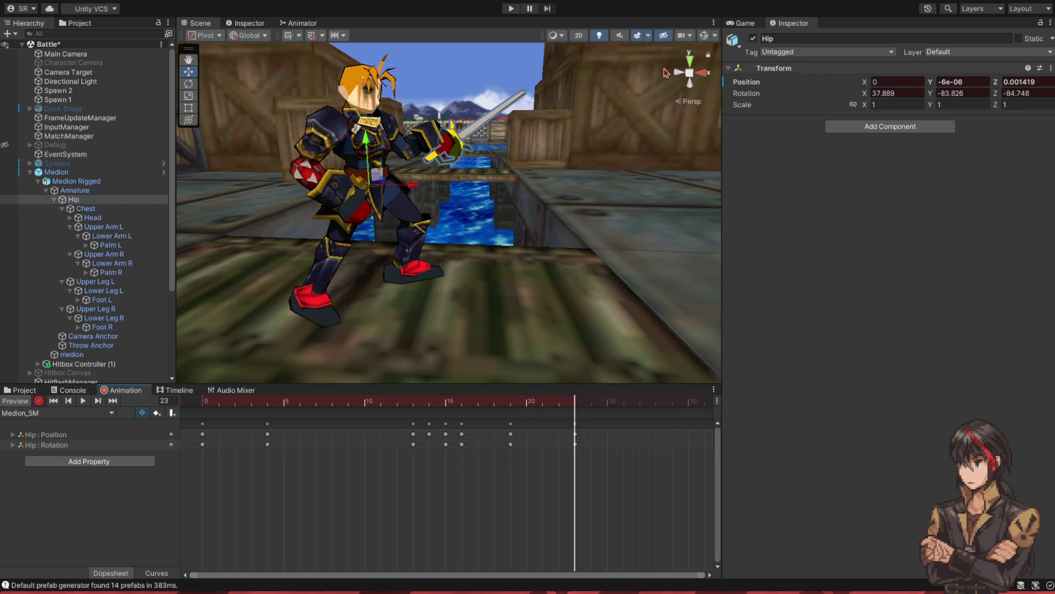
pyautogui.click(742, 23)
pyautogui.moveTo(571, 405)
pyautogui.mouseDown()
pyautogui.moveTo(513, 415)
pyautogui.moveTo(569, 423)
pyautogui.mouseUp()
pyautogui.click(188, 84)
pyautogui.moveTo(330, 186); pyautogui.dragTo(358, 211)
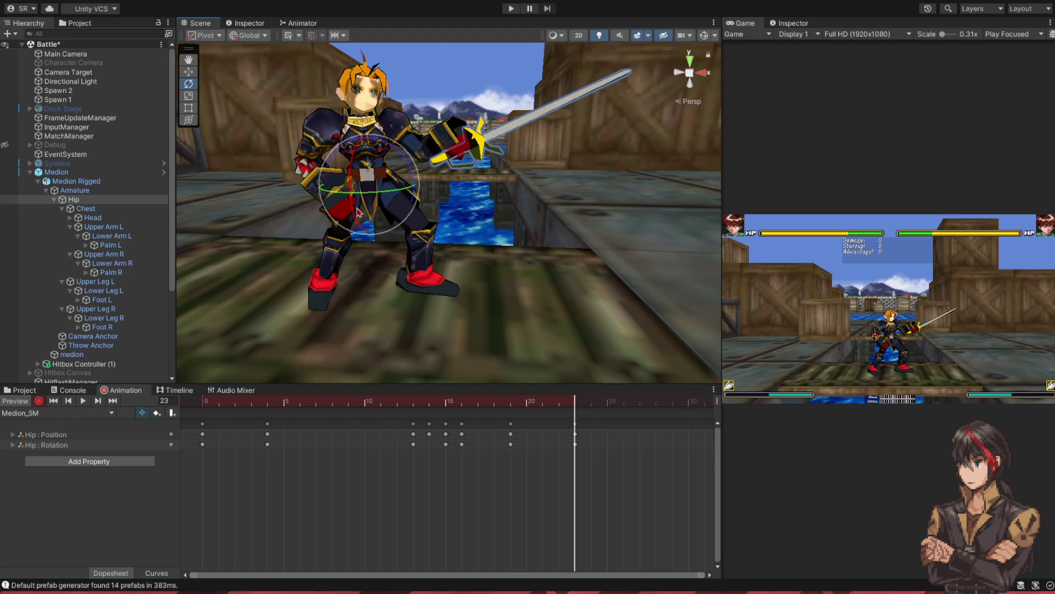
pyautogui.click(103, 226)
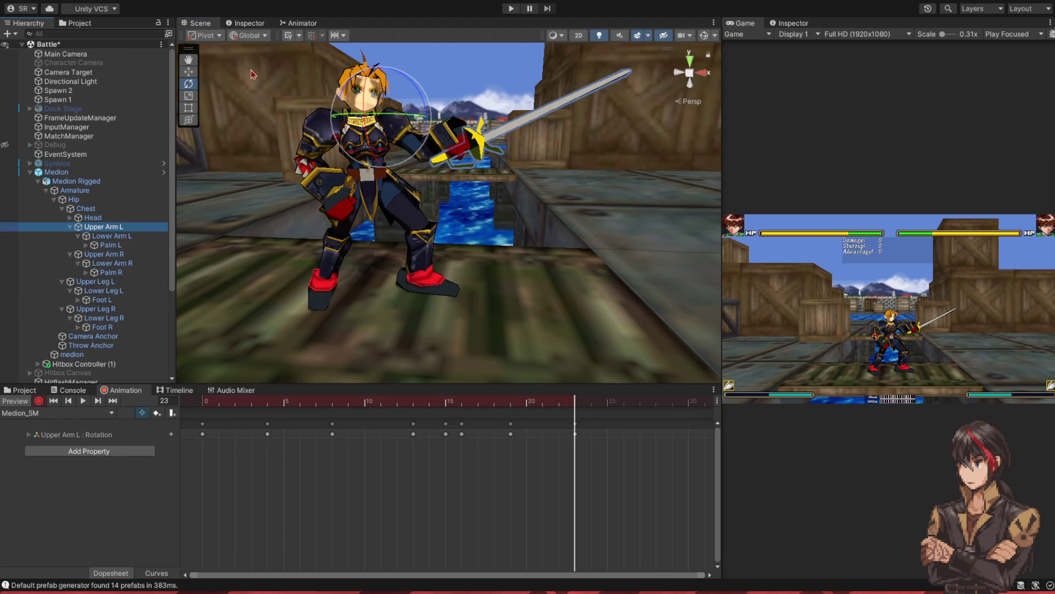
pyautogui.press('x')
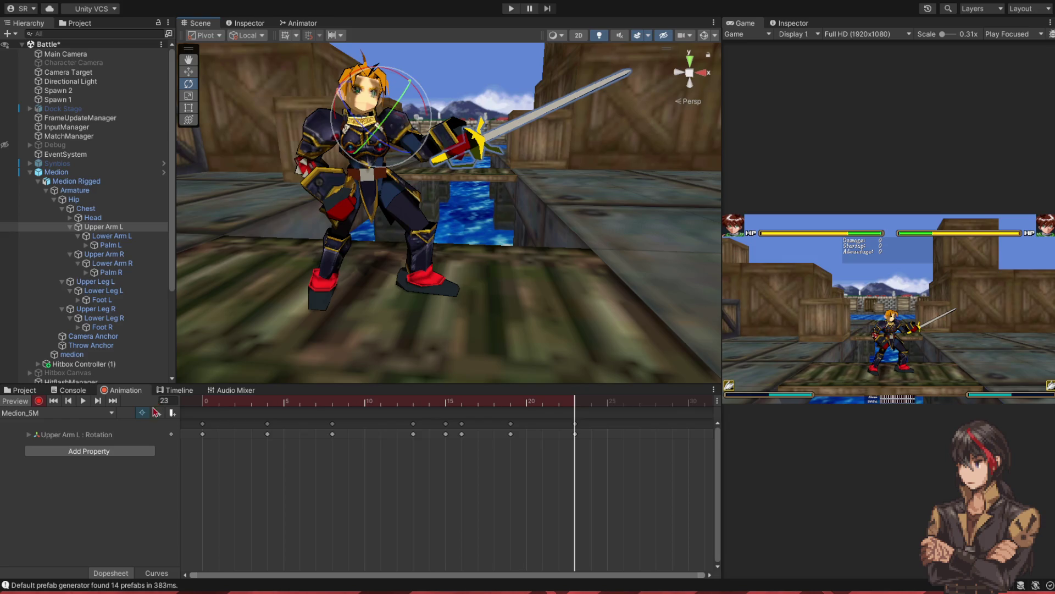